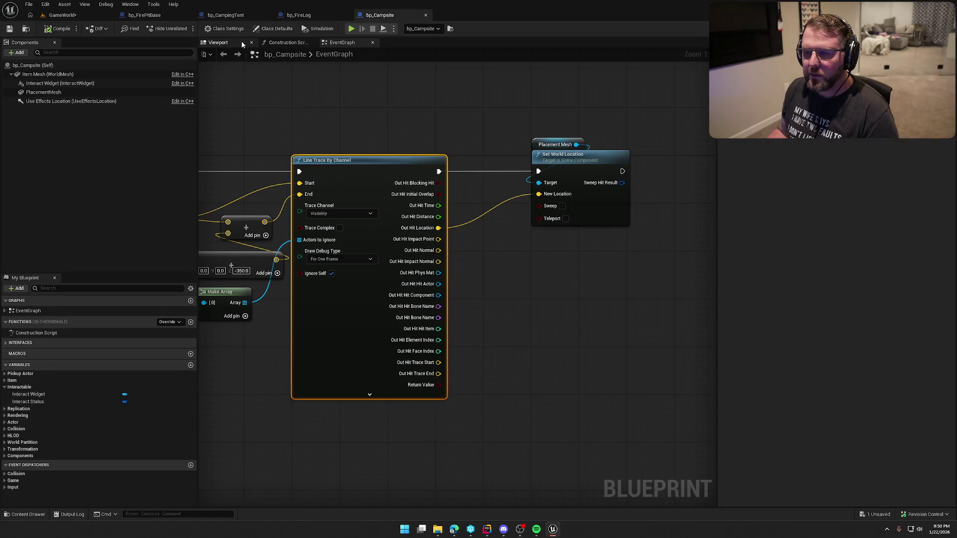
# Change PlacementMesh's Collision Presets from BlockAllDynamic to NoCollision, then save and compile bp_Campsite
pyautogui.click(219, 42)
pyautogui.scroll(-10, 787, 221)
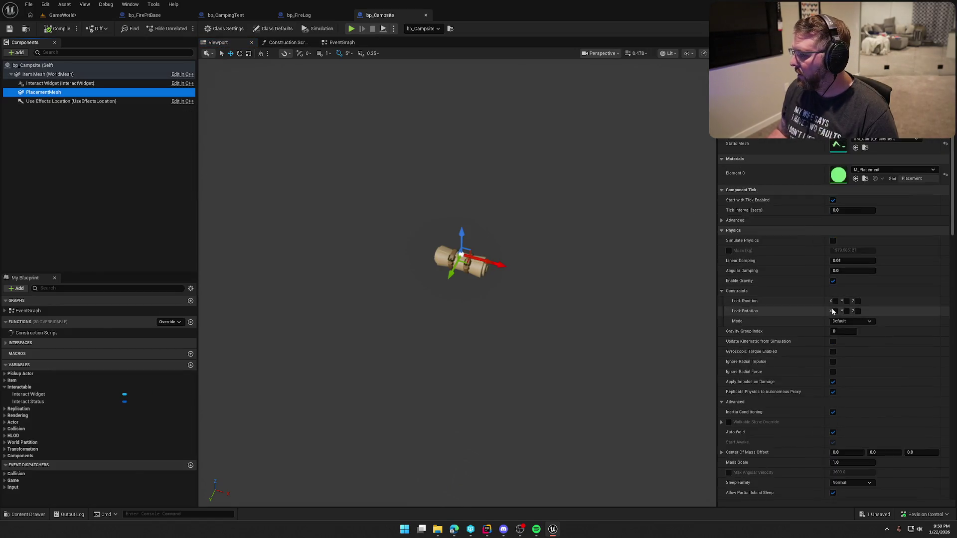
pyautogui.click(853, 328)
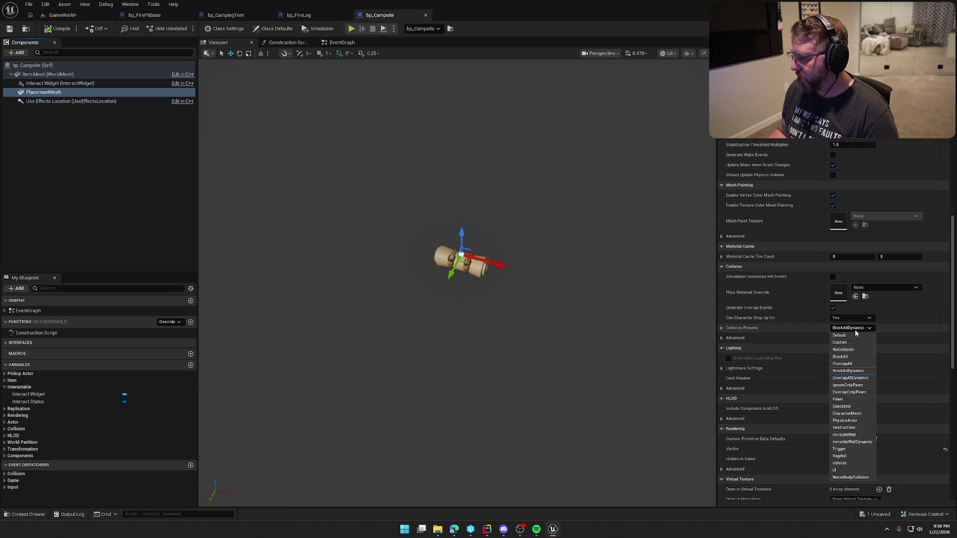
pyautogui.click(859, 350)
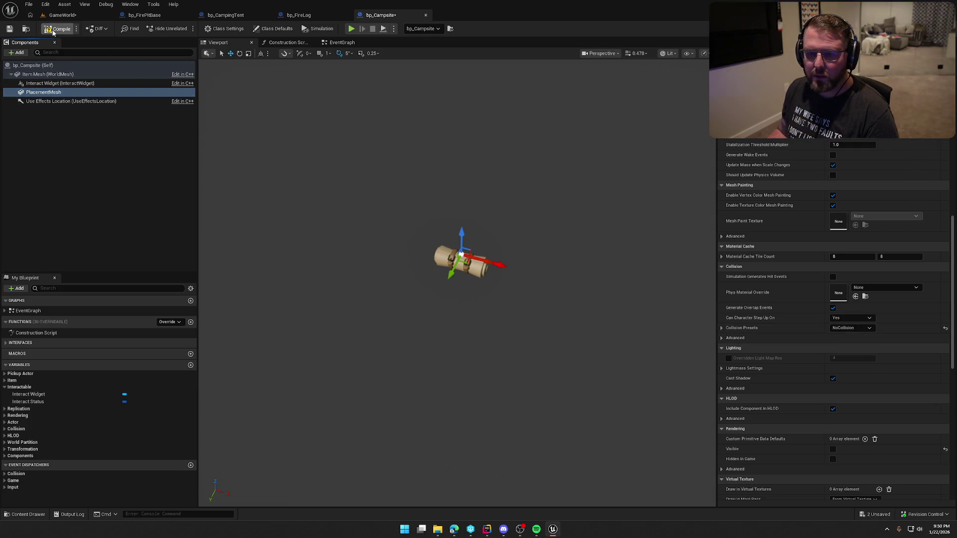
pyautogui.hotkey('ctrl', 's')
pyautogui.click(56, 16)
# Play-test carrying the campsite toward the wagon and town, watching the green ghost follow the trace
pyautogui.hotkey('alt', 'p')
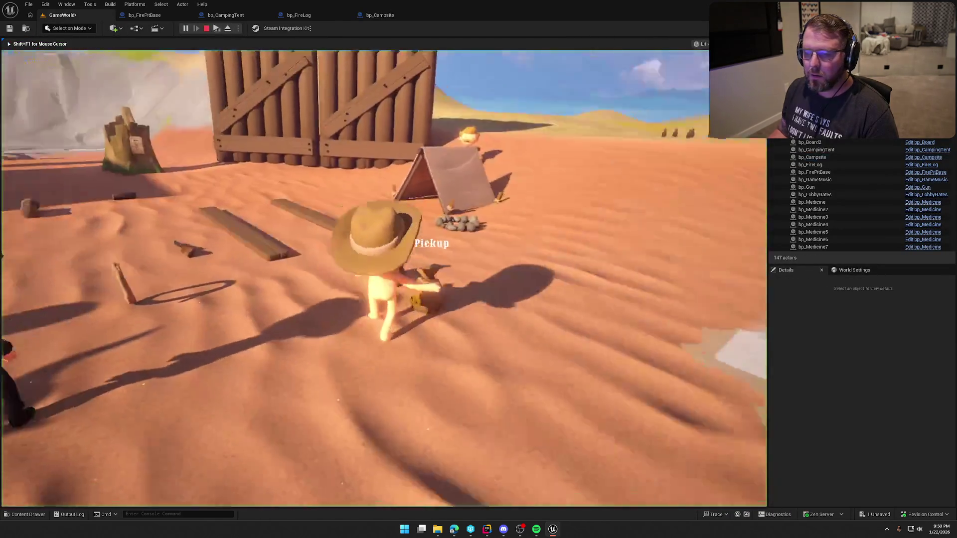
pyautogui.press('e')
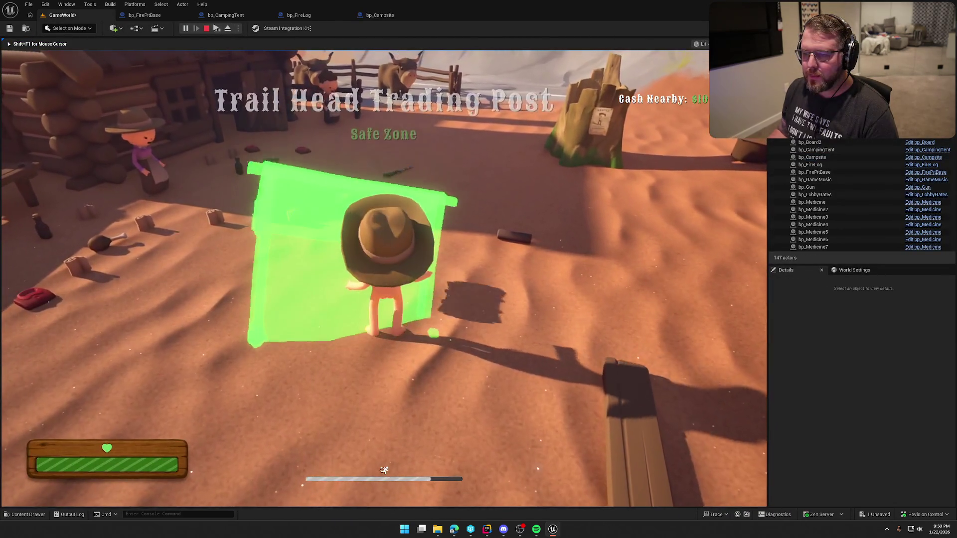
pyautogui.press('w')
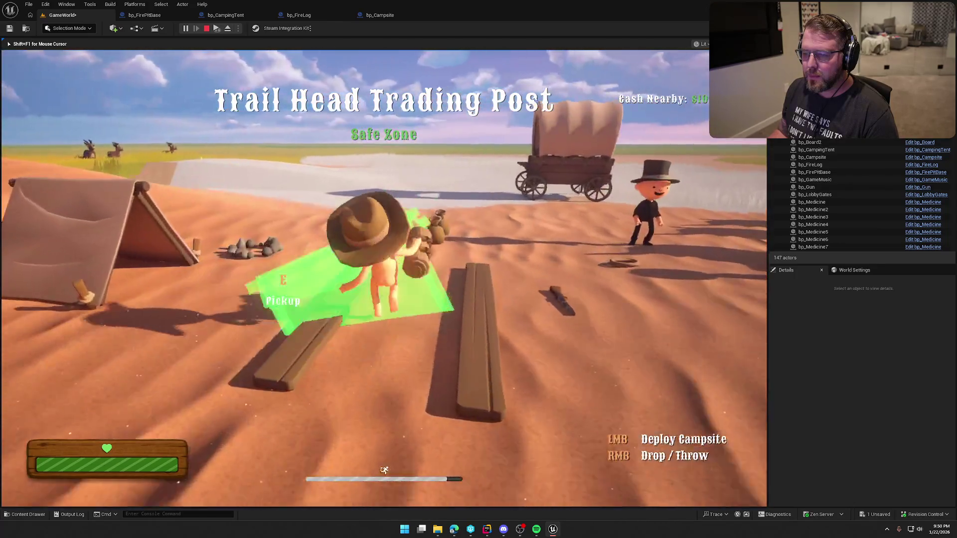
pyautogui.press('w')
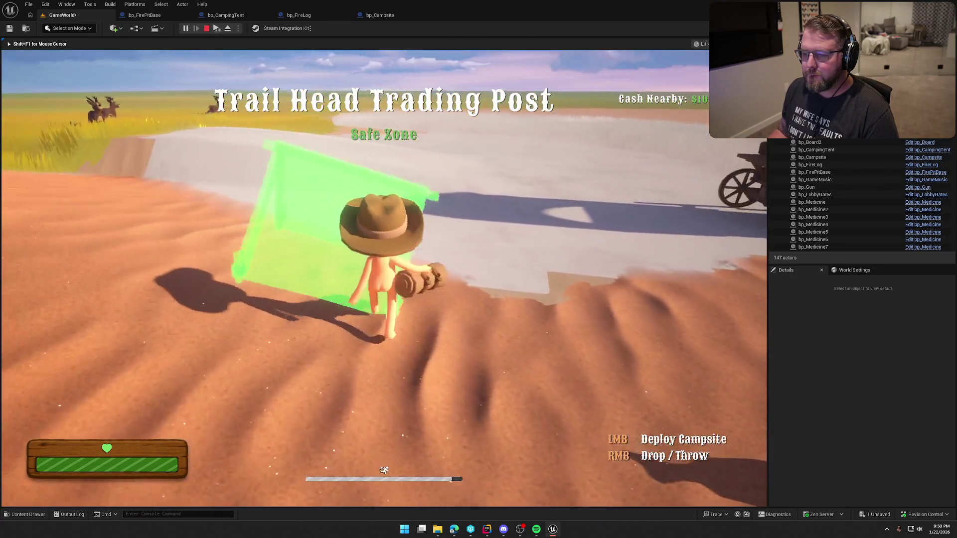
pyautogui.press('w')
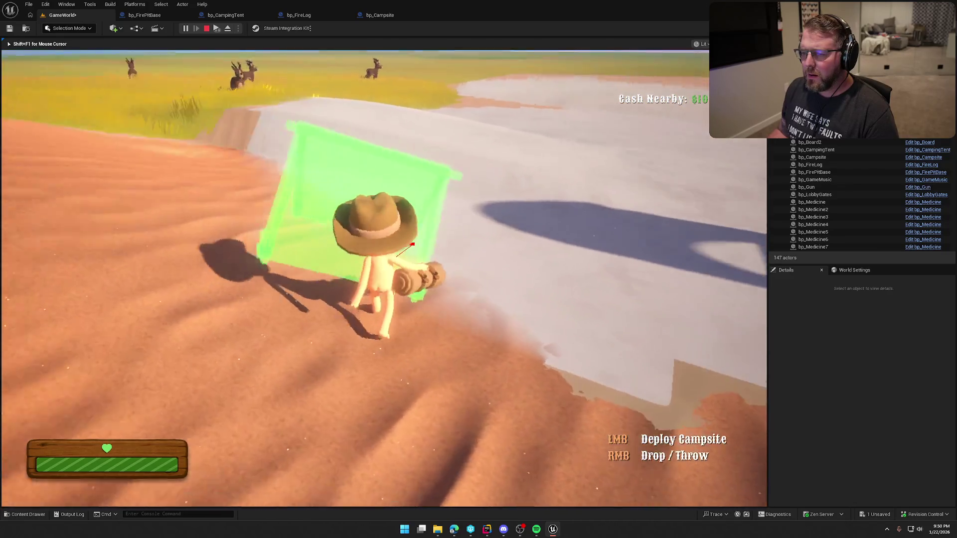
pyautogui.press('w')
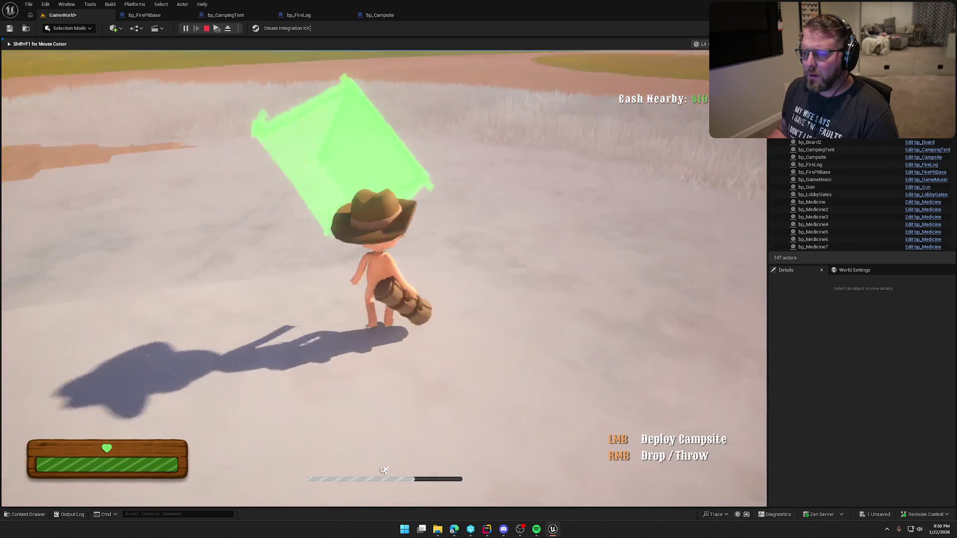
pyautogui.press('w')
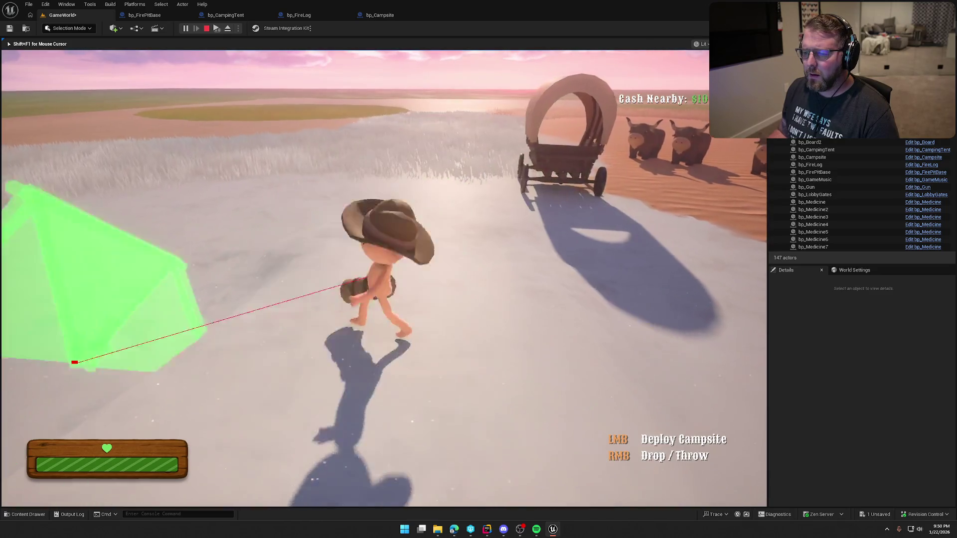
pyautogui.press('w')
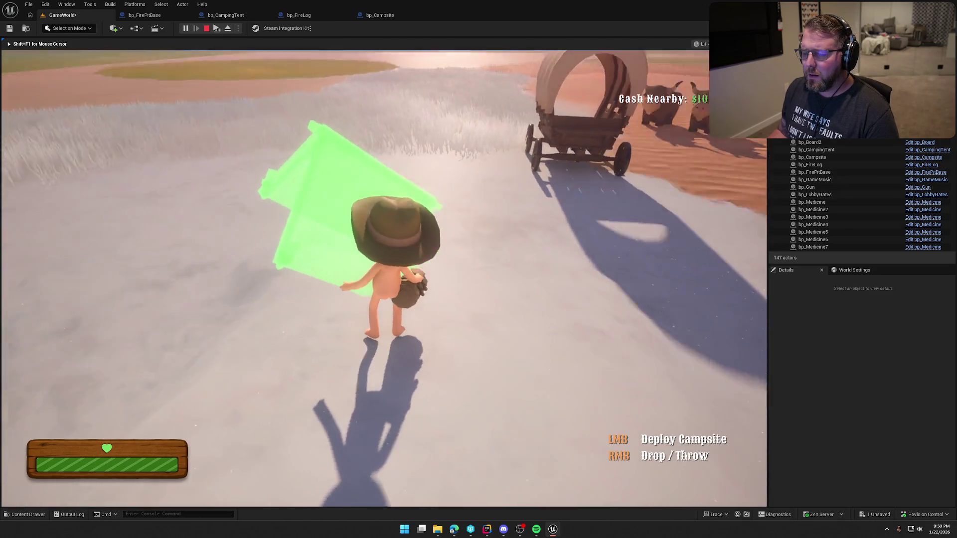
pyautogui.press('w')
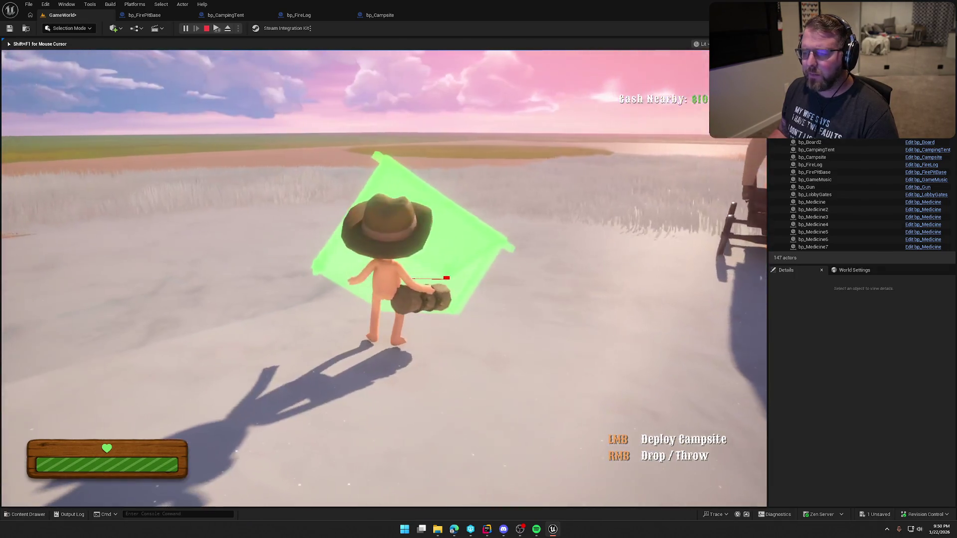
pyautogui.press('Escape')
pyautogui.click(383, 18)
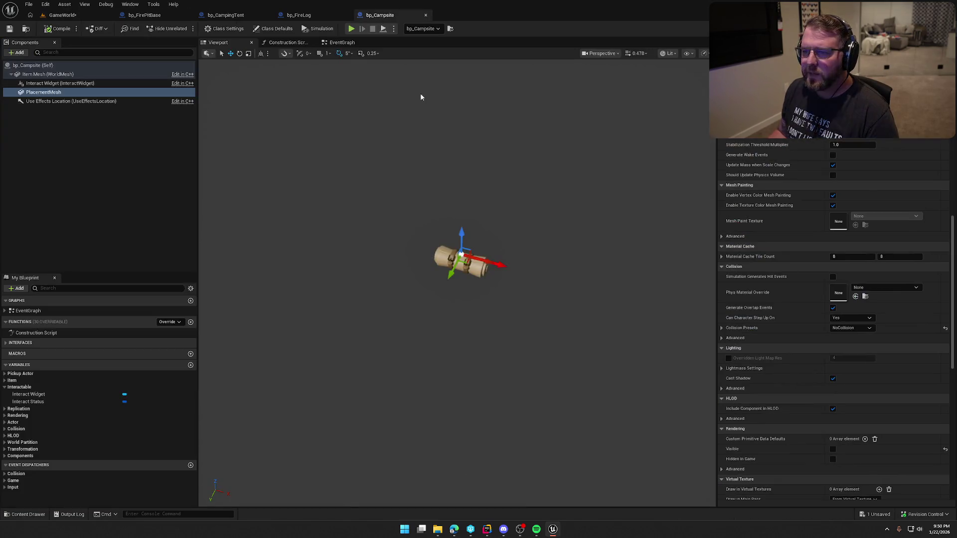
# Add Set World Location And Rotation from Placement Mesh, feed it Out Hit Location, and delete the old setter
pyautogui.click(341, 43)
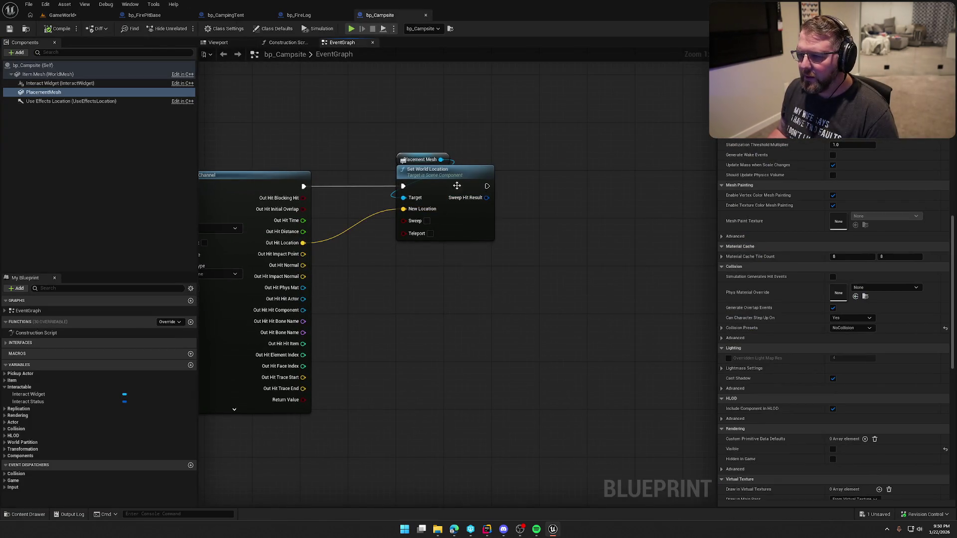
pyautogui.moveTo(439, 160); pyautogui.dragTo(507, 152)
pyautogui.write('set wor')
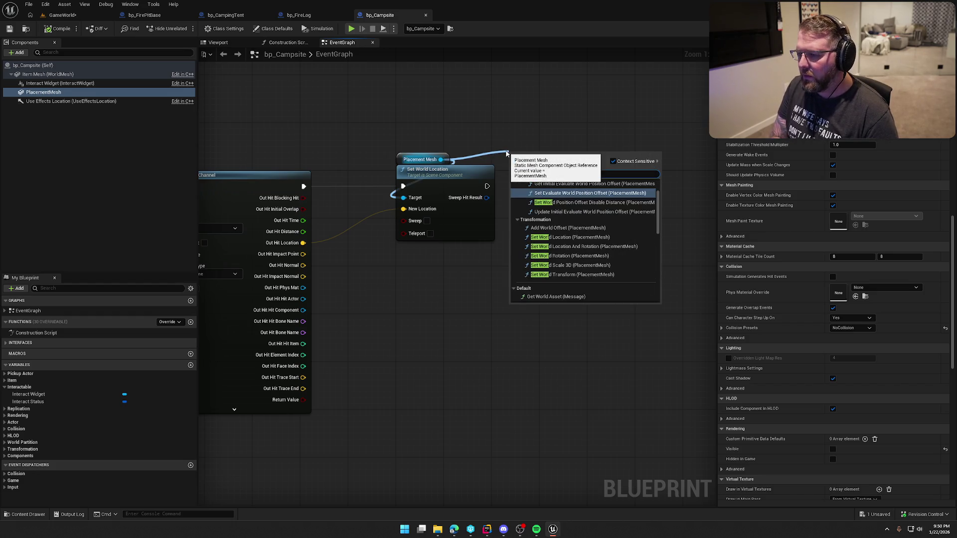
pyautogui.write('ld location and')
pyautogui.press('Return')
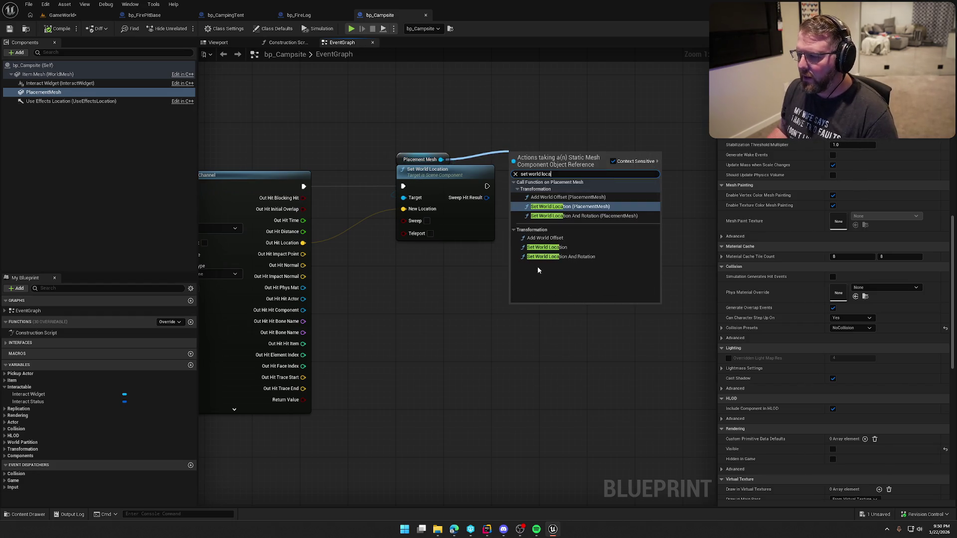
pyautogui.click(485, 219)
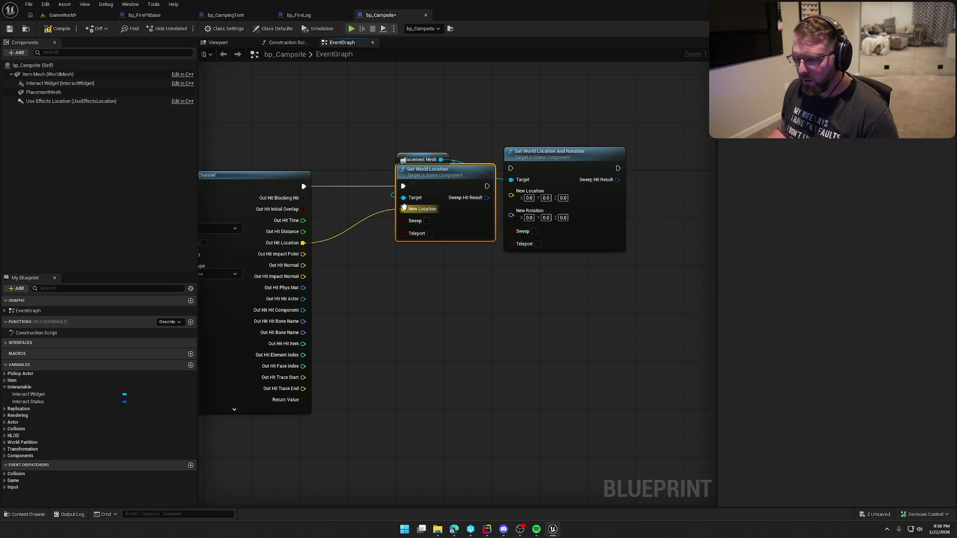
pyautogui.moveTo(403, 209)
pyautogui.mouseDown()
pyautogui.moveTo(513, 196)
pyautogui.moveTo(304, 187)
pyautogui.mouseUp()
pyautogui.press('Delete')
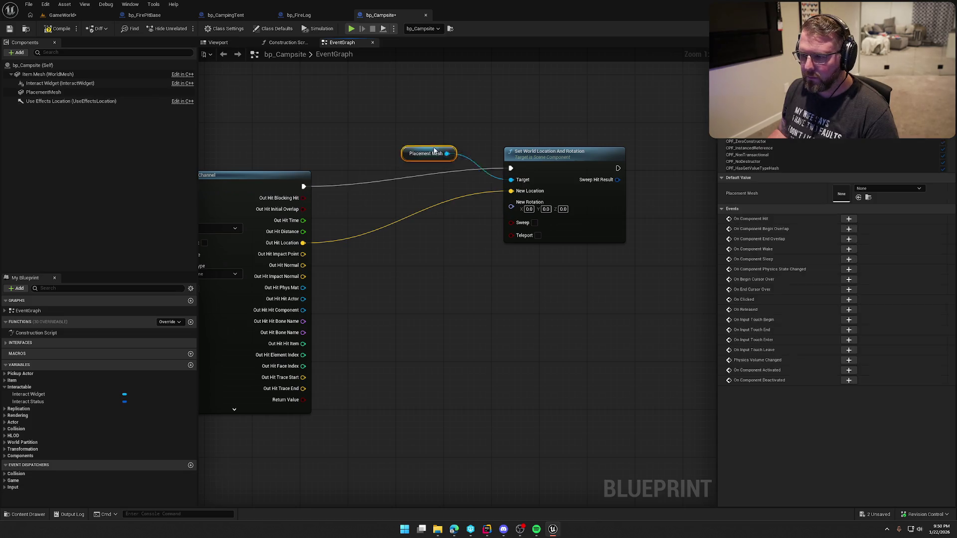
# Wire the line trace's execution into the new node, move it beside the trace, and compile
pyautogui.moveTo(420, 160); pyautogui.dragTo(528, 141)
pyautogui.keyDown('ctrl'); pyautogui.click(559, 170); pyautogui.keyUp('ctrl')
pyautogui.moveTo(559, 170)
pyautogui.mouseDown()
pyautogui.moveTo(456, 184)
pyautogui.moveTo(571, 103)
pyautogui.mouseUp()
pyautogui.click(492, 302)
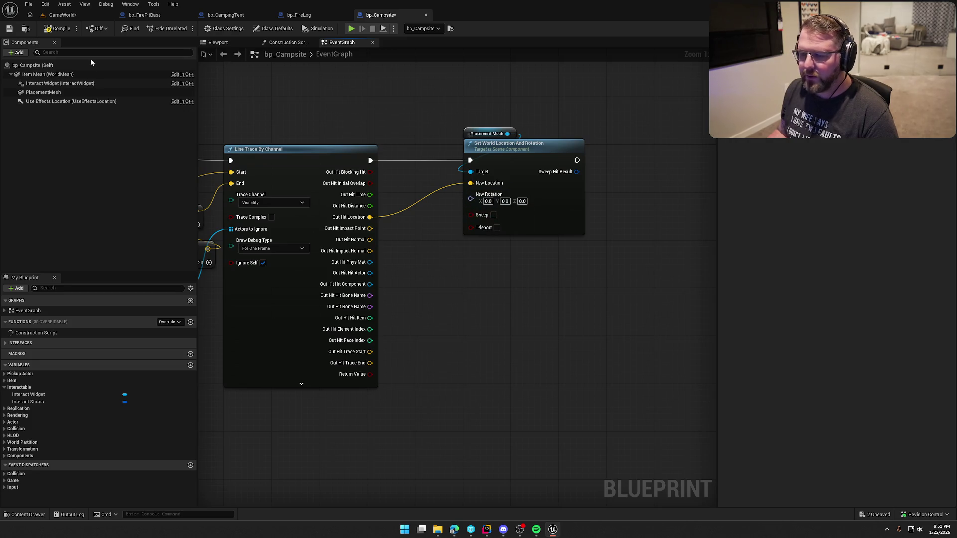
pyautogui.click(50, 31)
pyautogui.click(62, 15)
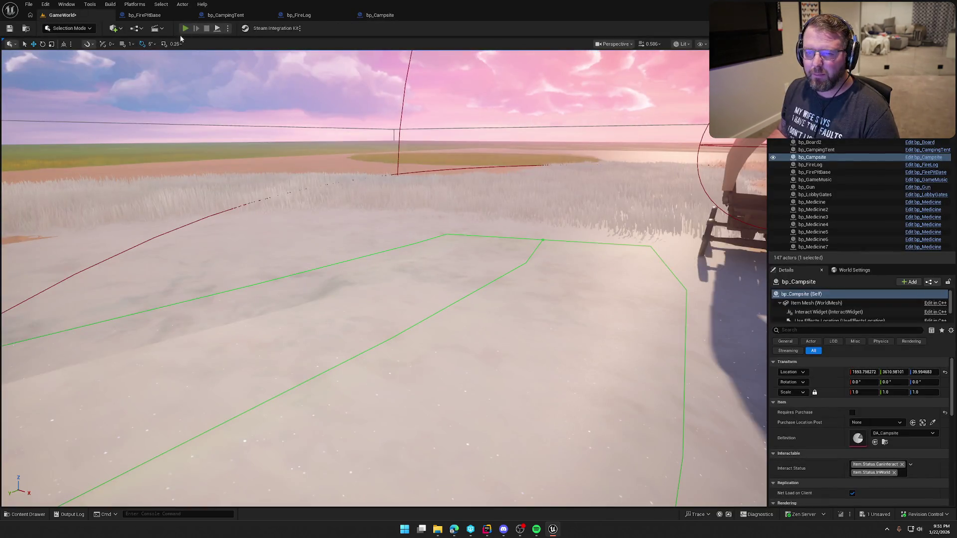
# Play-test by picking up the campsite and running onto the pale ground near the wagon
pyautogui.click(185, 28)
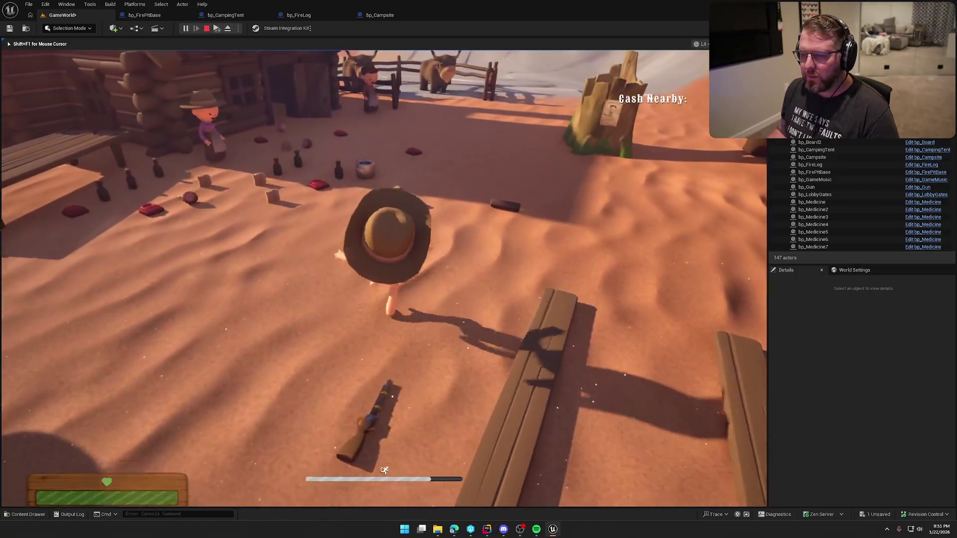
pyautogui.press('w')
pyautogui.press('e')
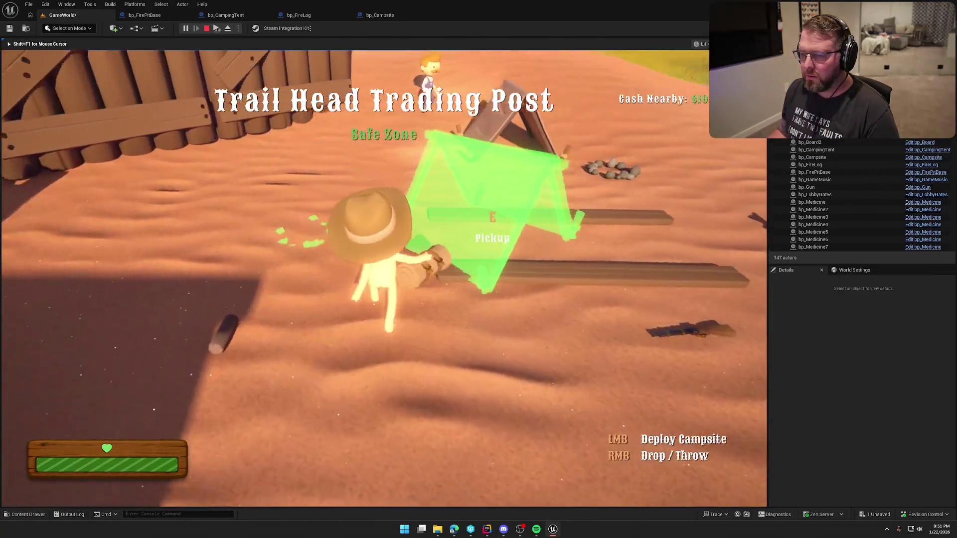
pyautogui.hotkey('shift', 'w')
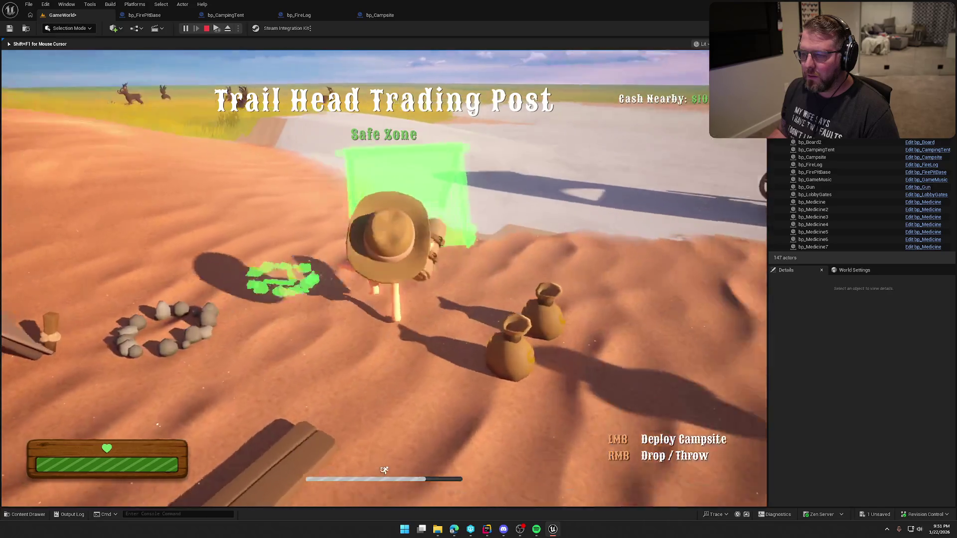
pyautogui.press('w')
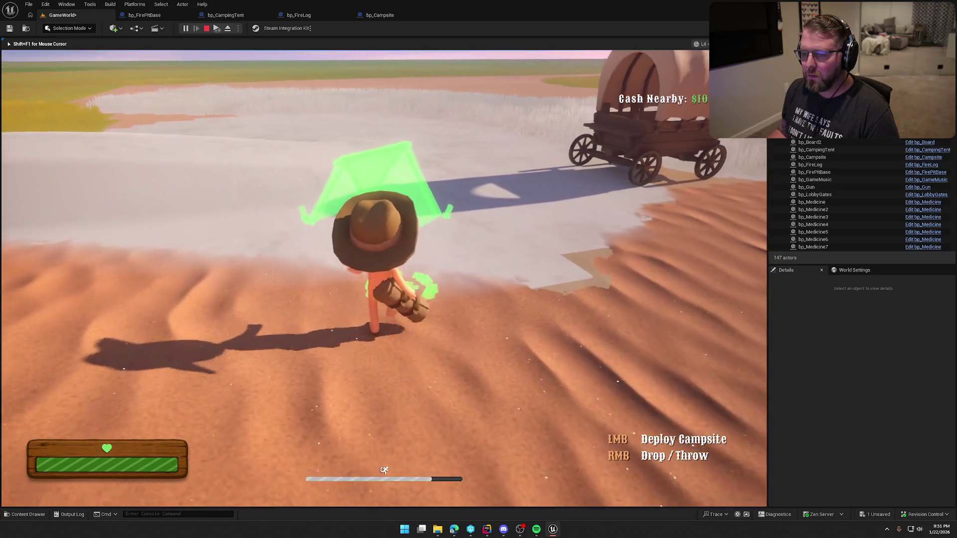
pyautogui.press('w')
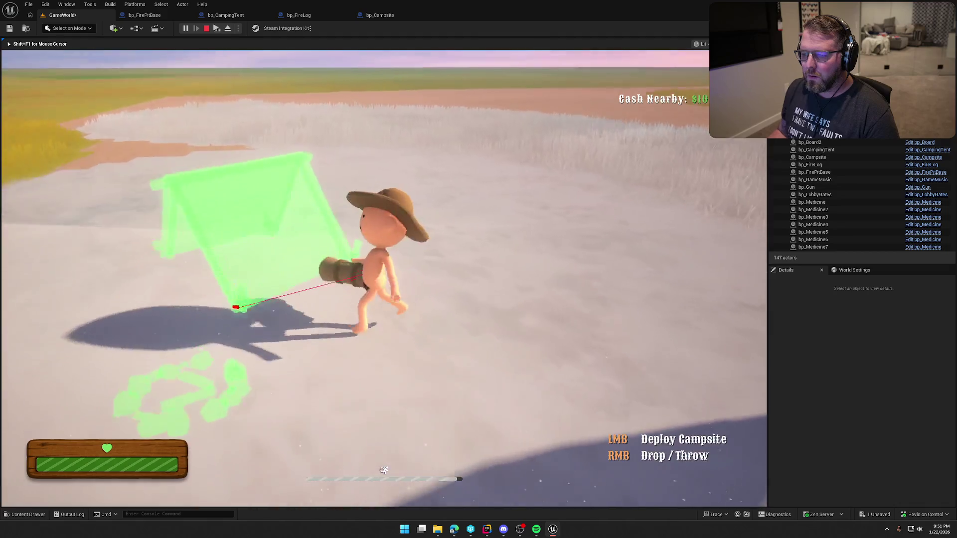
pyautogui.press('w')
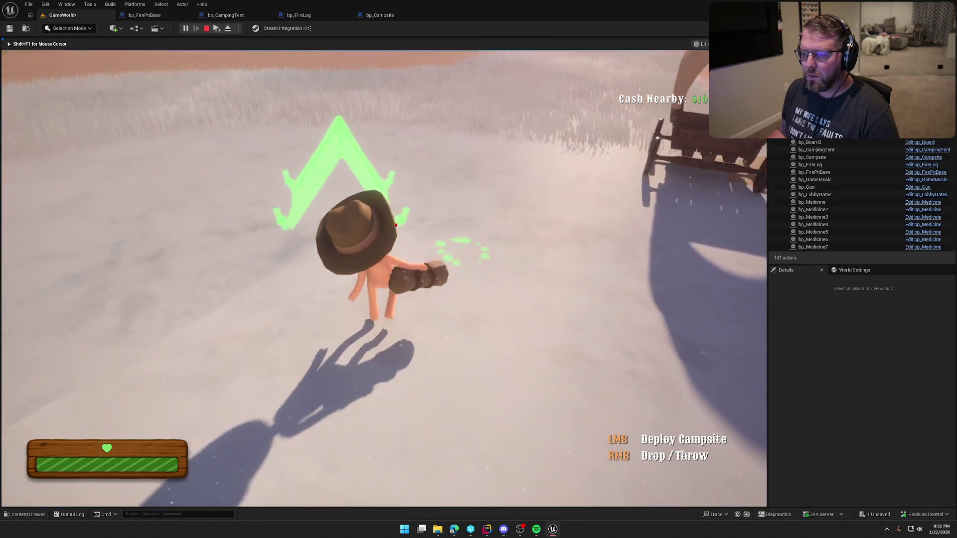
# Turn and walk around the wagon and deer field watching the tent ghost track the trace, then stop
pyautogui.press('w')
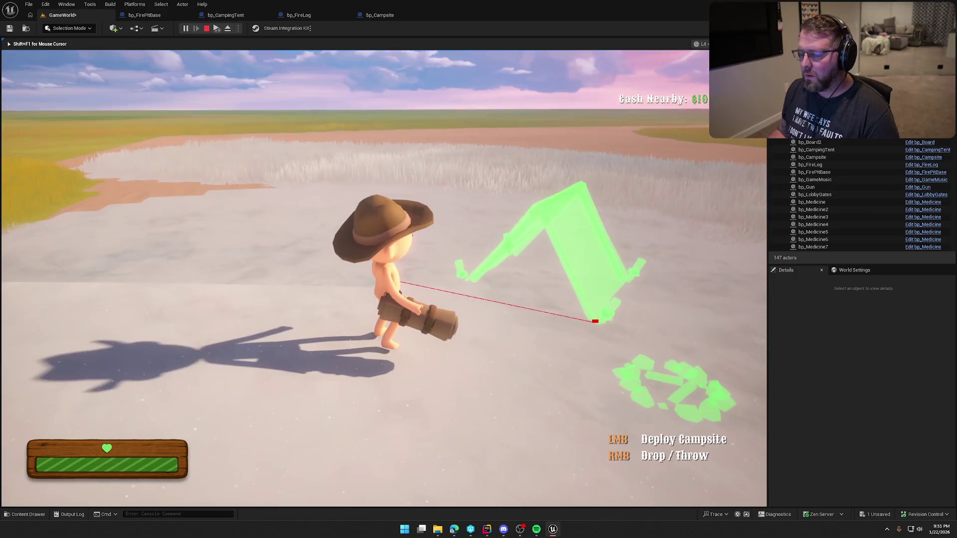
pyautogui.press('w')
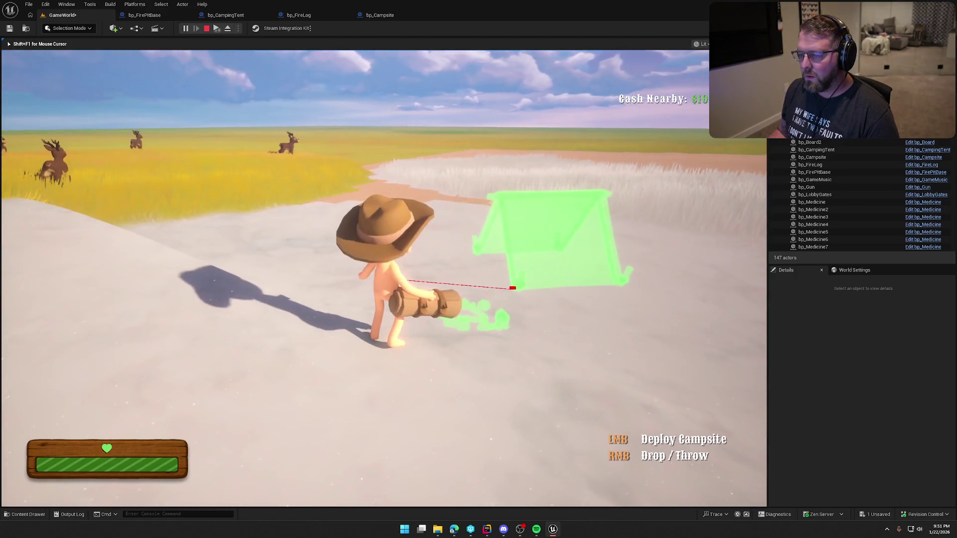
pyautogui.press('w')
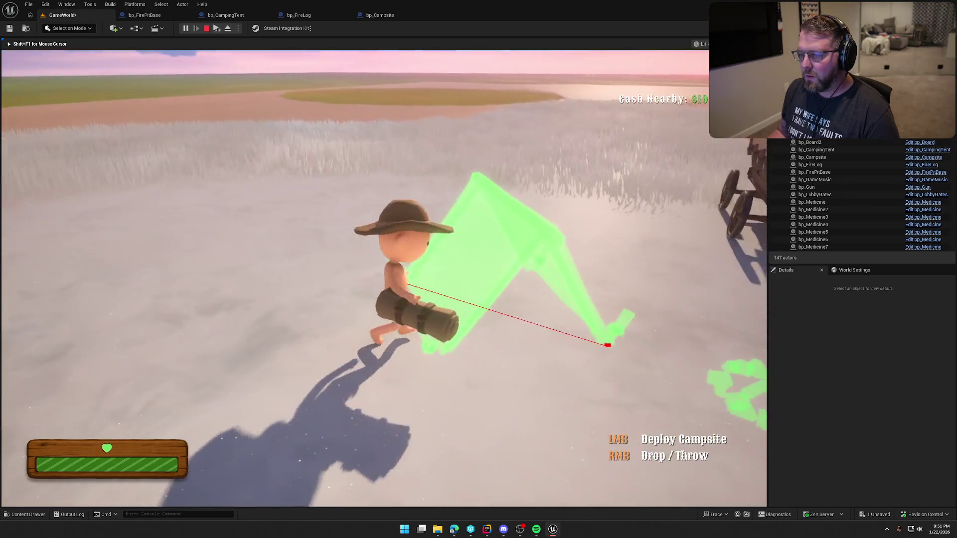
pyautogui.press('w')
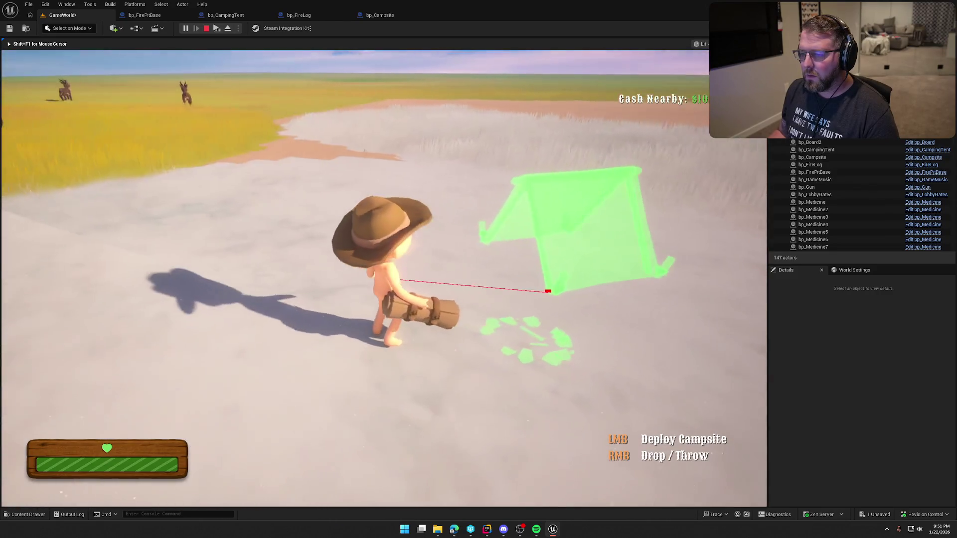
pyautogui.press('w')
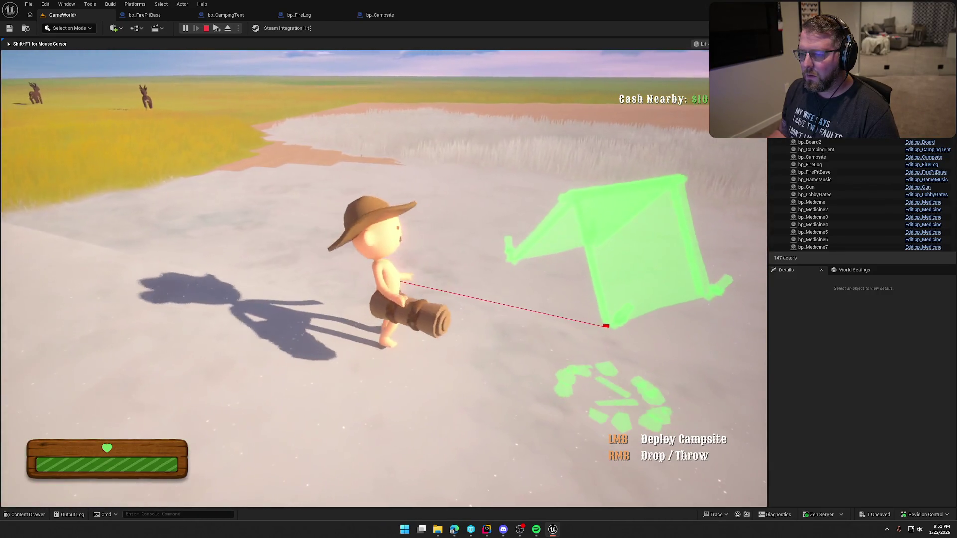
pyautogui.press('w')
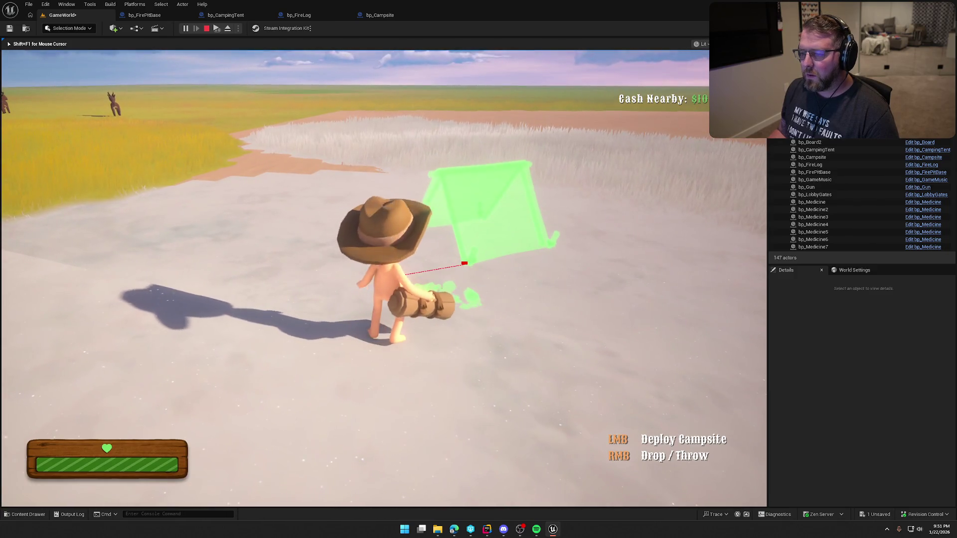
pyautogui.press('w')
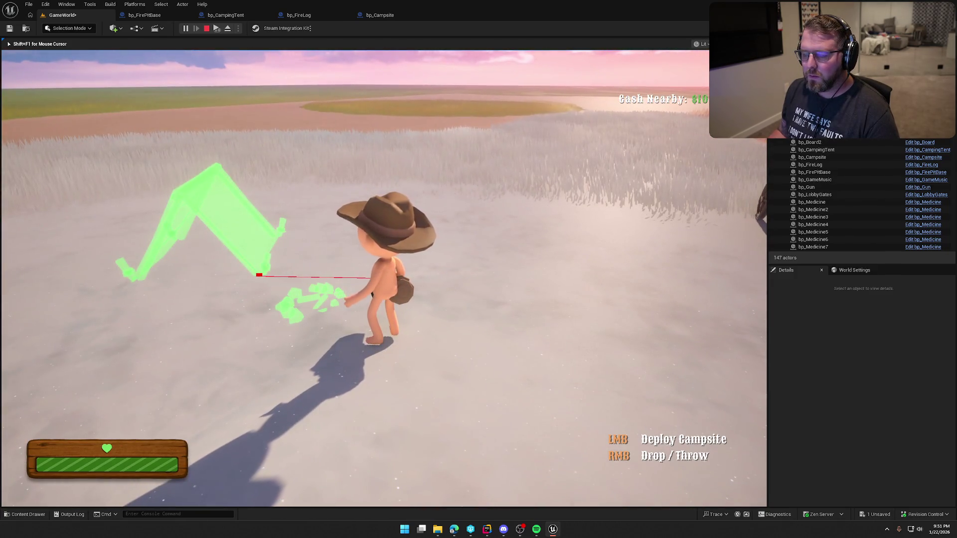
pyautogui.press('w')
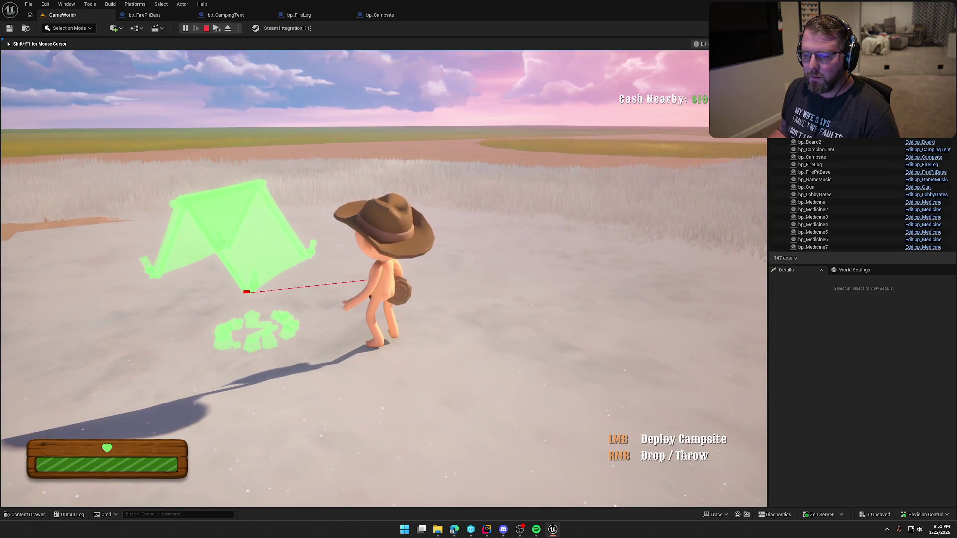
pyautogui.press('Escape')
pyautogui.click(412, 19)
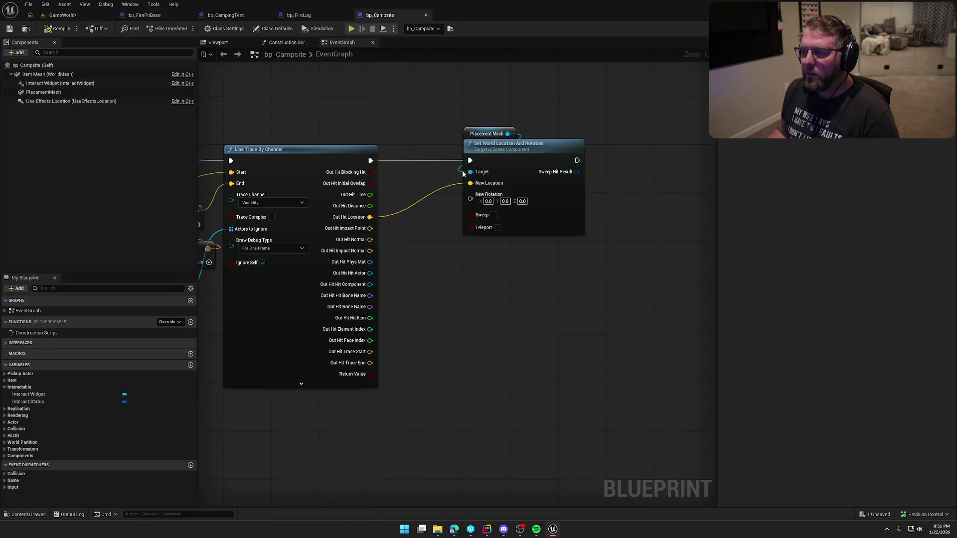
# Shift the set-location nodes right and paste copies of Get Owner and Get Actor Location below them
pyautogui.moveTo(584, 139); pyautogui.dragTo(688, 134)
pyautogui.moveTo(551, 246); pyautogui.dragTo(422, 251)
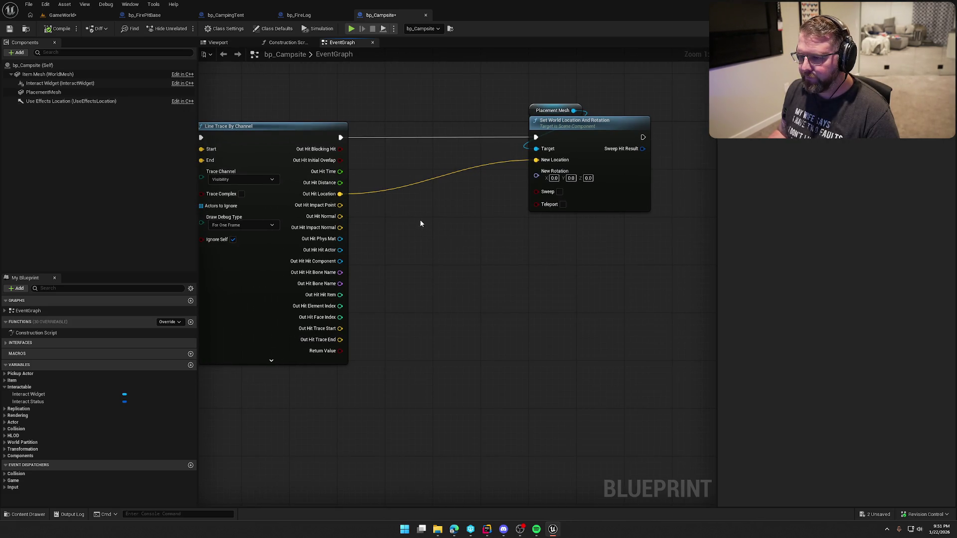
pyautogui.moveTo(421, 224); pyautogui.dragTo(716, 269)
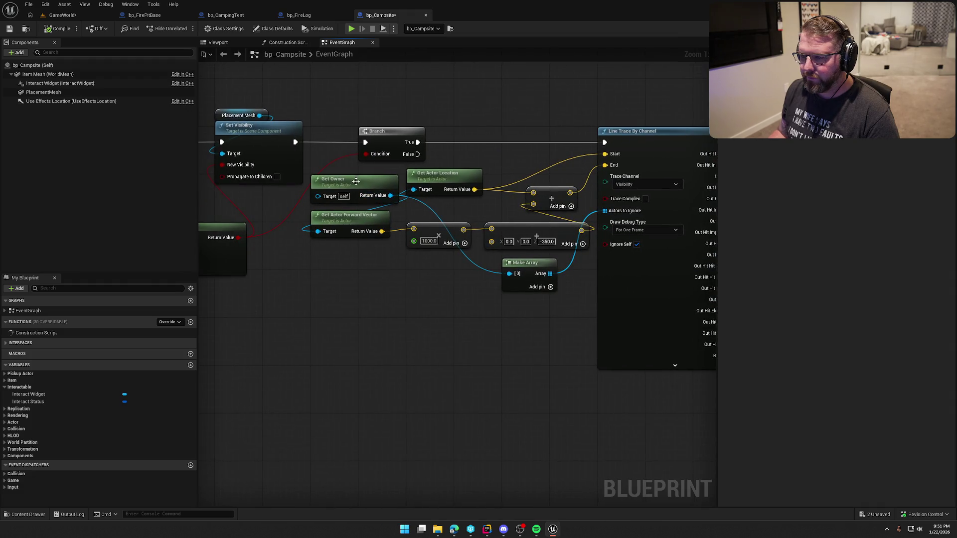
pyautogui.moveTo(513, 184); pyautogui.dragTo(393, 216)
pyautogui.moveTo(461, 304); pyautogui.dragTo(359, 336)
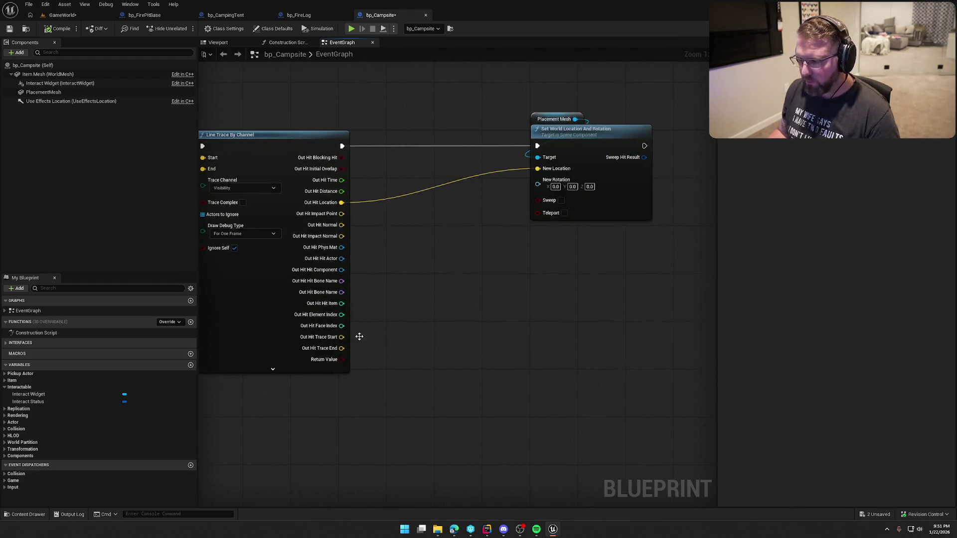
pyautogui.hotkey('ctrl', 'v')
pyautogui.moveTo(395, 306)
pyautogui.mouseDown()
pyautogui.moveTo(416, 324)
pyautogui.moveTo(491, 330)
pyautogui.moveTo(451, 344)
pyautogui.moveTo(440, 326)
pyautogui.mouseUp()
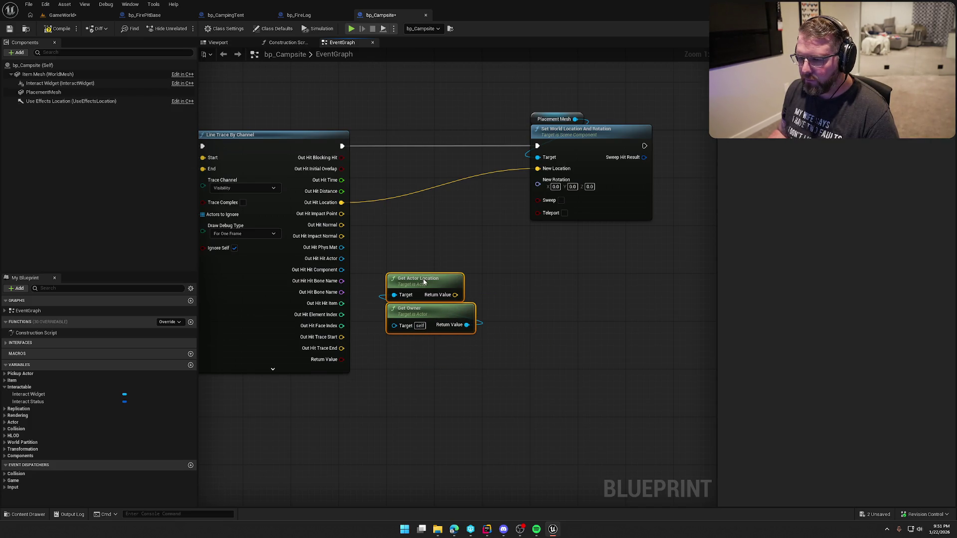
# Add Find Look at Rotation, wire its Start input, and feed its result into New Rotation
pyautogui.rightClick(456, 232)
pyautogui.write('find look at')
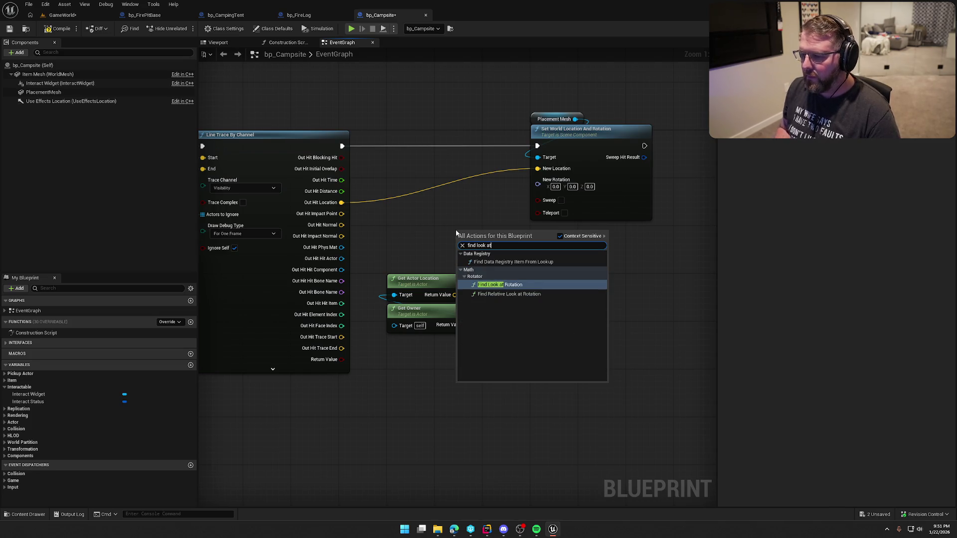
pyautogui.click(525, 284)
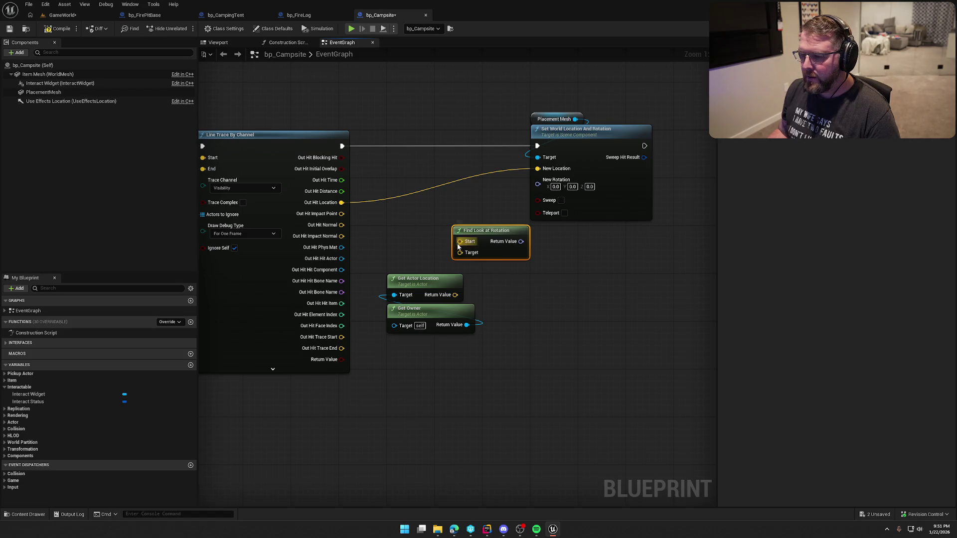
pyautogui.moveTo(458, 244)
pyautogui.mouseDown()
pyautogui.moveTo(341, 202)
pyautogui.moveTo(466, 279)
pyautogui.moveTo(455, 294)
pyautogui.mouseUp()
pyautogui.moveTo(518, 245); pyautogui.dragTo(539, 184)
pyautogui.click(61, 15)
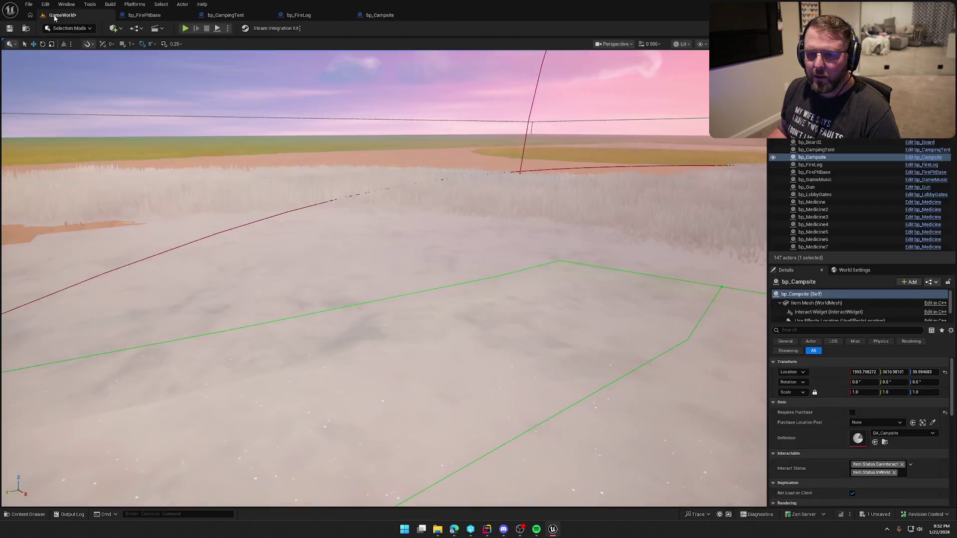
pyautogui.click(184, 28)
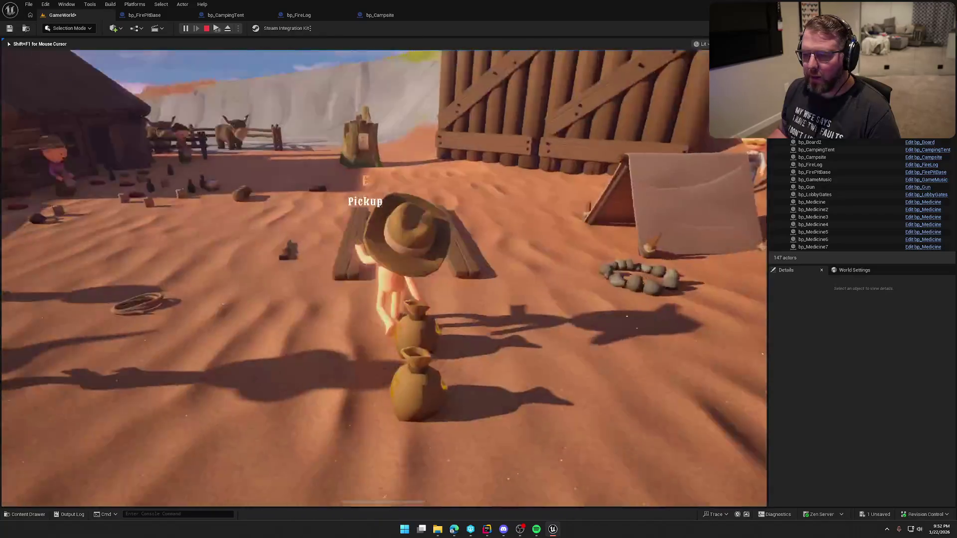
pyautogui.press('e')
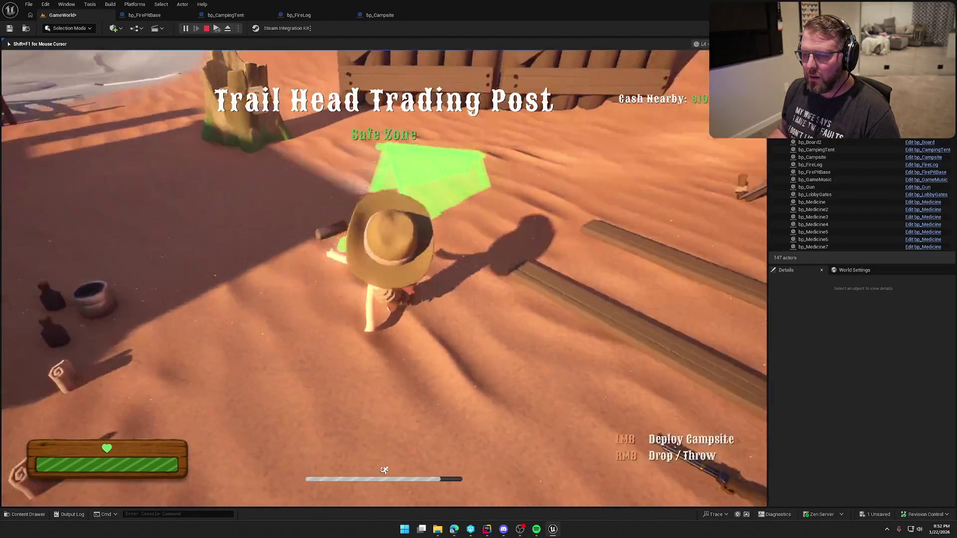
pyautogui.press('w')
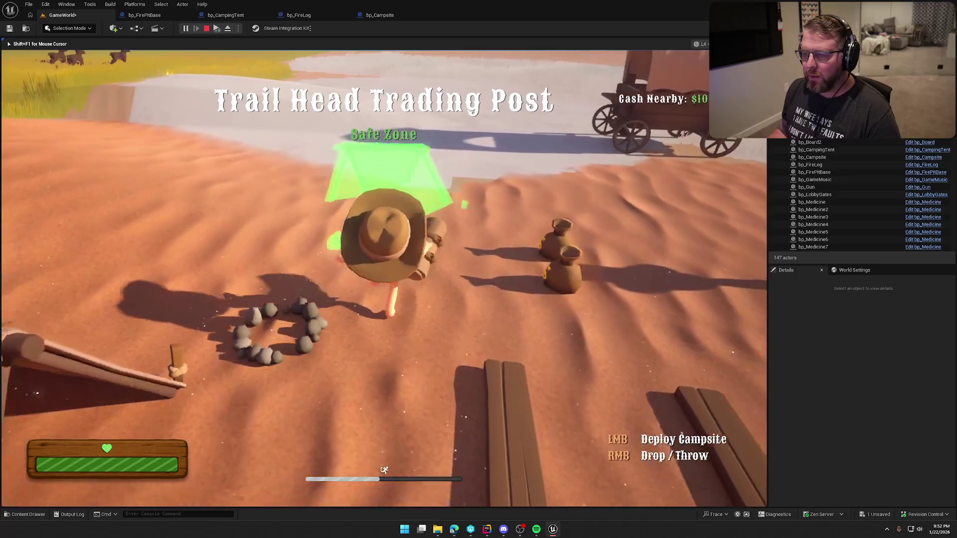
pyautogui.press('w')
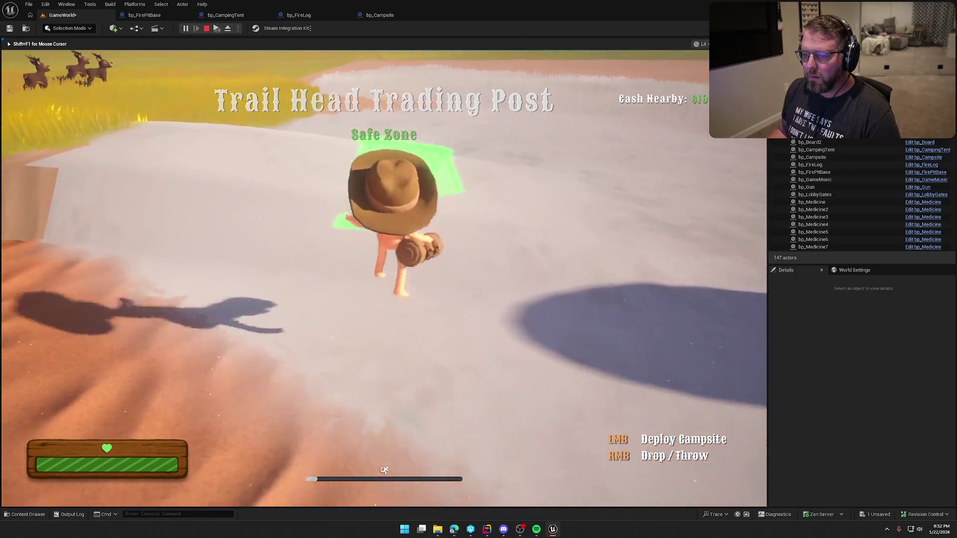
pyautogui.press('w')
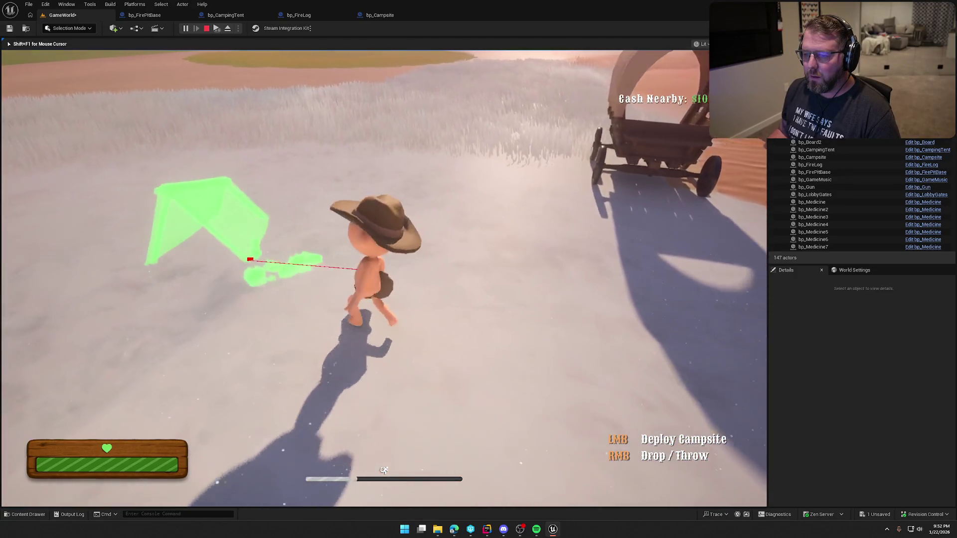
pyautogui.press('w')
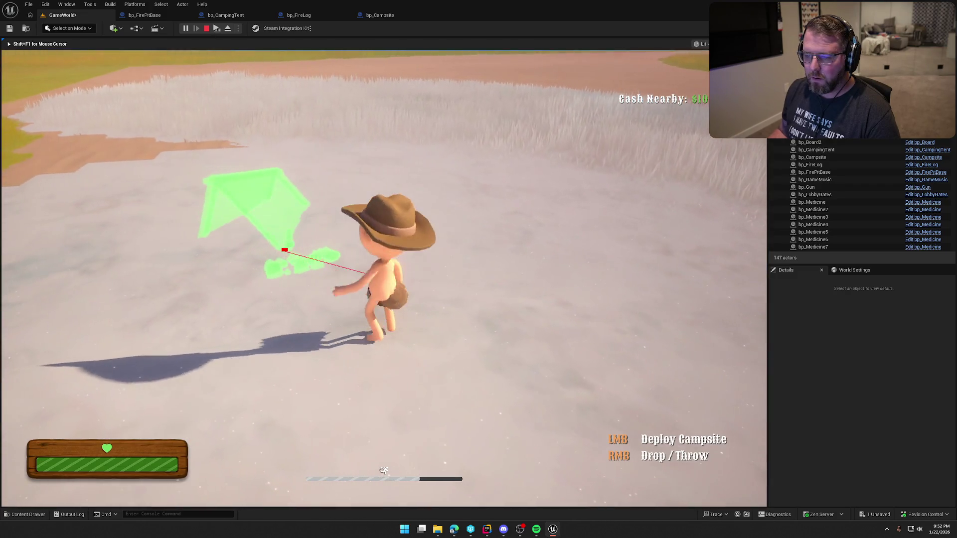
pyautogui.press('w')
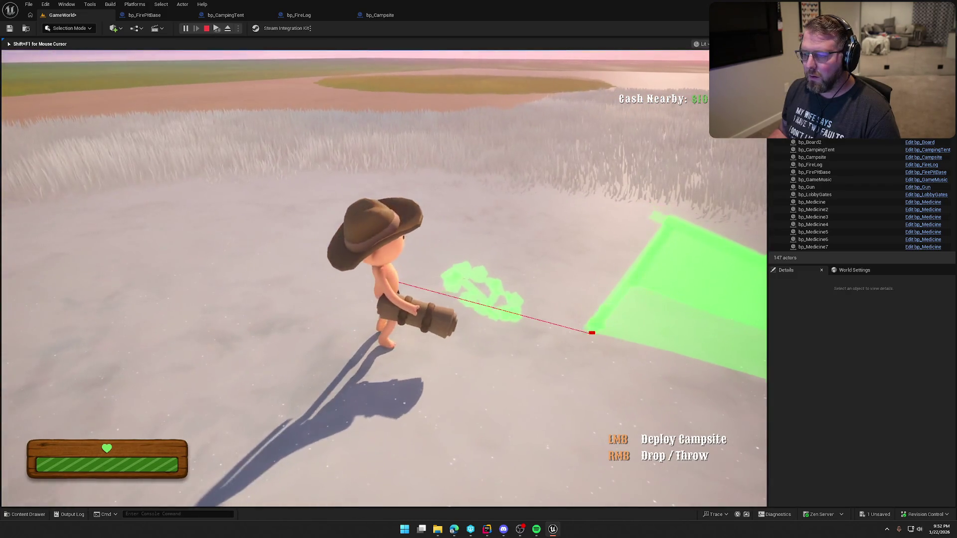
pyautogui.press('w')
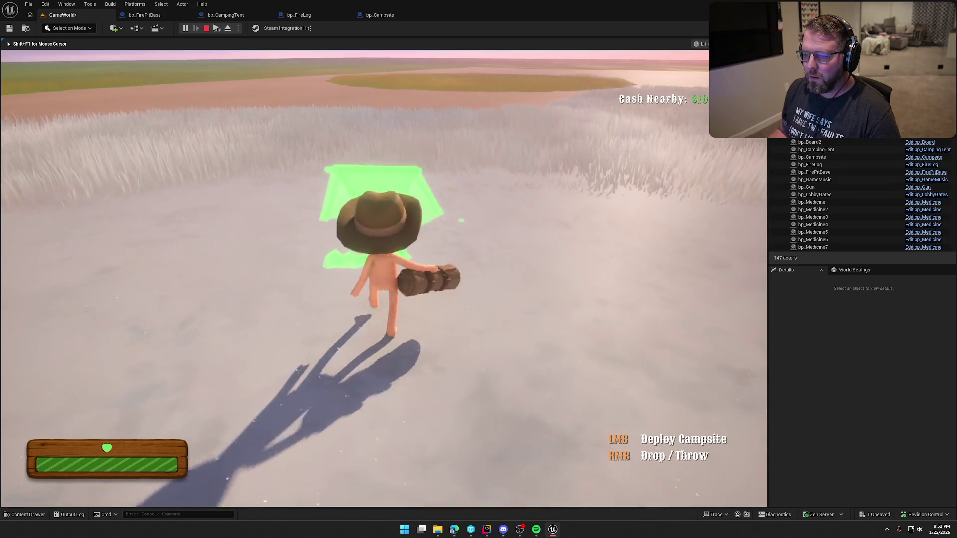
pyautogui.press('w')
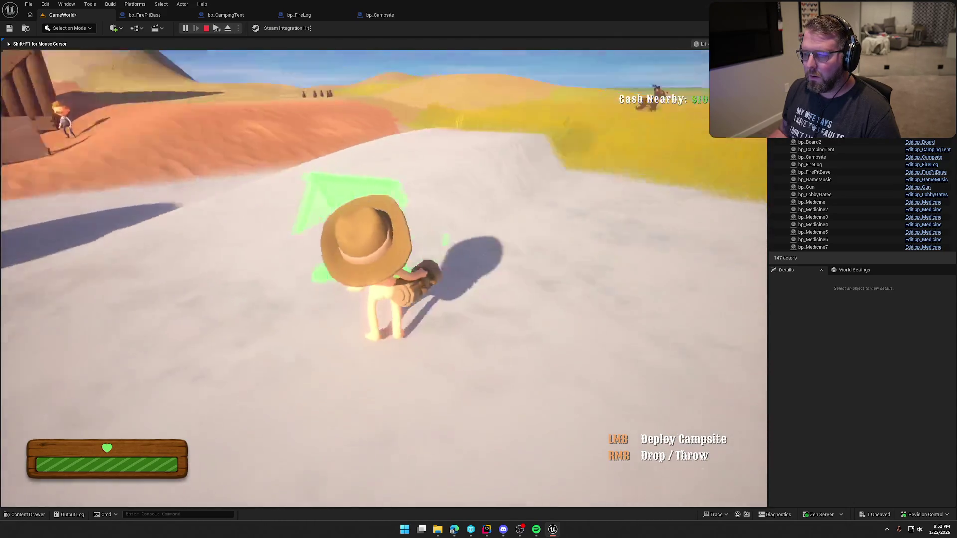
pyautogui.press('w')
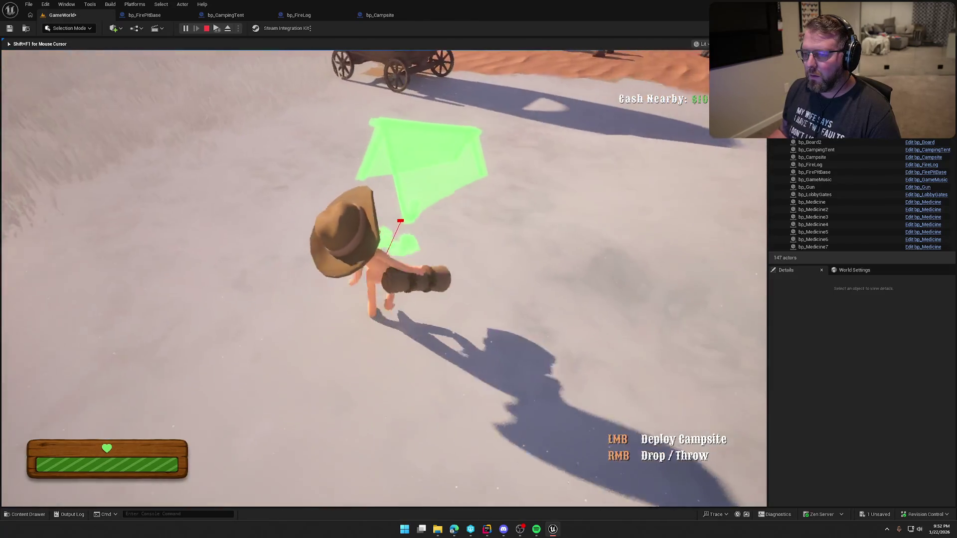
pyautogui.press('w')
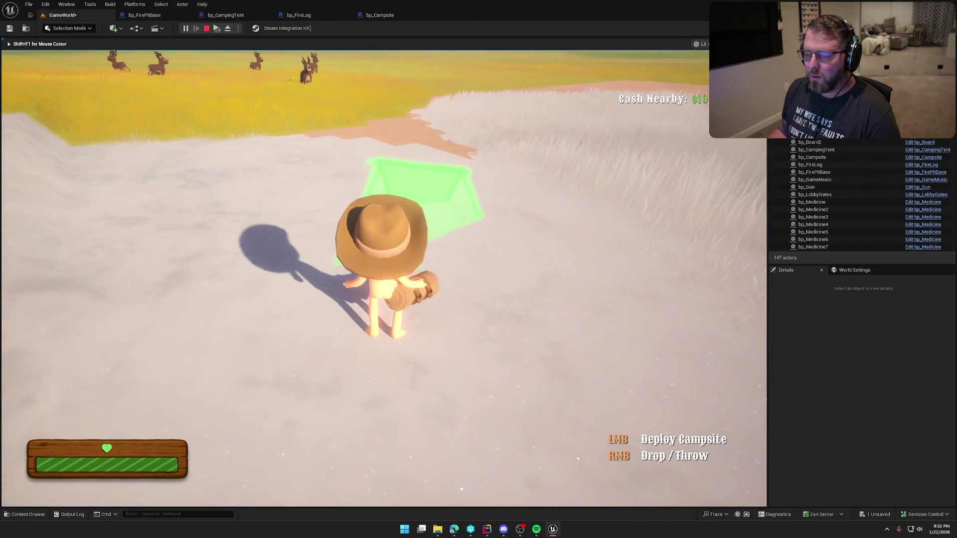
pyautogui.press('w')
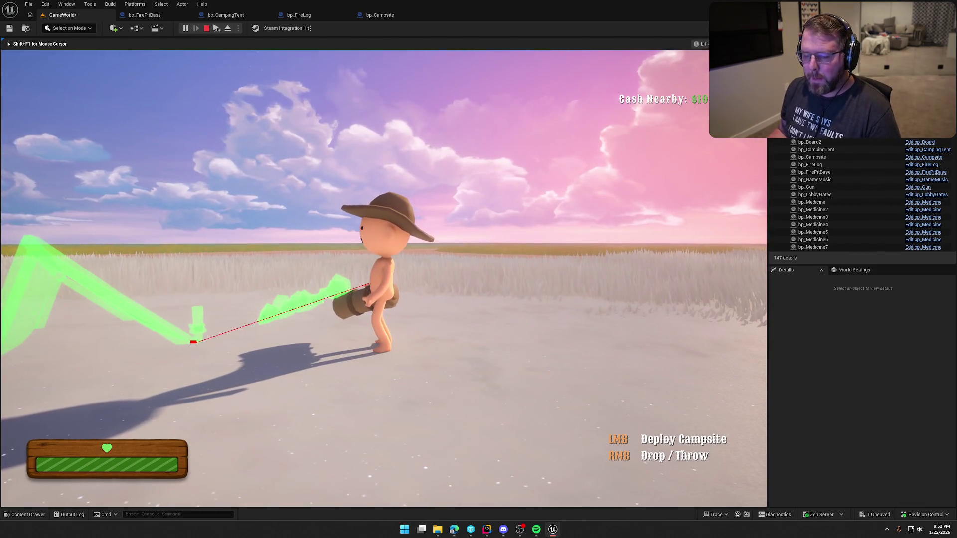
pyautogui.press('Escape')
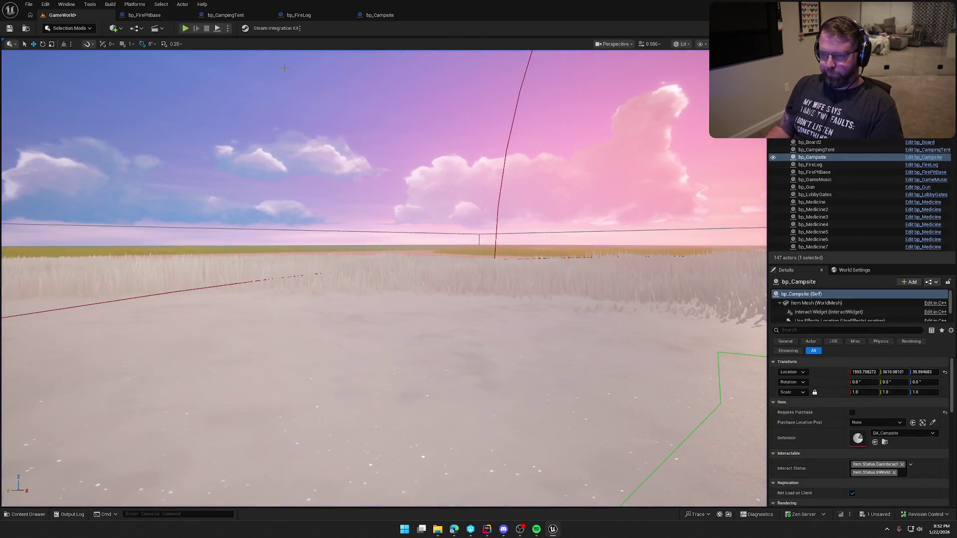
pyautogui.click(380, 15)
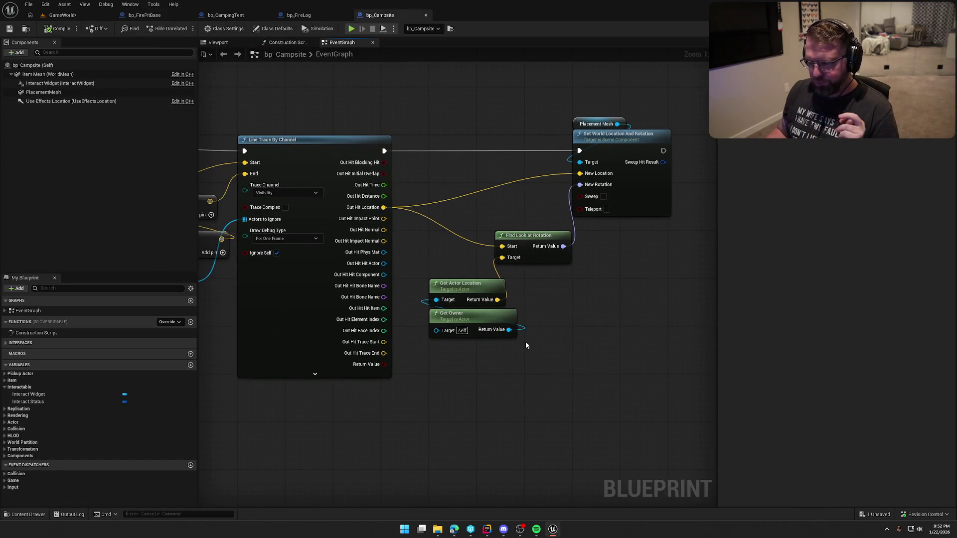
# Stack Find Look at Rotation, Get Actor Location and Get Owner neatly under Set World Location And Rotation
pyautogui.moveTo(536, 238); pyautogui.dragTo(611, 233)
pyautogui.moveTo(528, 349)
pyautogui.mouseDown()
pyautogui.moveTo(438, 279)
pyautogui.moveTo(617, 269)
pyautogui.mouseUp()
pyautogui.click(618, 388)
pyautogui.moveTo(614, 355); pyautogui.dragTo(542, 222)
pyautogui.click(451, 289)
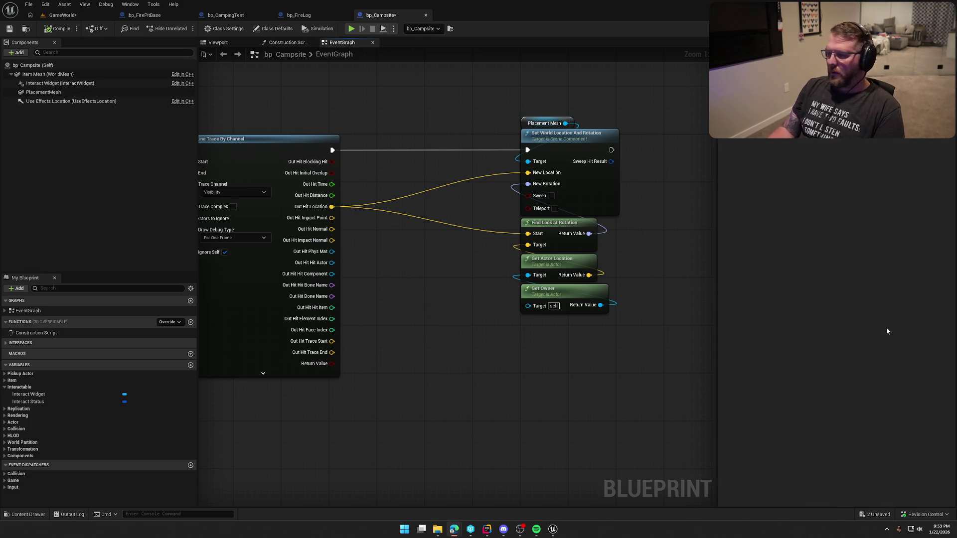
pyautogui.moveTo(431, 364)
pyautogui.mouseDown()
pyautogui.moveTo(463, 351)
pyautogui.moveTo(451, 304)
pyautogui.mouseUp()
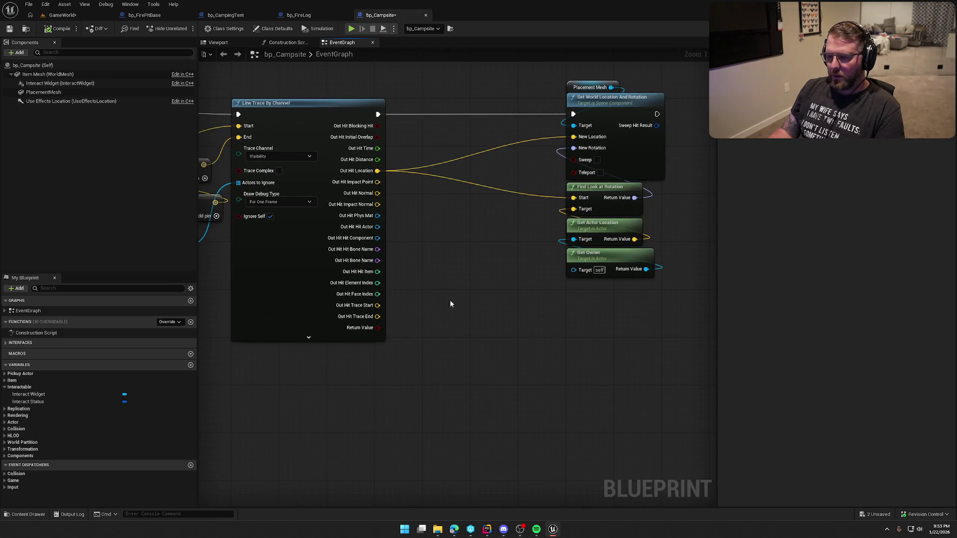
# Probe the trace's Out Hit Normal and Impact Normal outputs, then move the location and owner nodes down-left
pyautogui.moveTo(375, 193); pyautogui.dragTo(438, 213)
pyautogui.press('Escape')
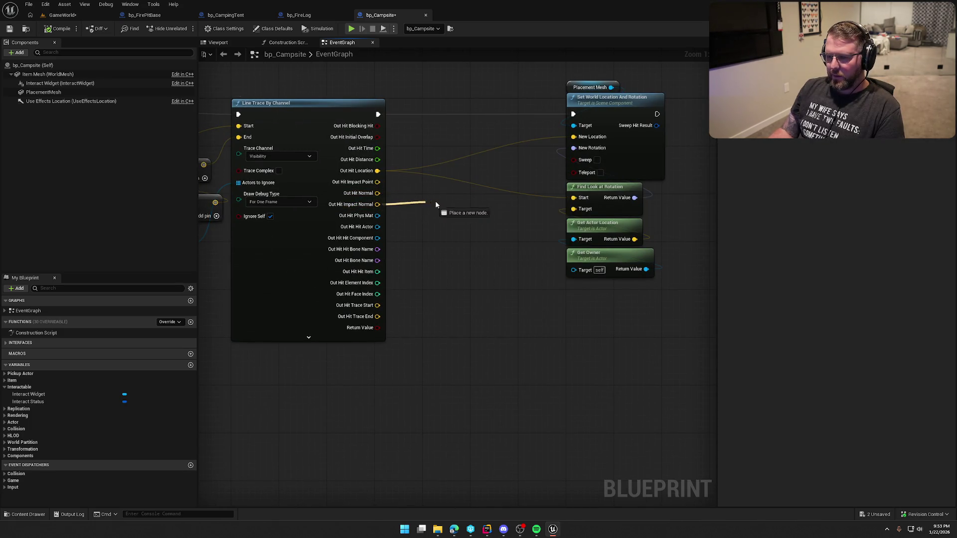
pyautogui.moveTo(378, 205)
pyautogui.mouseDown()
pyautogui.moveTo(471, 223)
pyautogui.moveTo(459, 201)
pyautogui.mouseUp()
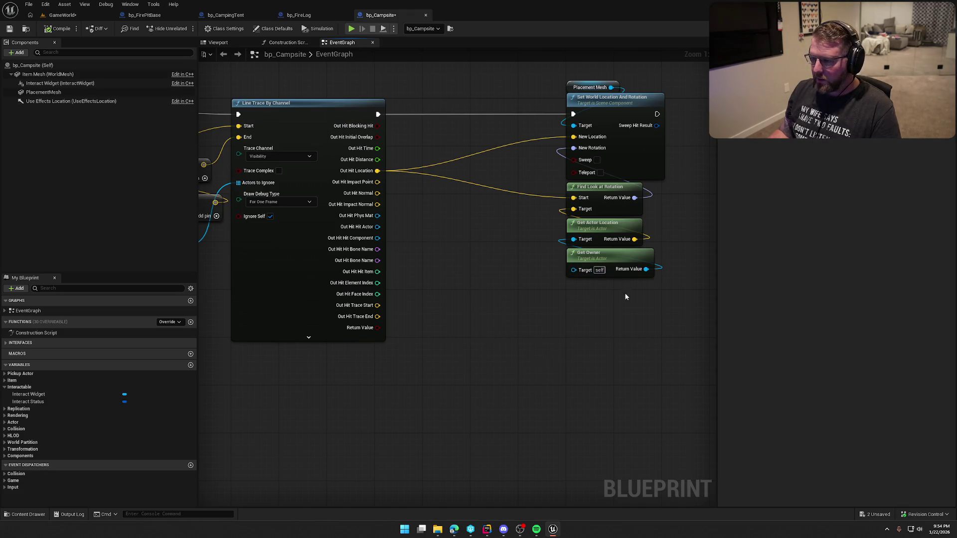
pyautogui.moveTo(626, 297); pyautogui.dragTo(565, 219)
pyautogui.moveTo(608, 224)
pyautogui.mouseDown()
pyautogui.moveTo(571, 261)
pyautogui.moveTo(464, 276)
pyautogui.moveTo(464, 296)
pyautogui.moveTo(552, 315)
pyautogui.moveTo(377, 182)
pyautogui.mouseUp()
# Add a vector subtract node from the actor location and position it beside the trace outputs
pyautogui.write('+')
pyautogui.press('Return')
pyautogui.moveTo(419, 354)
pyautogui.mouseDown()
pyautogui.moveTo(508, 296)
pyautogui.moveTo(448, 372)
pyautogui.moveTo(409, 348)
pyautogui.mouseUp()
pyautogui.moveTo(577, 330)
pyautogui.mouseDown()
pyautogui.moveTo(501, 348)
pyautogui.moveTo(451, 305)
pyautogui.mouseUp()
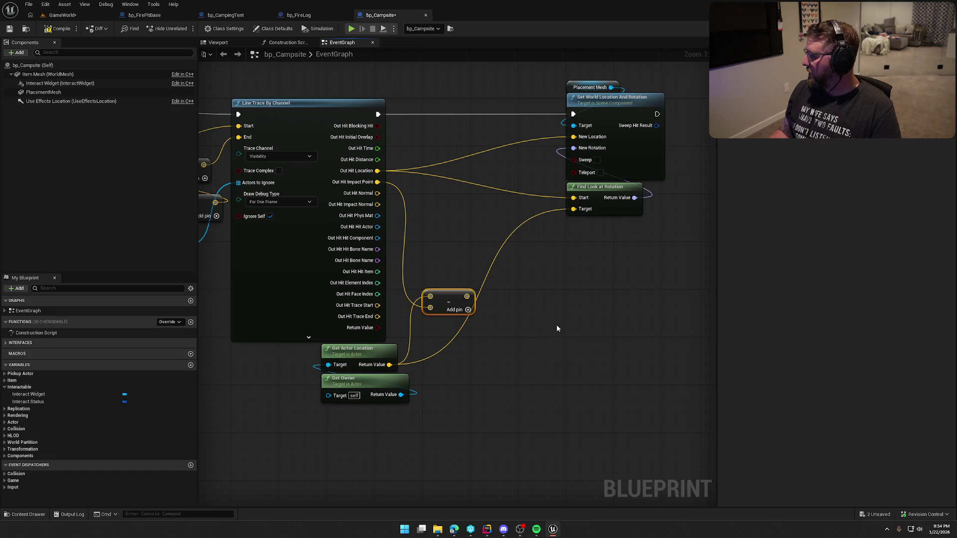
pyautogui.moveTo(466, 296); pyautogui.dragTo(513, 298)
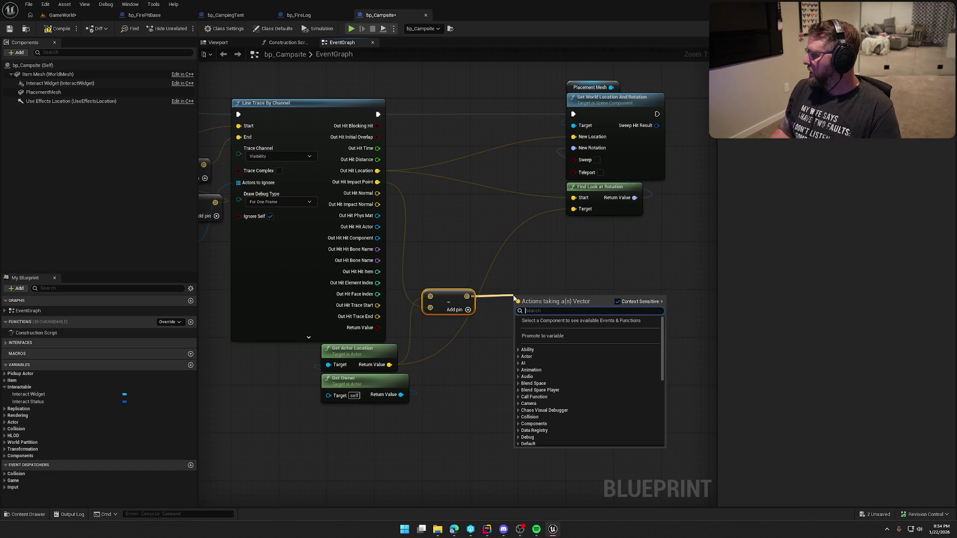
# Add a Project Vector on to Plane node and feed the subtracted vector into its V input
pyautogui.write('vectorpla')
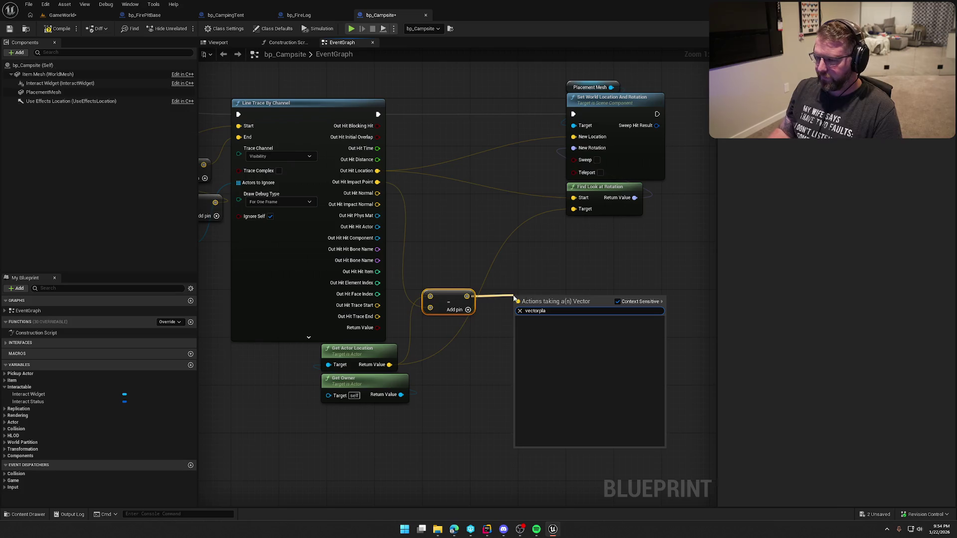
pyautogui.press('Escape')
pyautogui.rightClick(529, 280)
pyautogui.write('p')
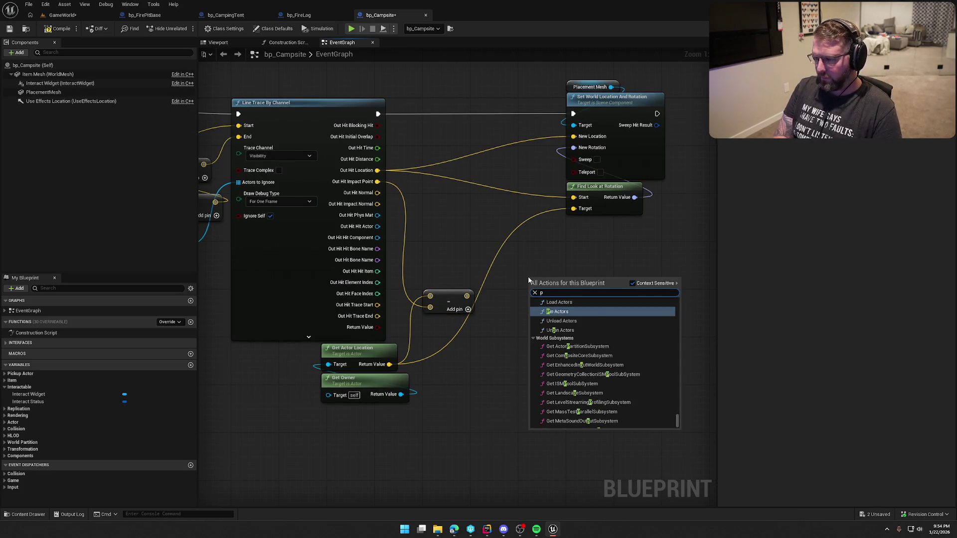
pyautogui.write('laneprojec')
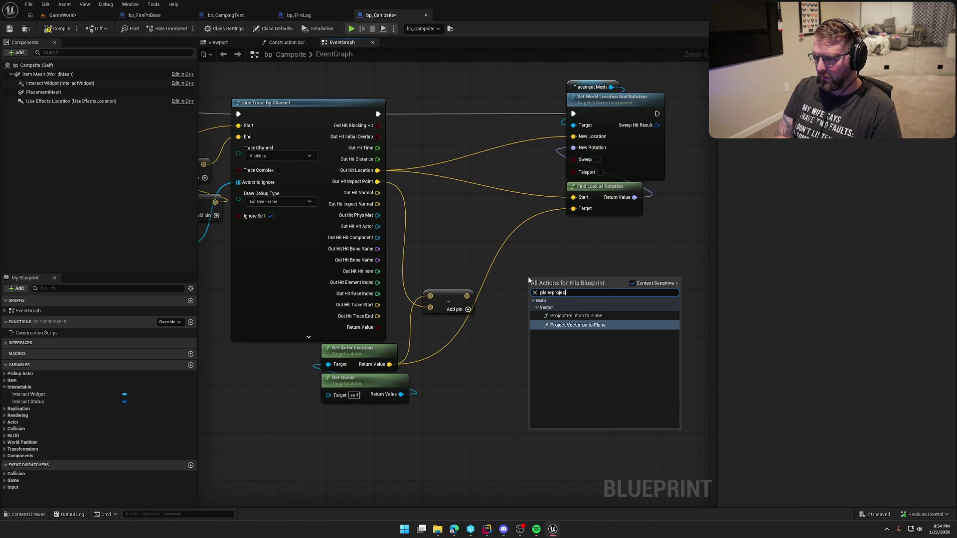
pyautogui.click(563, 325)
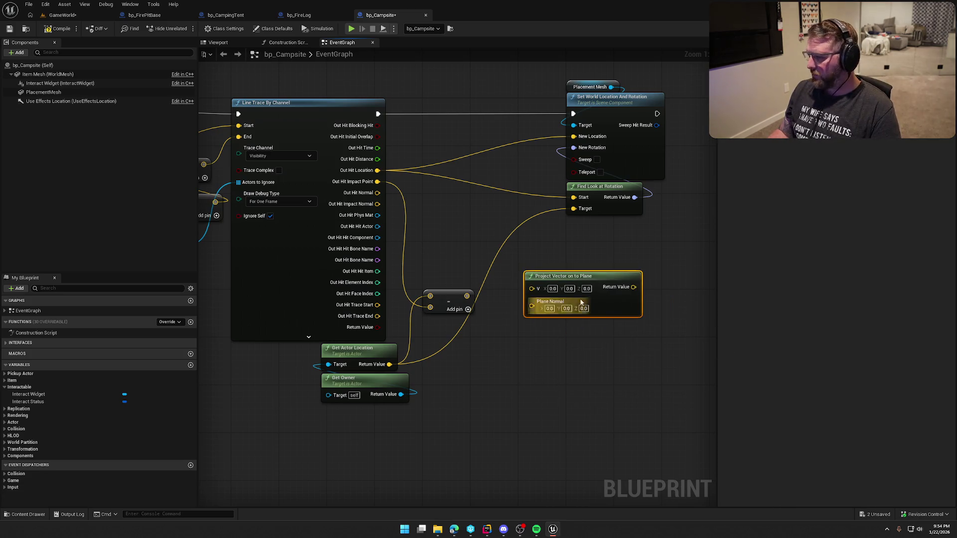
pyautogui.moveTo(573, 277); pyautogui.dragTo(555, 265)
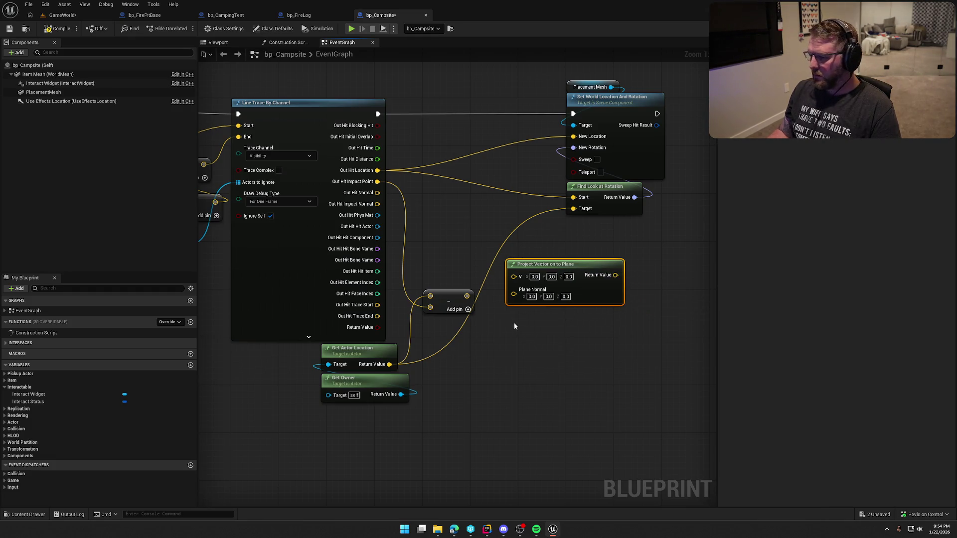
pyautogui.moveTo(467, 296)
pyautogui.mouseDown()
pyautogui.moveTo(514, 275)
pyautogui.moveTo(377, 204)
pyautogui.mouseUp()
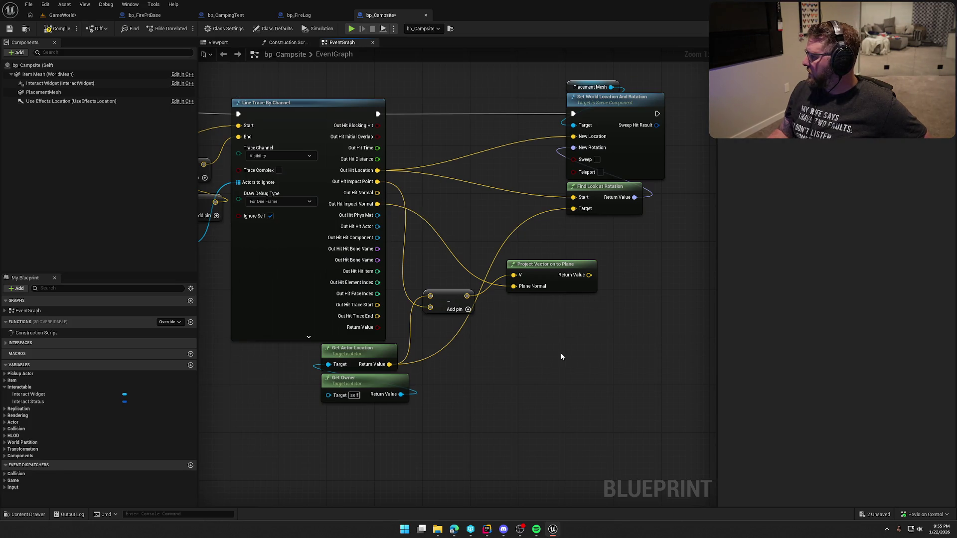
# Attach a Normalize node to Project Vector on to Plane's Return Value and place it nearby
pyautogui.rightClick(522, 307)
pyautogui.write('vect')
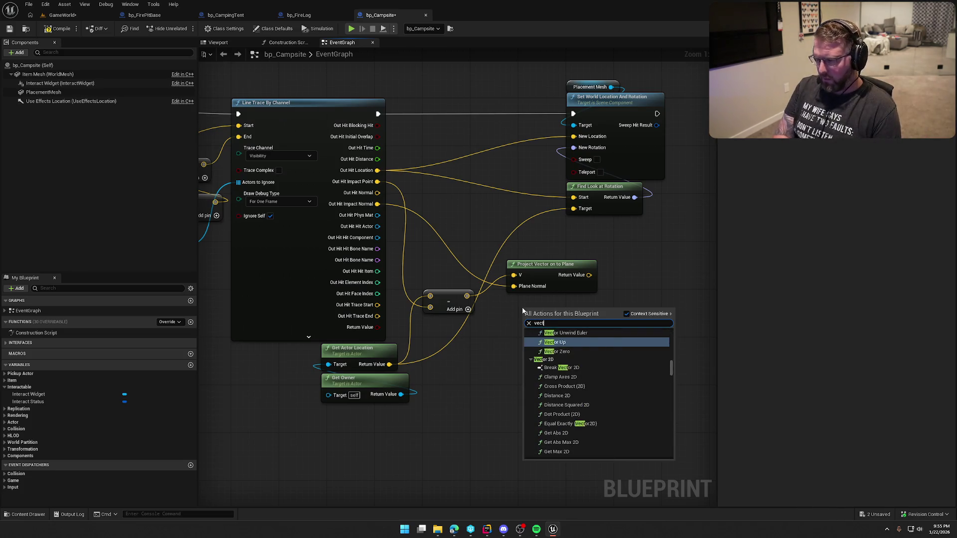
pyautogui.write('or plane')
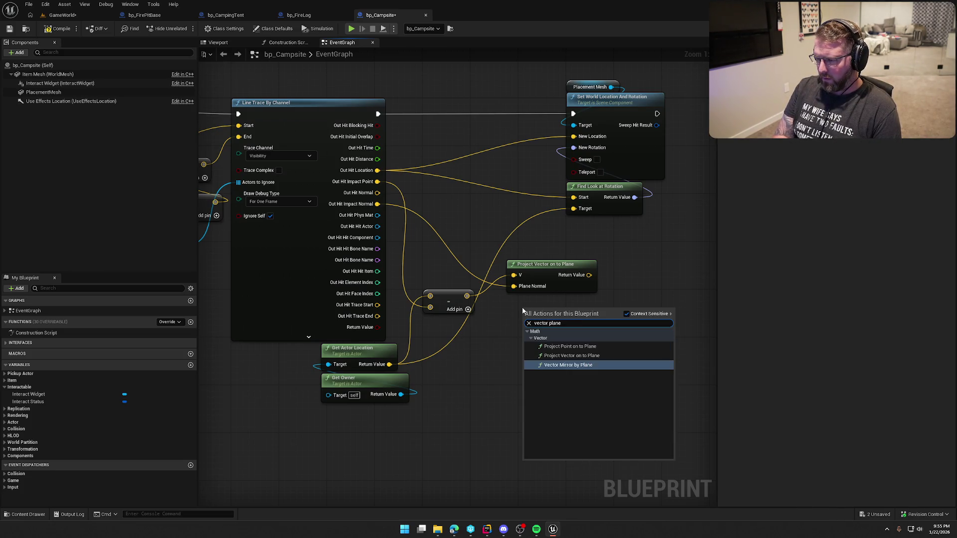
pyautogui.write(' pro')
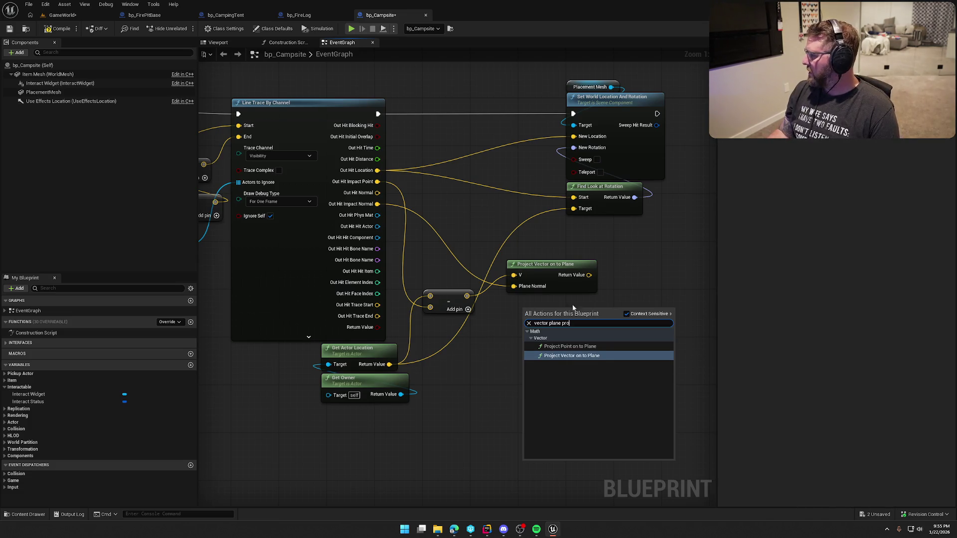
pyautogui.click(613, 236)
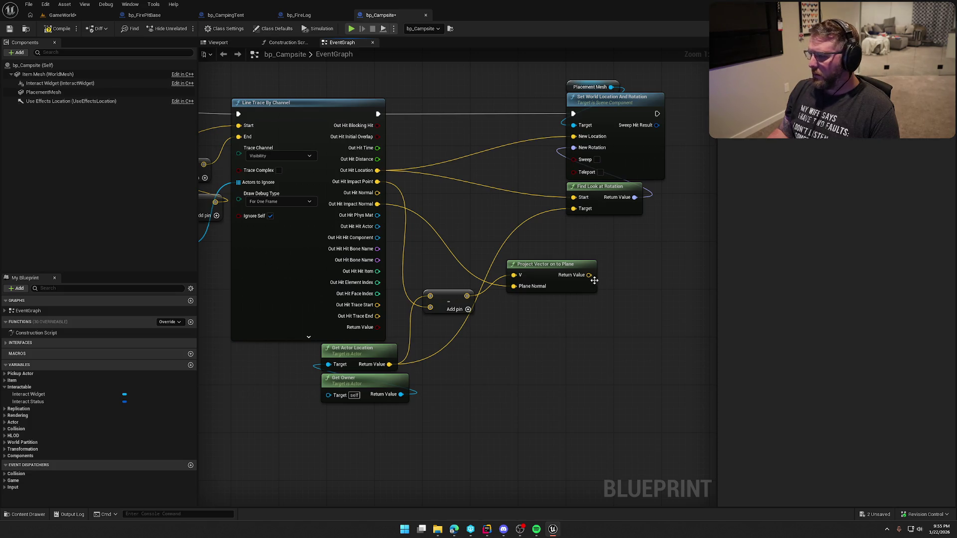
pyautogui.moveTo(589, 276); pyautogui.dragTo(604, 278)
pyautogui.write('normal')
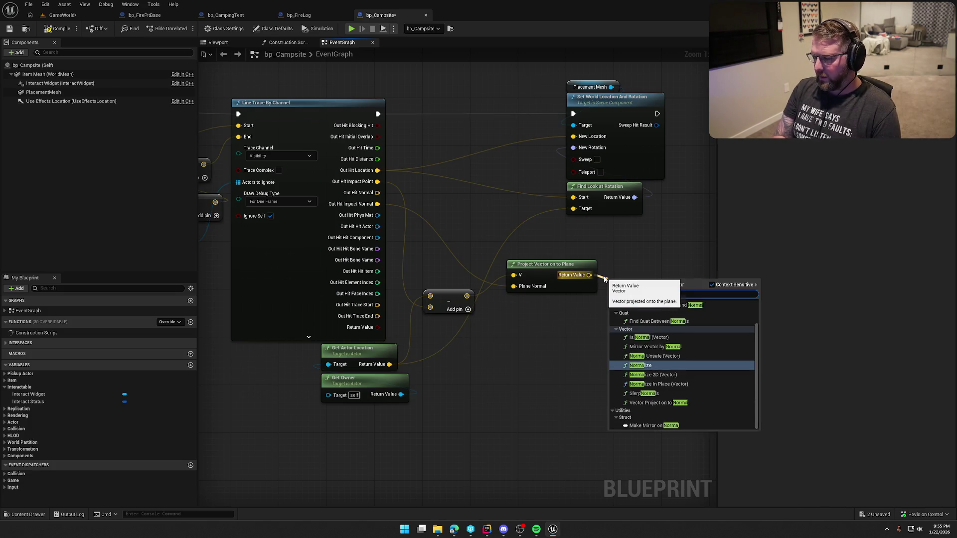
pyautogui.press('Return')
pyautogui.moveTo(653, 274)
pyautogui.mouseDown()
pyautogui.moveTo(662, 275)
pyautogui.moveTo(538, 346)
pyautogui.moveTo(498, 342)
pyautogui.mouseUp()
pyautogui.scroll(-1, 499, 342)
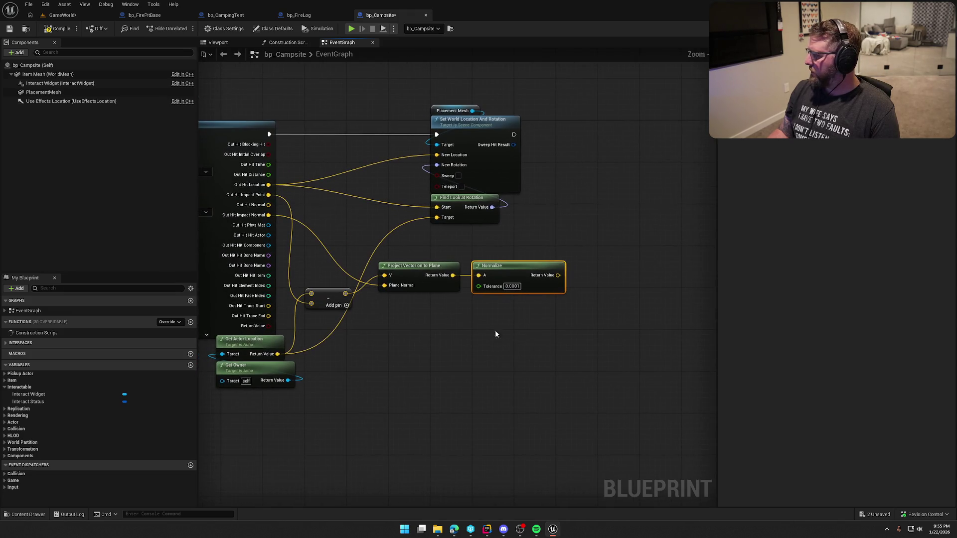
pyautogui.rightClick(479, 335)
# Add a Make Rot from ZX node and connect the normalized vector to its X input
pyautogui.write('make ro')
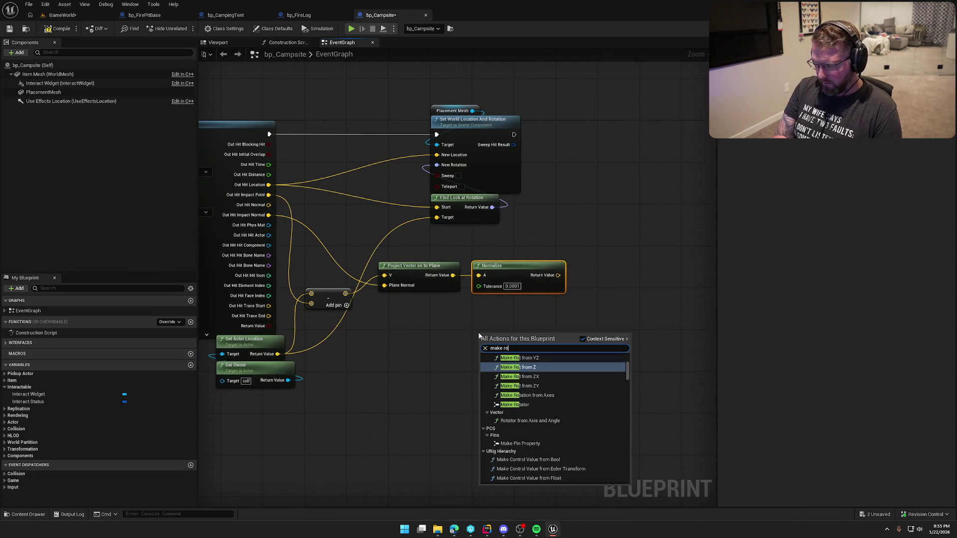
pyautogui.write('ta')
pyautogui.press('BackSpace')
pyautogui.press('Down')
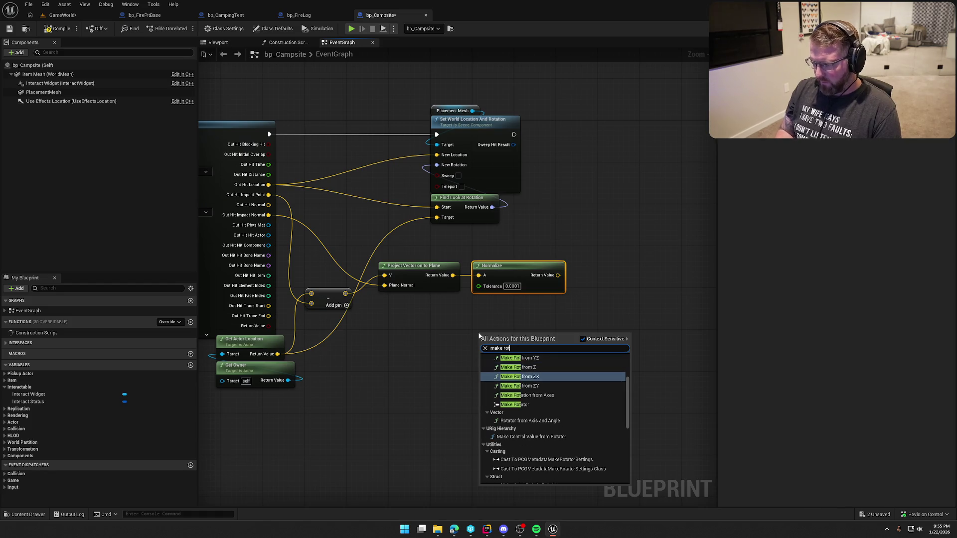
pyautogui.press('Return')
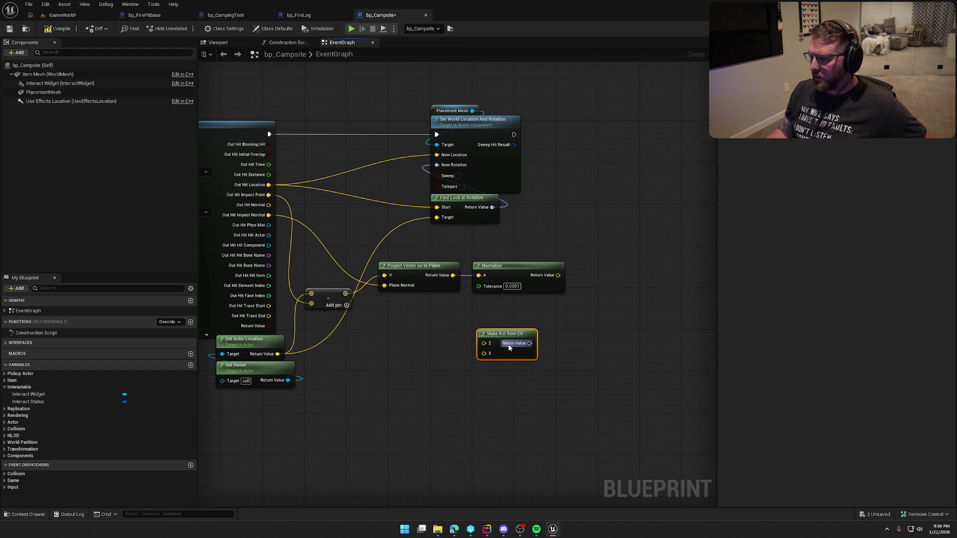
pyautogui.moveTo(507, 323)
pyautogui.mouseDown()
pyautogui.moveTo(551, 322)
pyautogui.moveTo(348, 241)
pyautogui.moveTo(312, 213)
pyautogui.mouseUp()
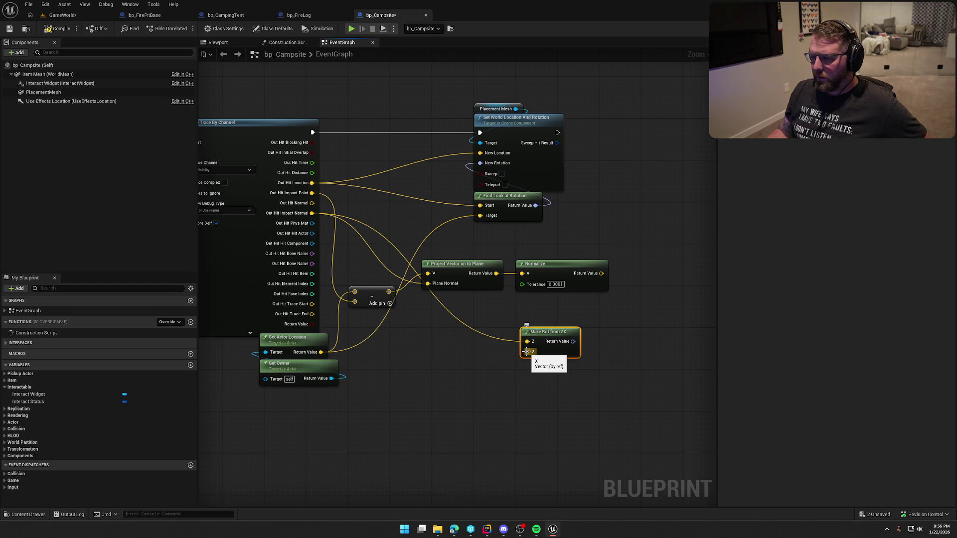
pyautogui.moveTo(527, 351); pyautogui.dragTo(602, 275)
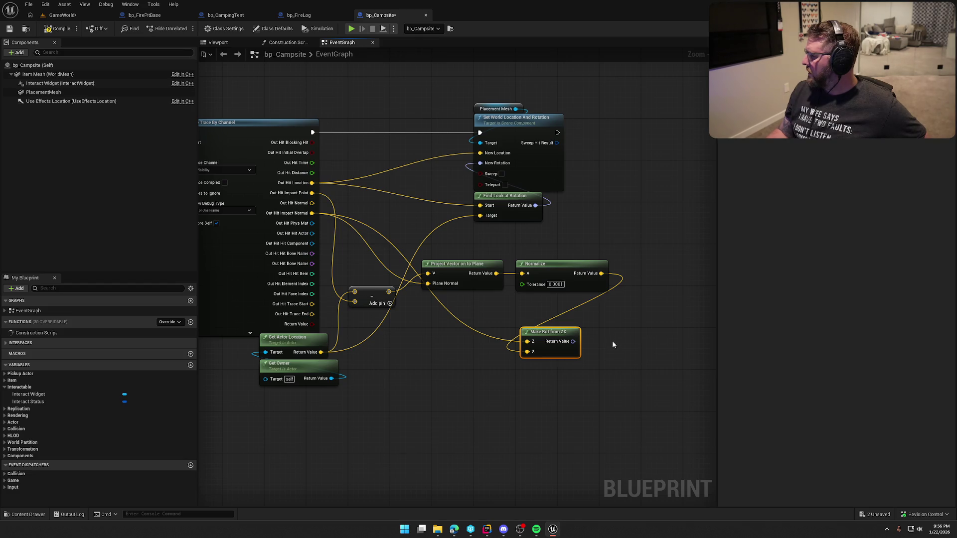
# Feed Make Rot from ZX into New Rotation, delete Find Look at Rotation, and compile
pyautogui.moveTo(573, 341)
pyautogui.mouseDown()
pyautogui.moveTo(615, 339)
pyautogui.moveTo(479, 164)
pyautogui.mouseUp()
pyautogui.click(506, 214)
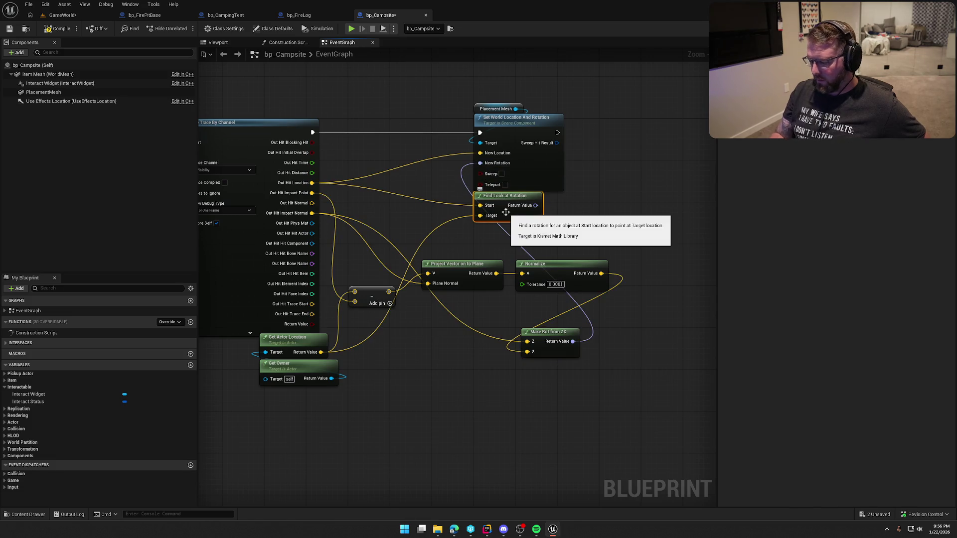
pyautogui.press('Delete')
pyautogui.moveTo(545, 331); pyautogui.dragTo(473, 211)
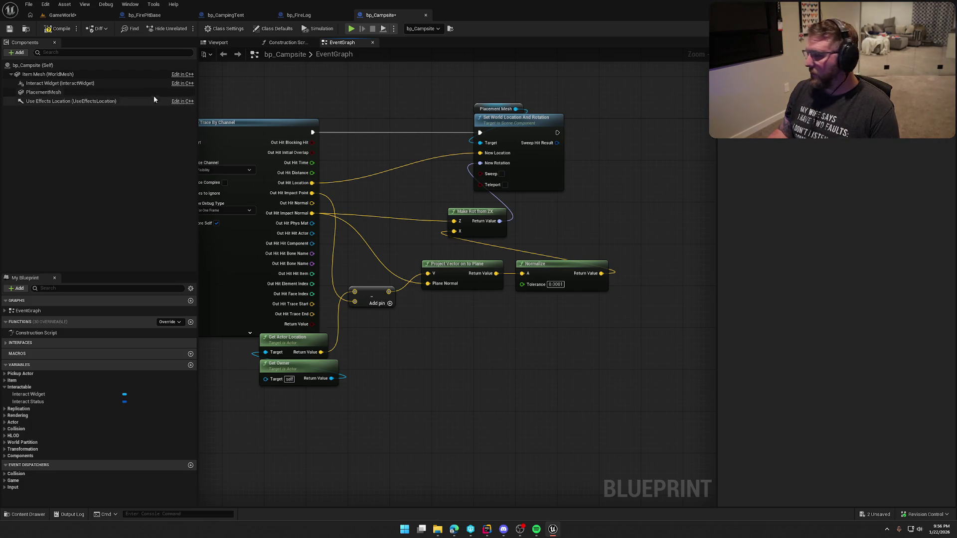
pyautogui.click(47, 28)
# Play GameWorld, pick up the campsite bundle and walk to watch the flat tent ghost follow, then stop
pyautogui.click(62, 15)
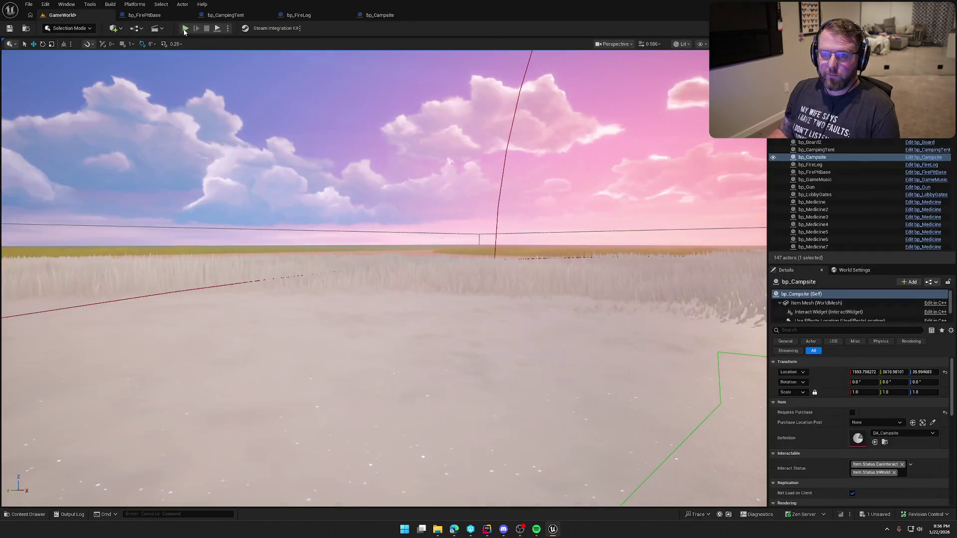
pyautogui.click(187, 28)
pyautogui.click(339, 127)
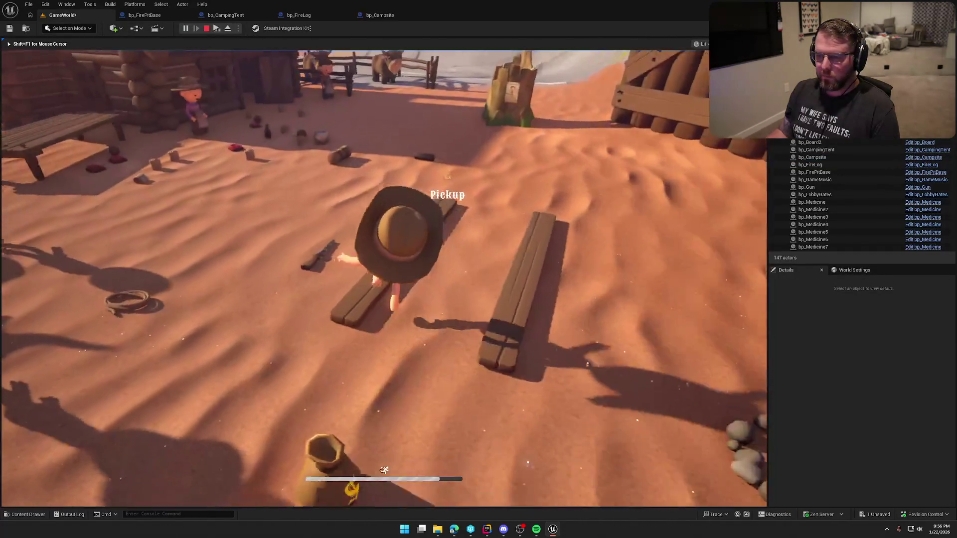
pyautogui.press('e')
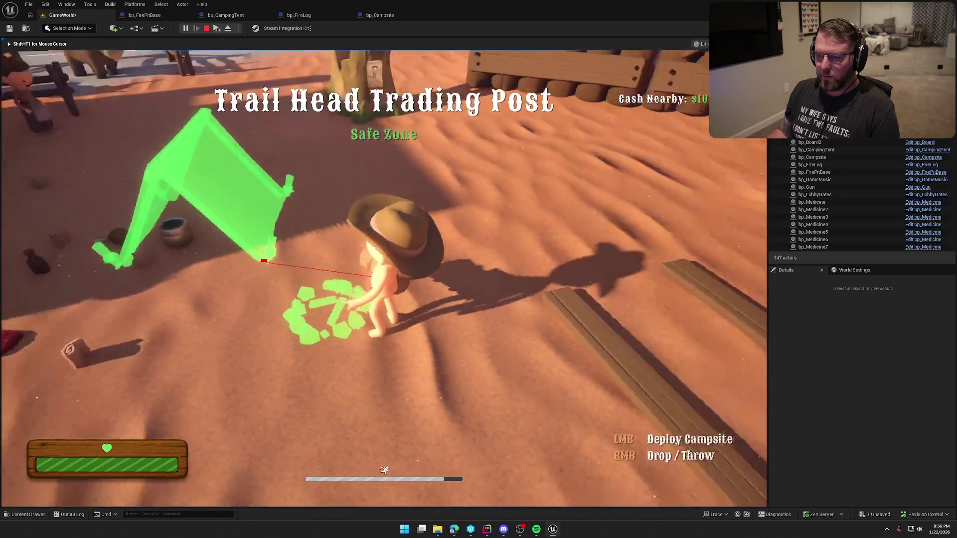
pyautogui.hotkey('shift', 'w')
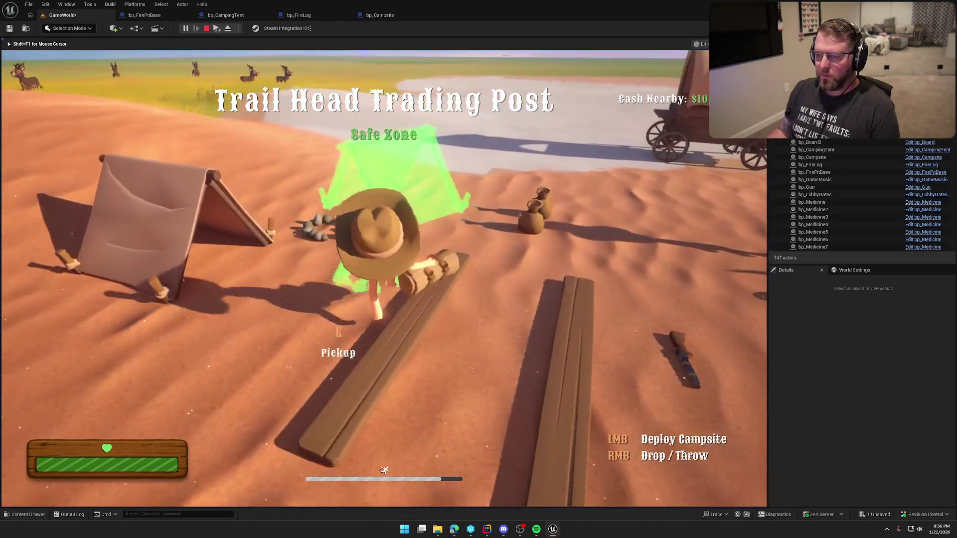
pyautogui.hotkey('shift', 'w')
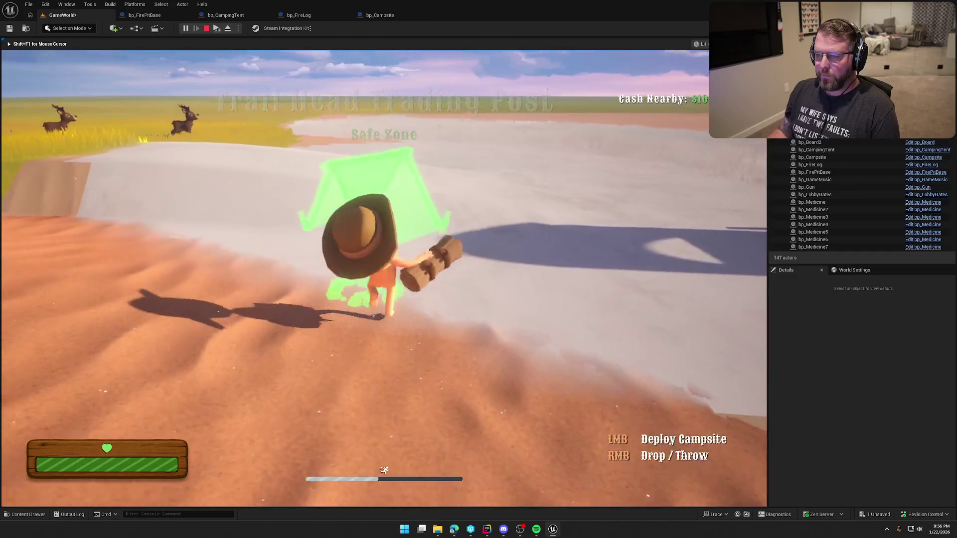
pyautogui.press('w')
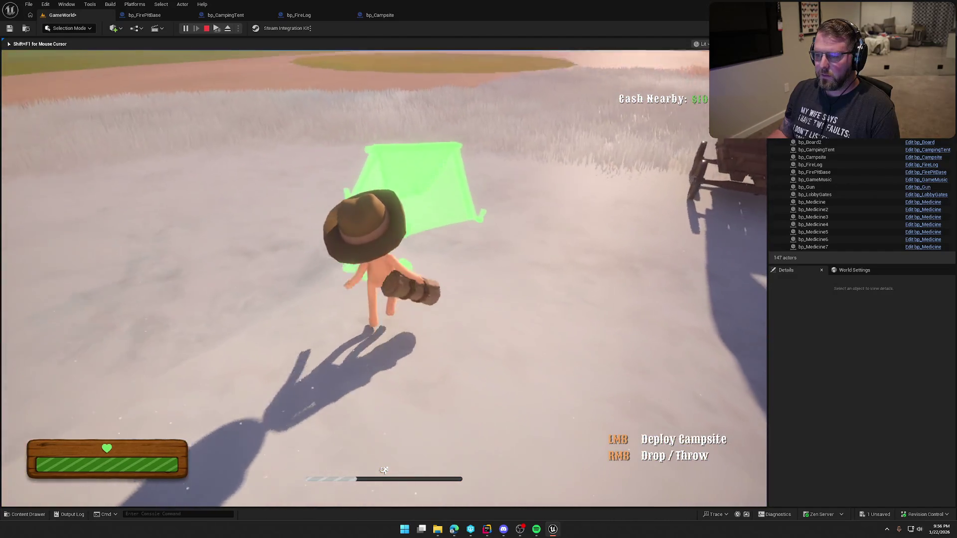
pyautogui.press('w')
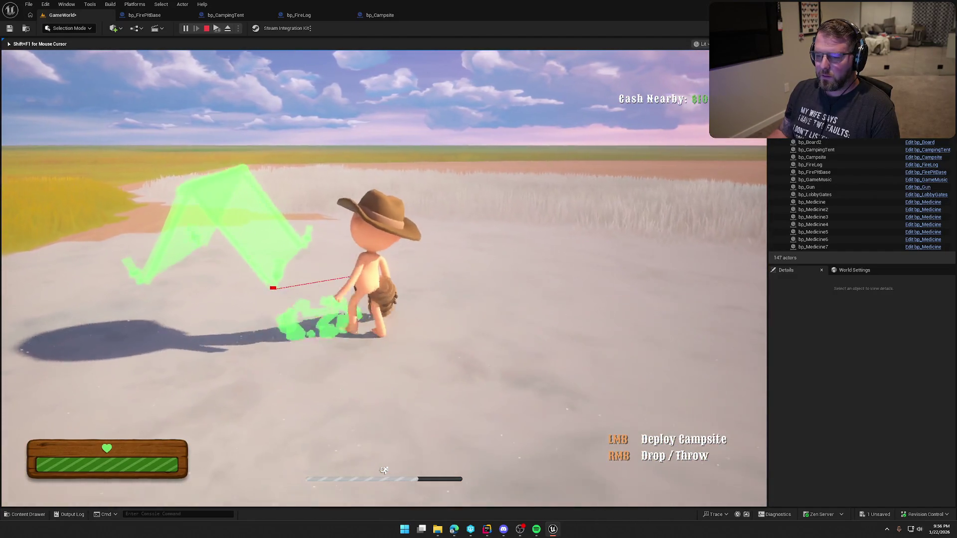
pyautogui.press('w')
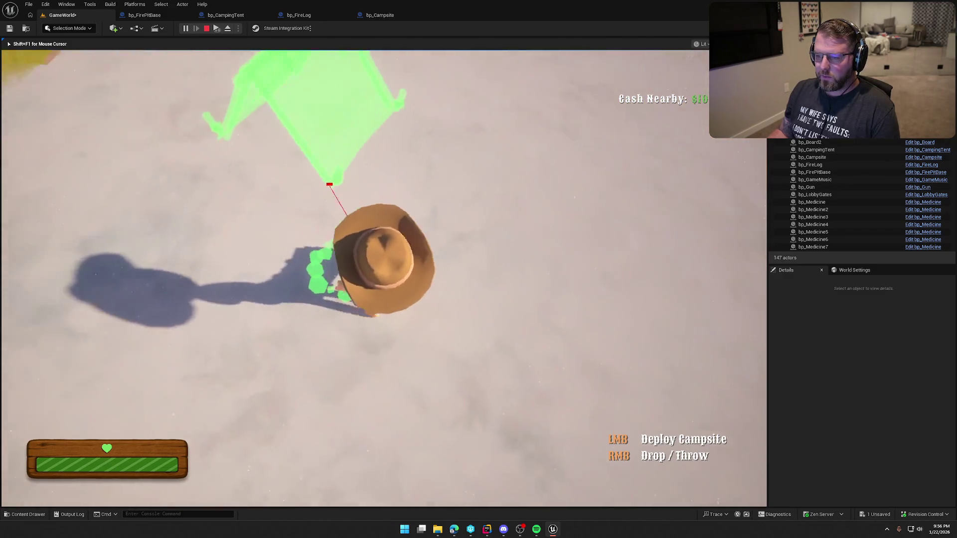
pyautogui.press('w')
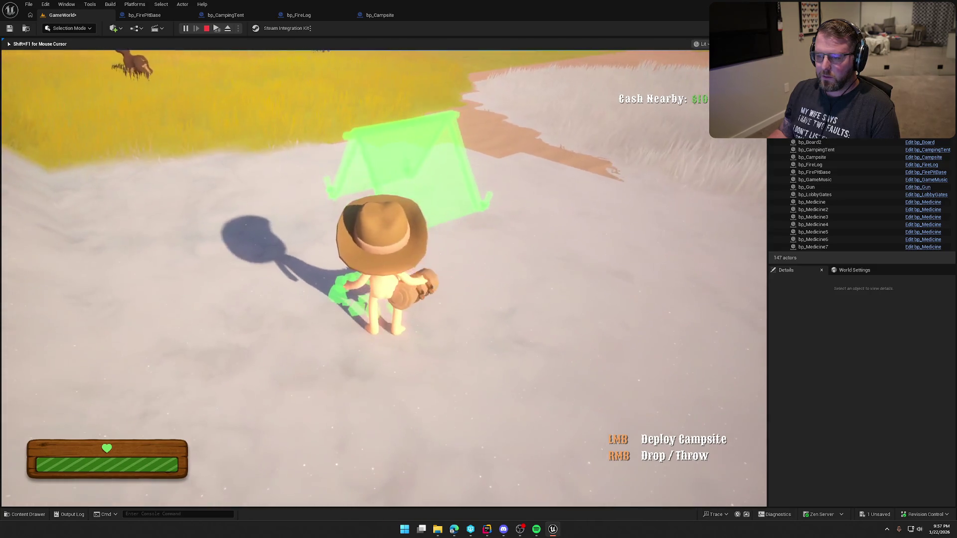
pyautogui.press('Escape')
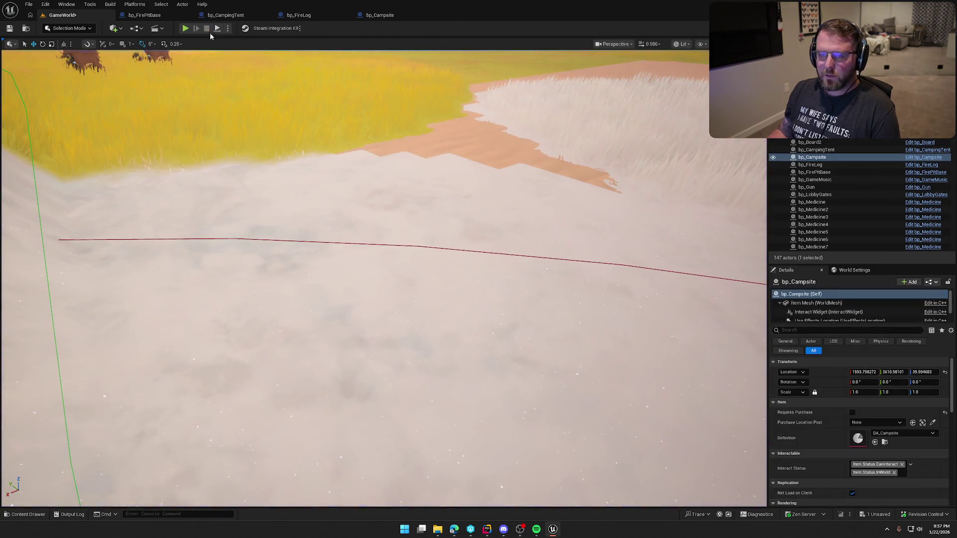
# In bp_Campsite's viewport, select PlacementMesh and set its yaw rotation to 90°
pyautogui.click(367, 15)
pyautogui.click(217, 45)
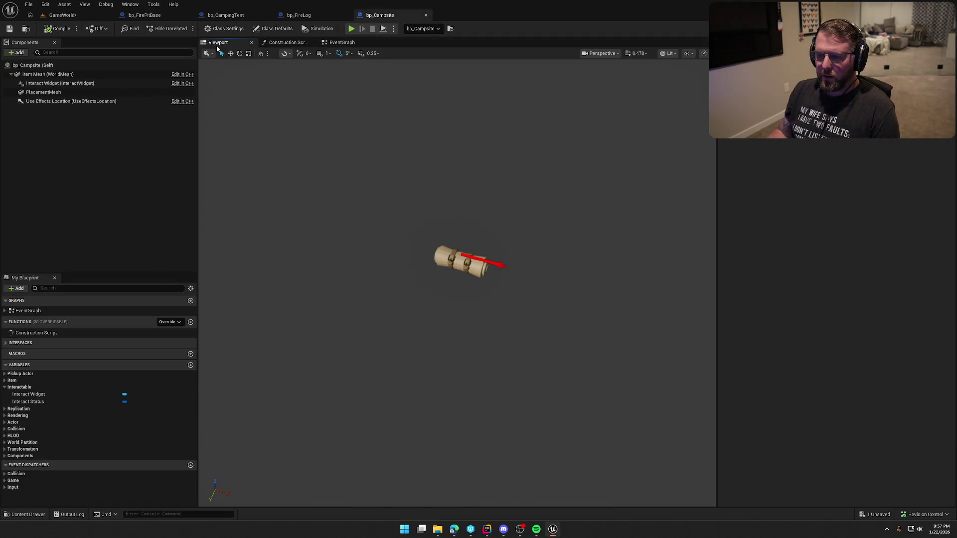
pyautogui.click(43, 93)
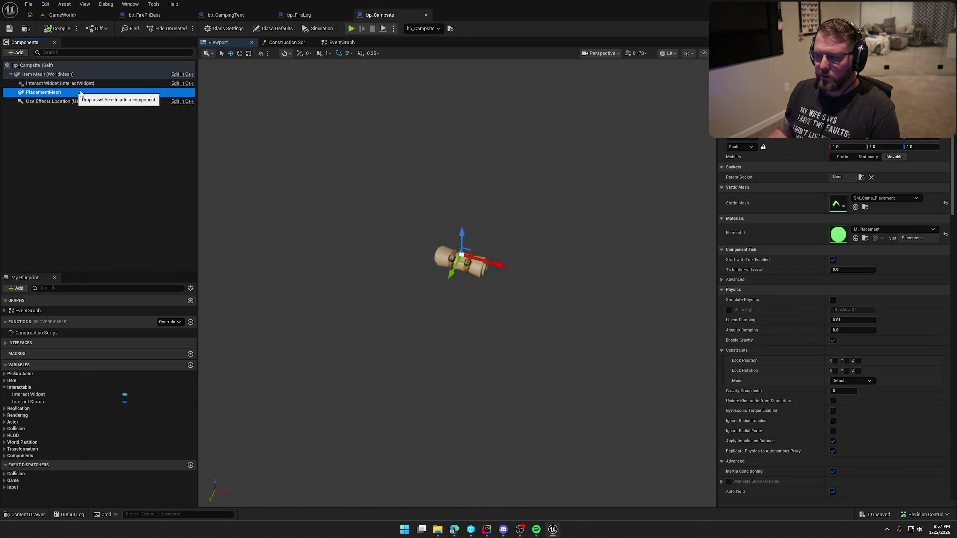
pyautogui.click(924, 139)
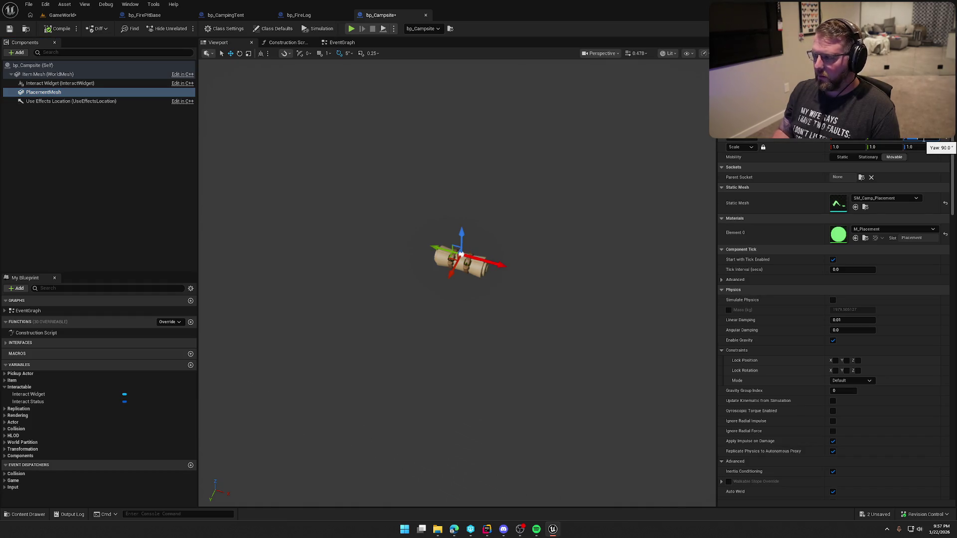
# Run a brief play test in GameWorld, then return to bp_Campsite's event graph
pyautogui.click(63, 15)
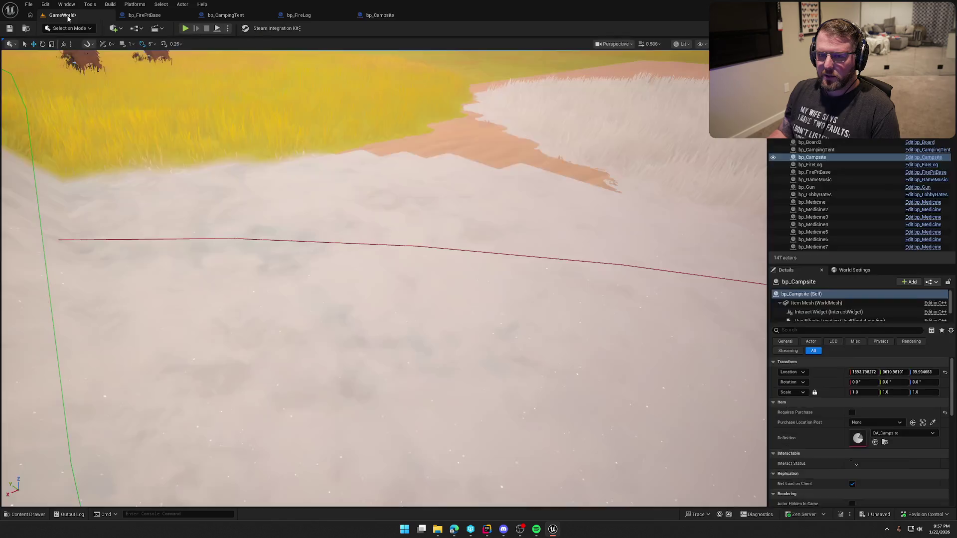
pyautogui.click(184, 29)
pyautogui.press('w')
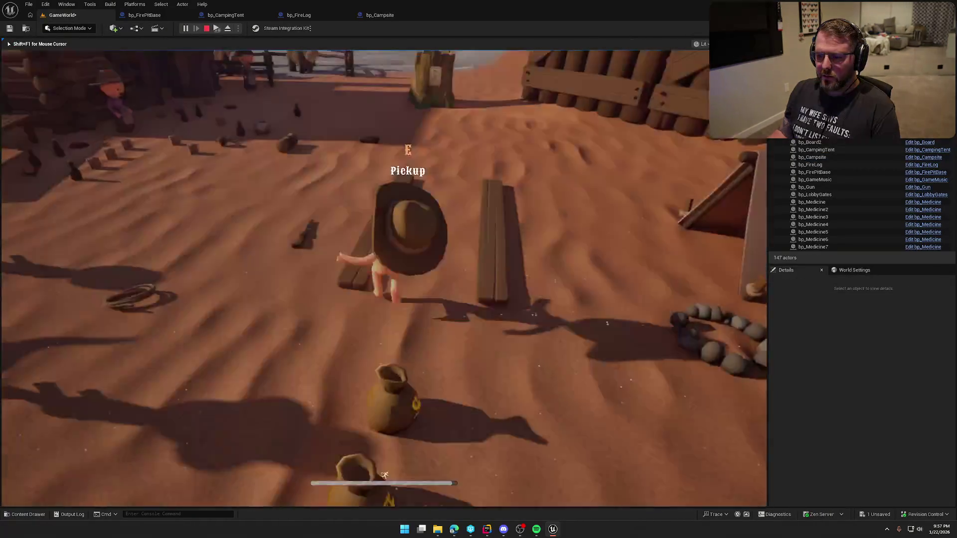
pyautogui.press('Escape')
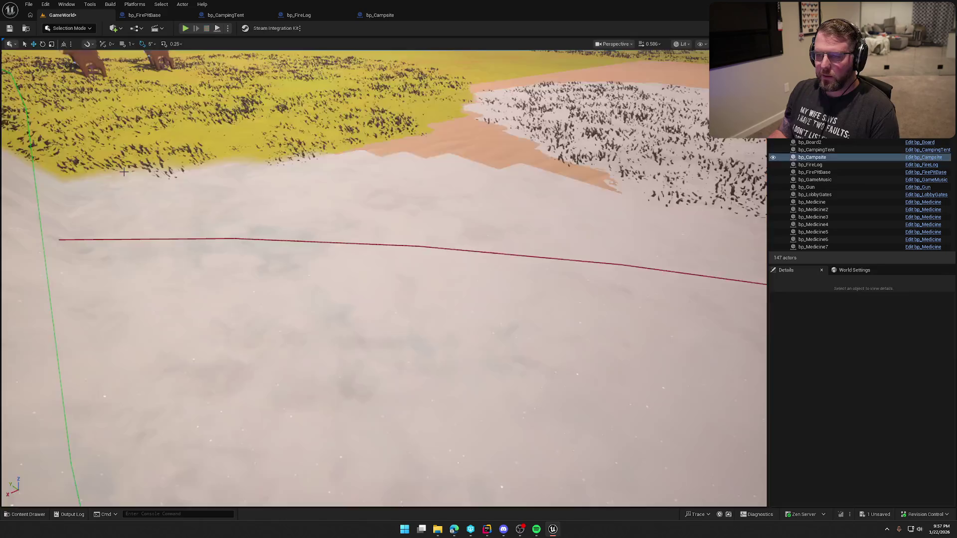
pyautogui.click(380, 15)
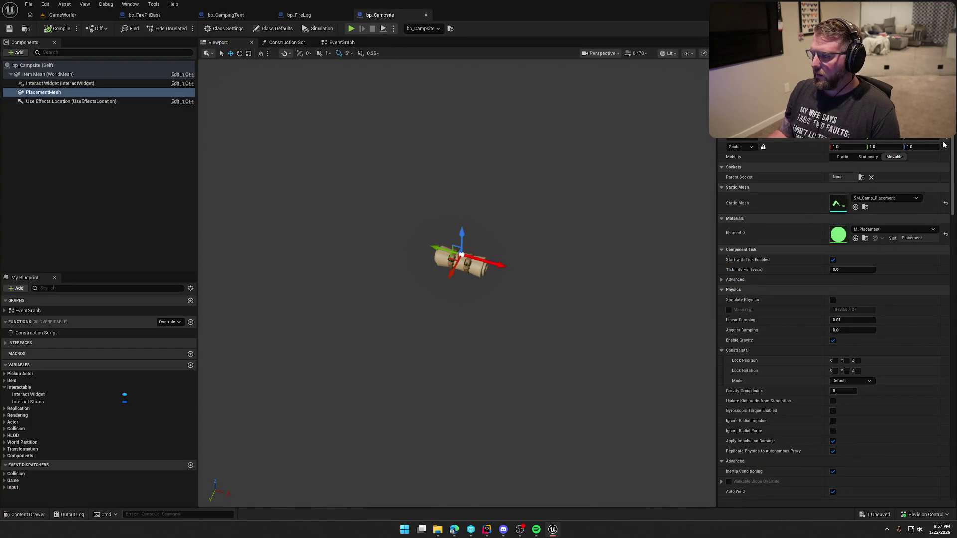
pyautogui.click(332, 42)
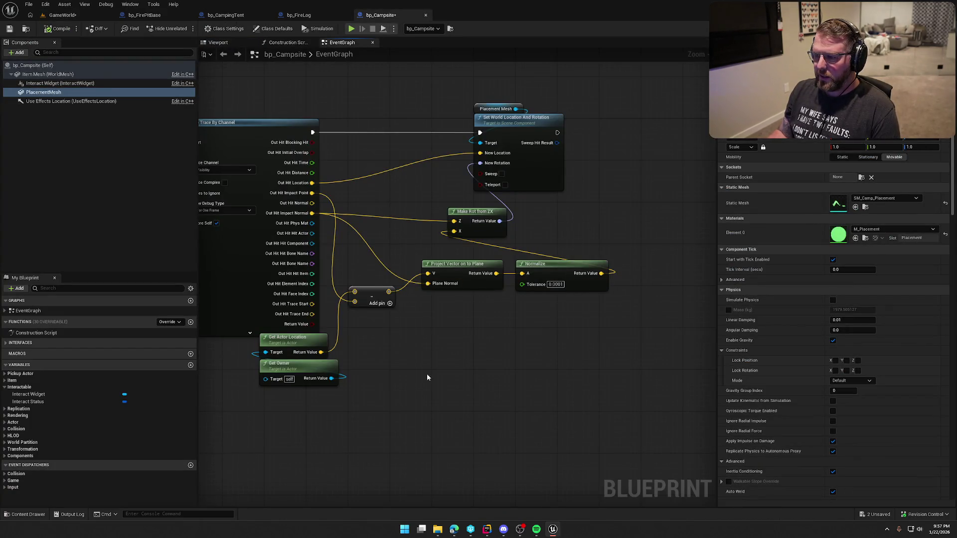
pyautogui.moveTo(557, 235); pyautogui.dragTo(461, 231)
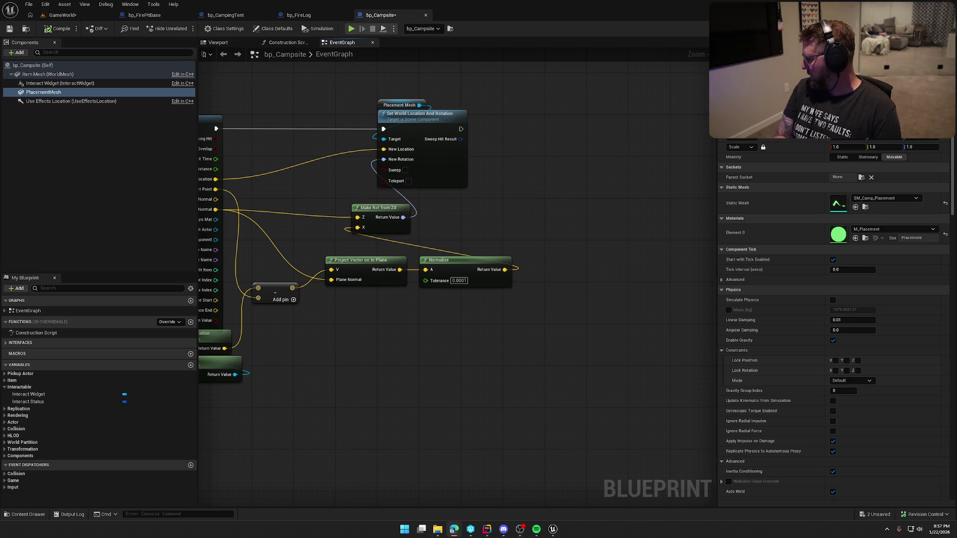
pyautogui.moveTo(468, 226)
pyautogui.mouseDown()
pyautogui.moveTo(605, 199)
pyautogui.moveTo(585, 220)
pyautogui.moveTo(513, 223)
pyautogui.mouseUp()
pyautogui.moveTo(401, 273); pyautogui.dragTo(461, 262)
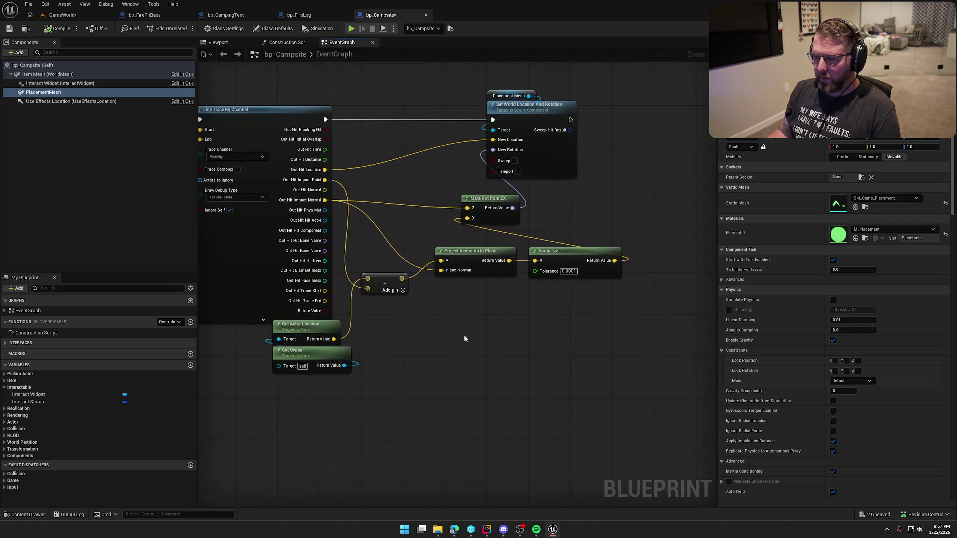
pyautogui.moveTo(556, 373); pyautogui.dragTo(522, 373)
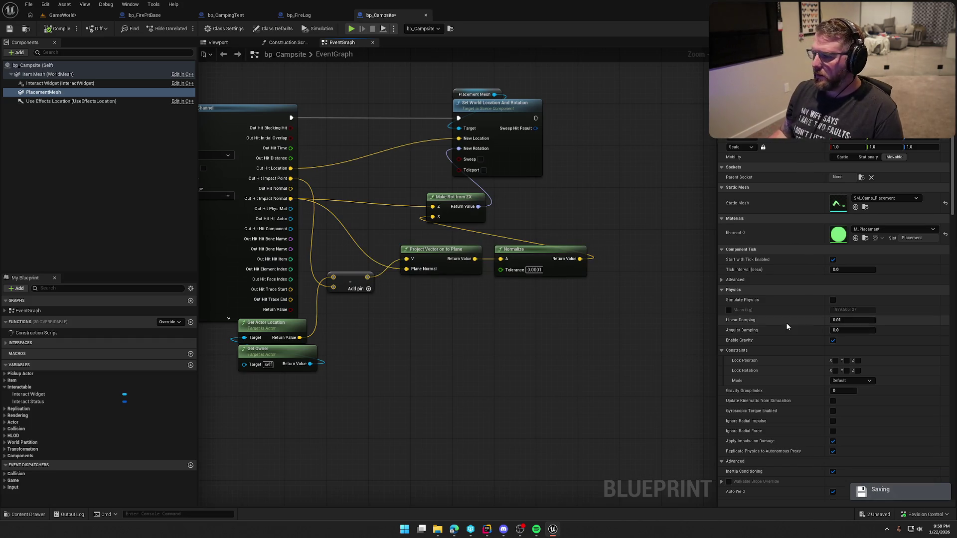
# Add a Rotator from Axis and Angle node with Axis from Out Hit Impact Normal and Angle 90, beside Make Rot from ZX
pyautogui.moveTo(580, 259); pyautogui.dragTo(621, 275)
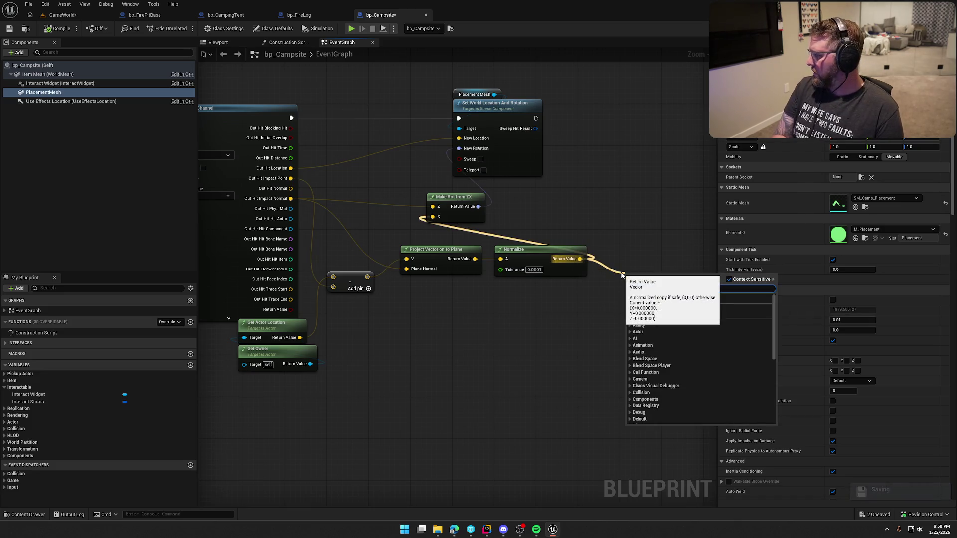
pyautogui.write('make rot from')
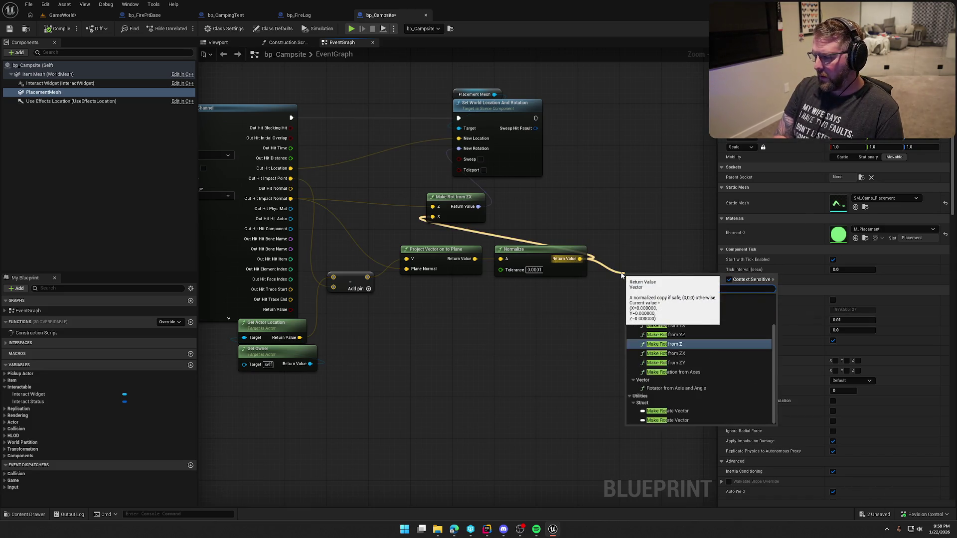
pyautogui.write(' ax')
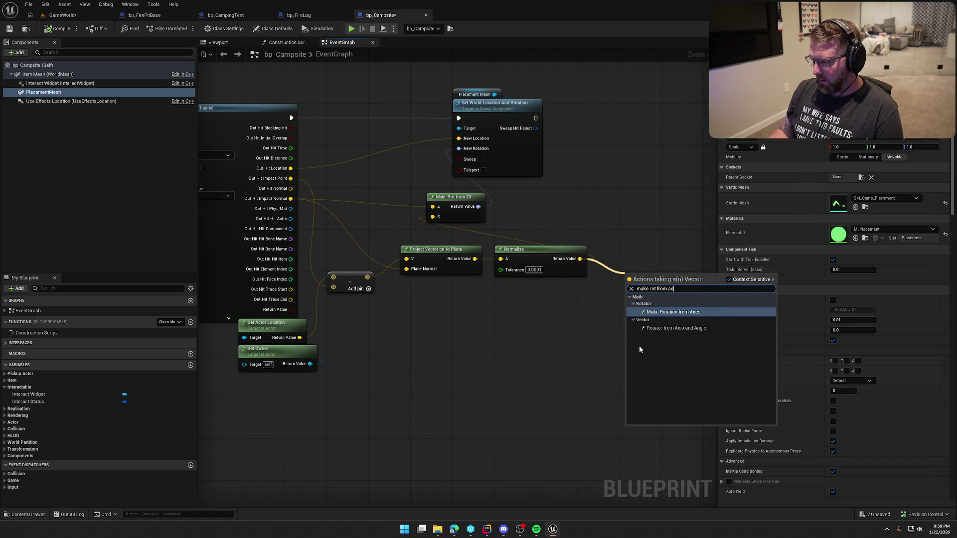
pyautogui.click(669, 329)
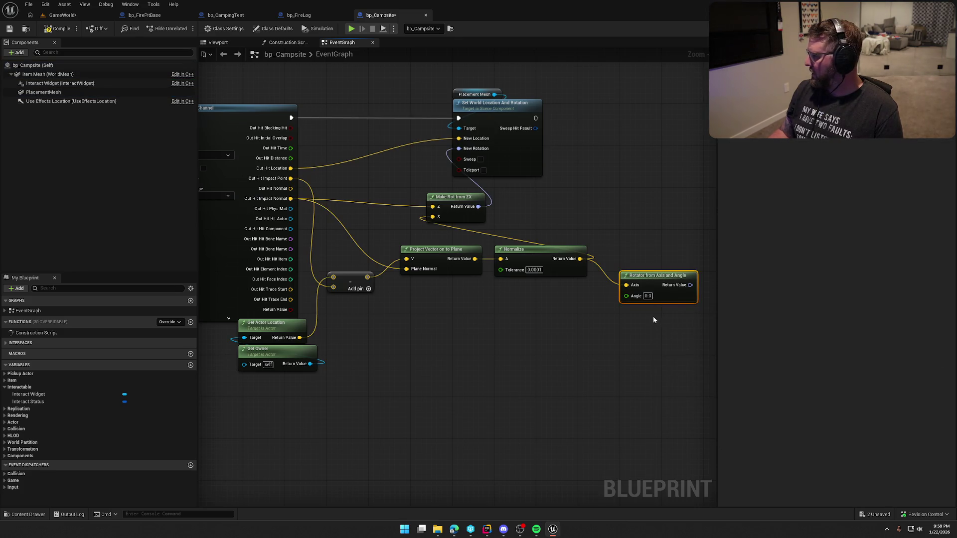
pyautogui.moveTo(626, 284)
pyautogui.mouseDown()
pyautogui.moveTo(543, 289)
pyautogui.moveTo(291, 198)
pyautogui.mouseUp()
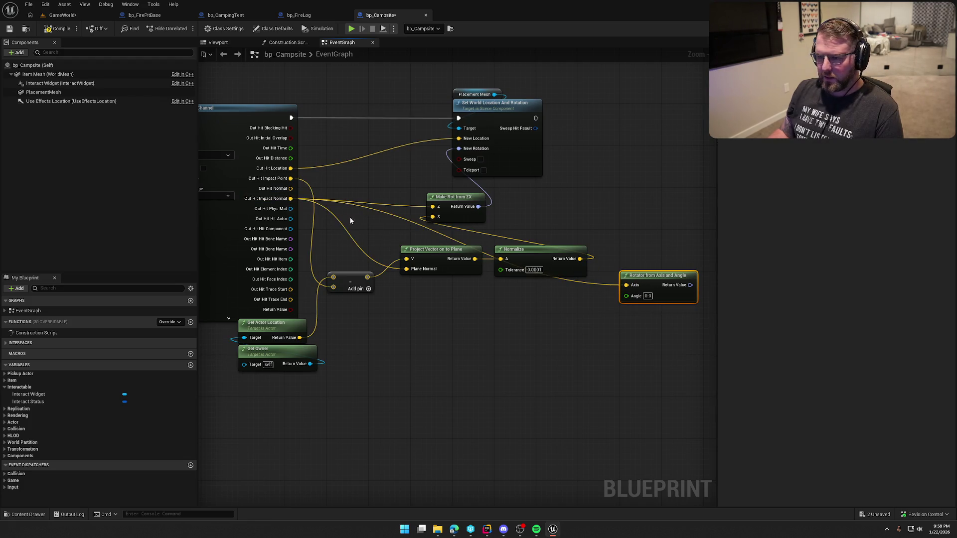
pyautogui.write('90')
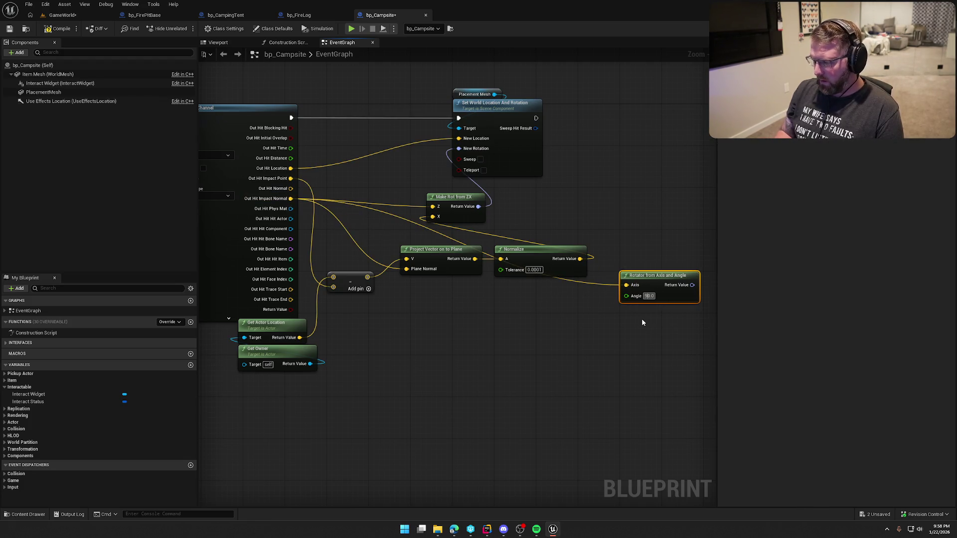
pyautogui.moveTo(653, 279)
pyautogui.mouseDown()
pyautogui.moveTo(399, 205)
pyautogui.moveTo(382, 177)
pyautogui.mouseUp()
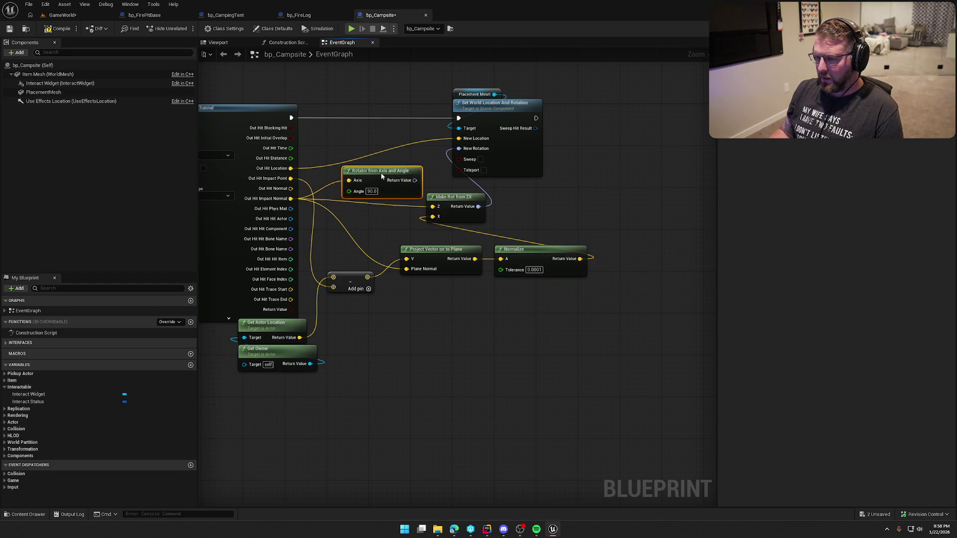
pyautogui.moveTo(459, 200); pyautogui.dragTo(399, 215)
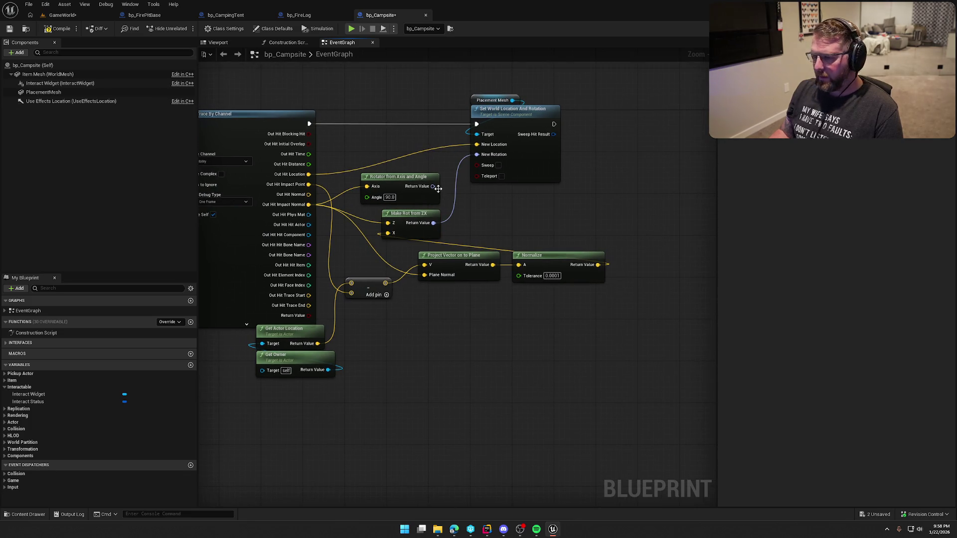
# Add a Combine Rotators node fed by Make Rot from ZX, drive the placement mesh rotation with it, and save
pyautogui.moveTo(433, 186); pyautogui.dragTo(448, 200)
pyautogui.write('combine')
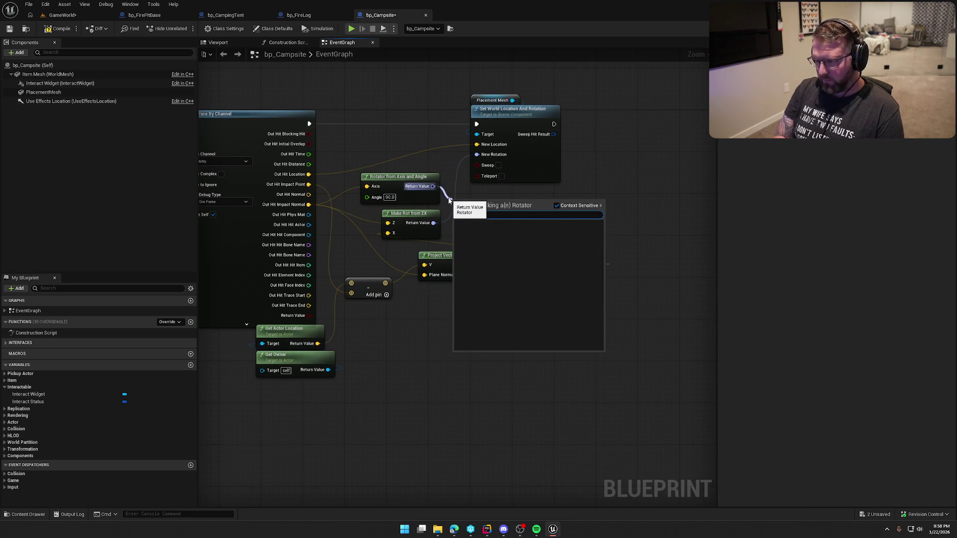
pyautogui.press('BackSpace')
pyautogui.press('BackSpace')
pyautogui.press('BackSpace')
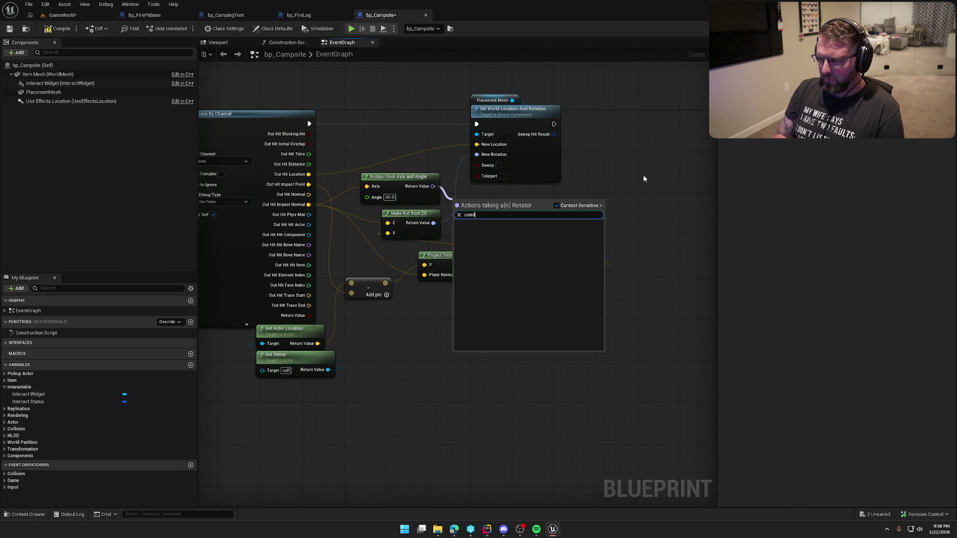
pyautogui.write('bin')
pyautogui.press('Return')
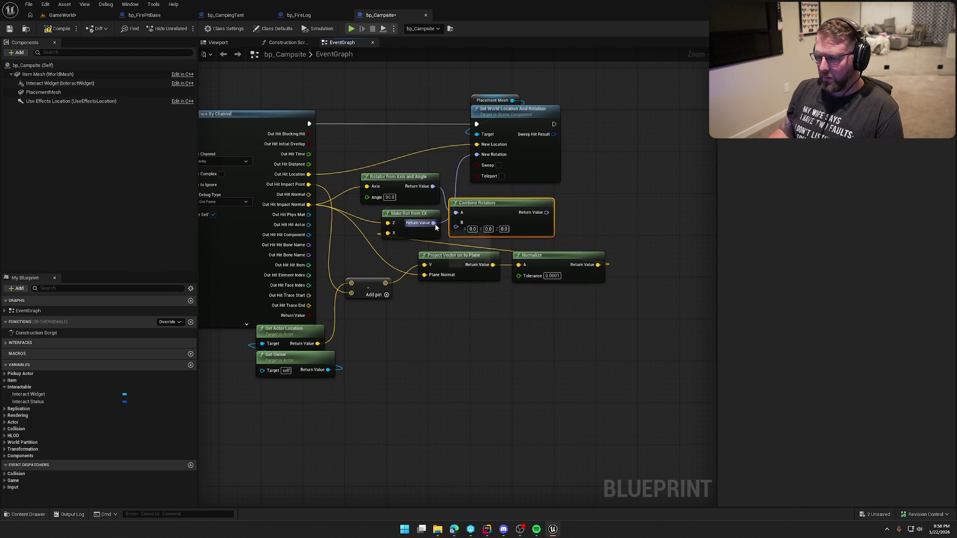
pyautogui.moveTo(433, 223)
pyautogui.mouseDown()
pyautogui.moveTo(455, 223)
pyautogui.moveTo(495, 198)
pyautogui.moveTo(477, 155)
pyautogui.mouseUp()
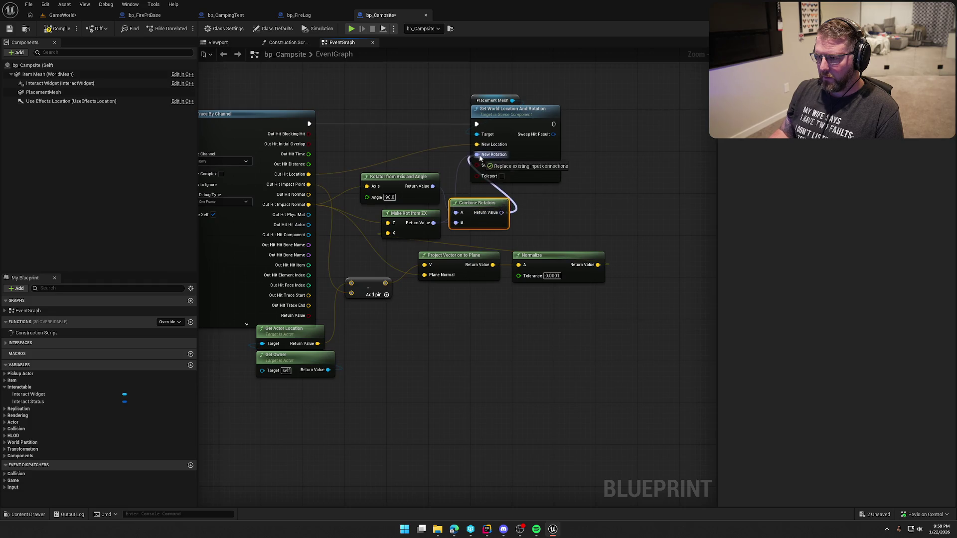
pyautogui.moveTo(472, 205); pyautogui.dragTo(477, 200)
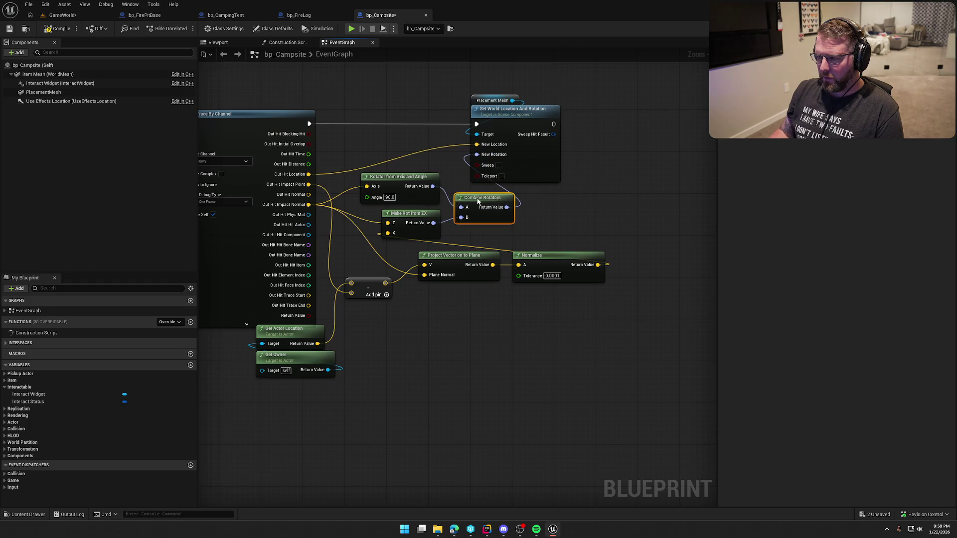
pyautogui.click(584, 228)
pyautogui.hotkey('ctrl', 's')
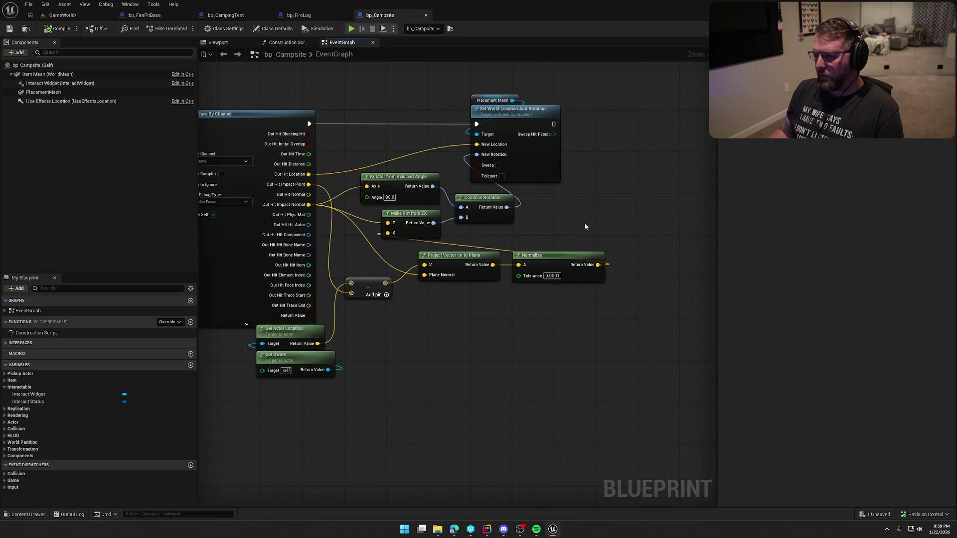
# Delete the axis-angle rotator, wire Make Rot from ZX into input A, set B's Z to 90, then compile, save and play
pyautogui.click(398, 189)
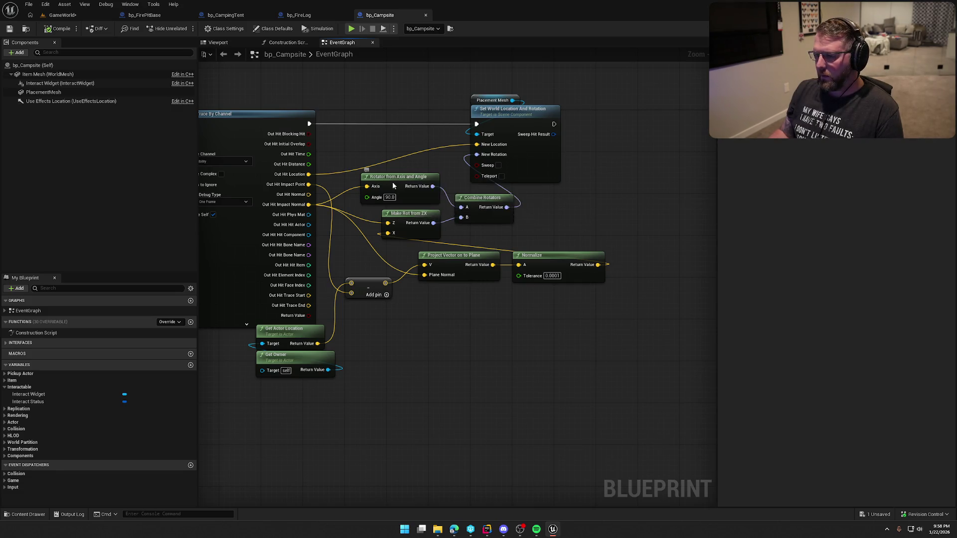
pyautogui.press('Delete')
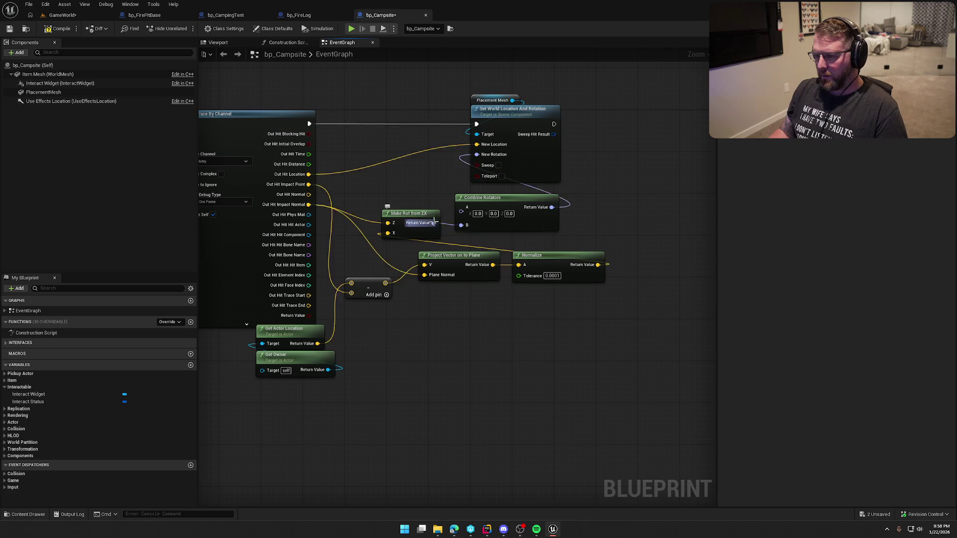
pyautogui.moveTo(434, 223); pyautogui.dragTo(465, 211)
pyautogui.keyDown('alt'); pyautogui.click(463, 218); pyautogui.keyUp('alt')
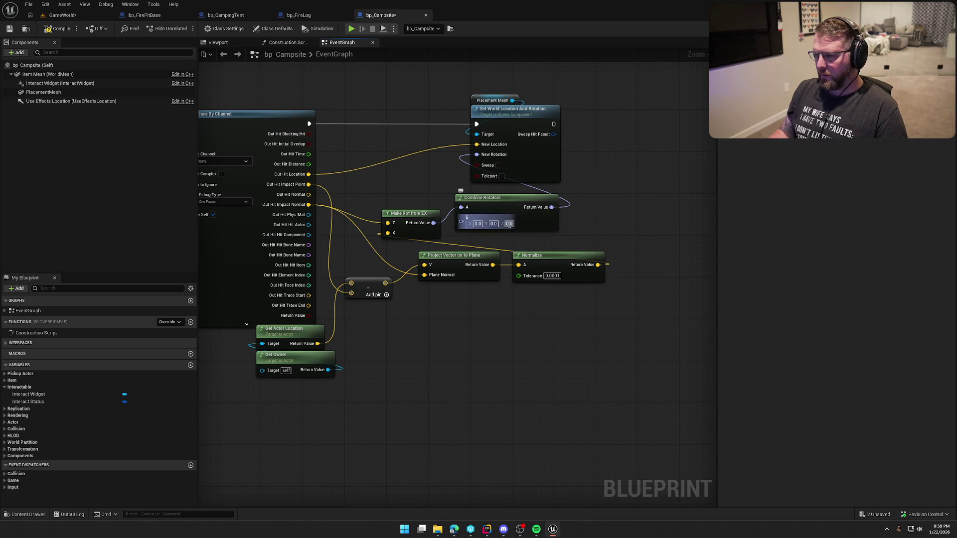
pyautogui.click(509, 223)
pyautogui.write('90')
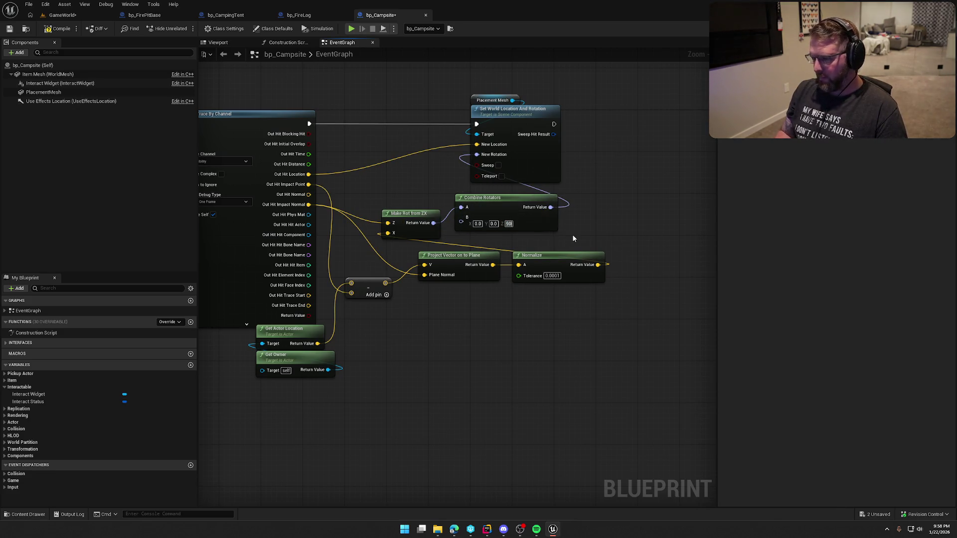
pyautogui.press('Return')
pyautogui.click(58, 28)
pyautogui.click(61, 15)
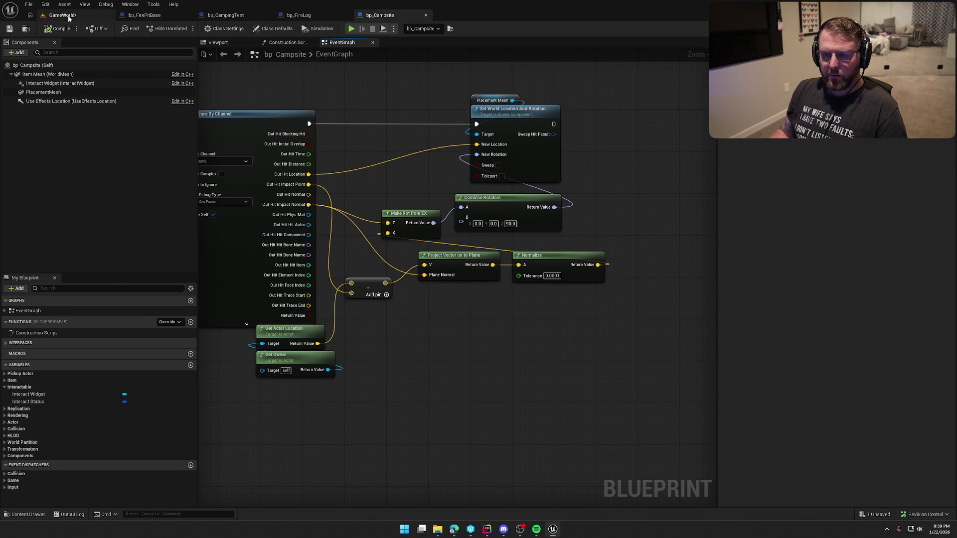
pyautogui.click(185, 28)
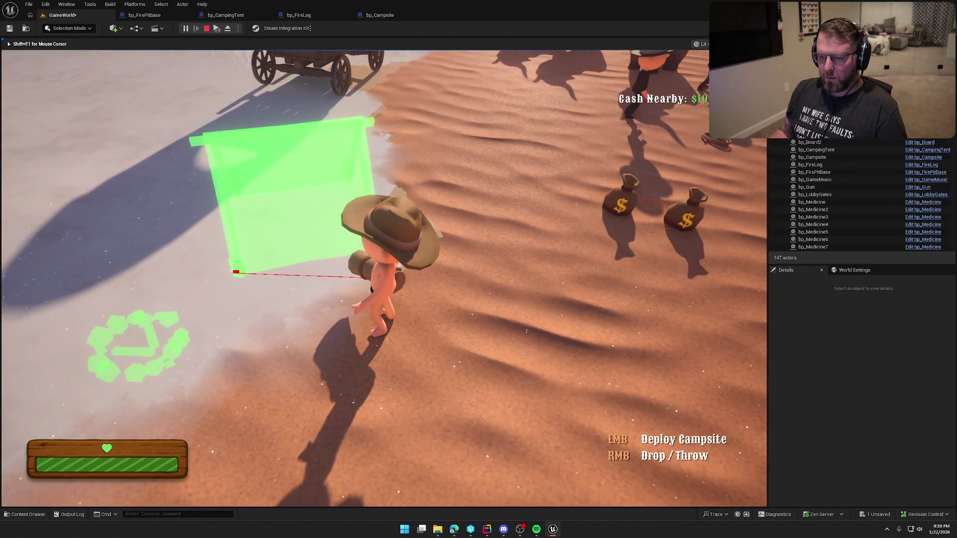
pyautogui.press('Escape')
pyautogui.click(380, 15)
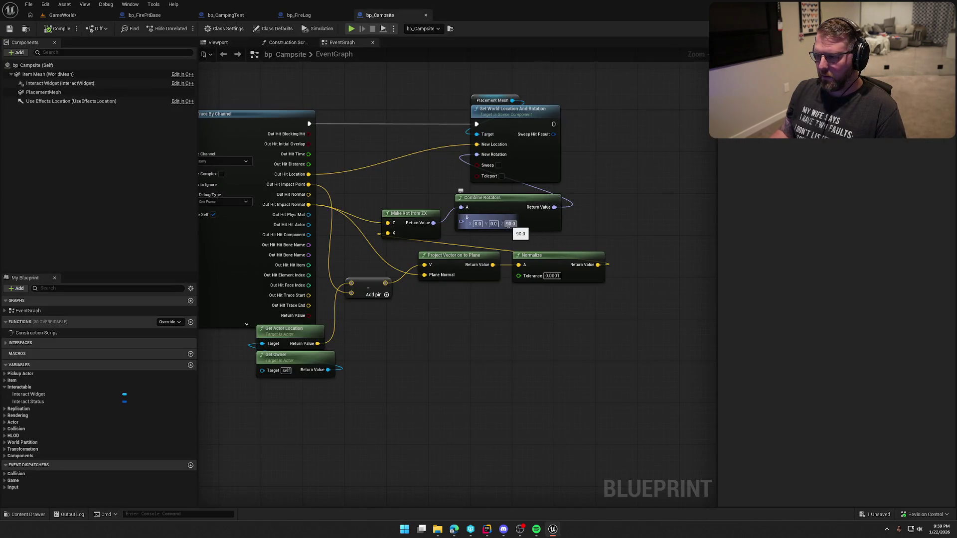
# Change Combine Rotators B's Z offset to -90, compile, and start a play session
pyautogui.write('-90')
pyautogui.press('Return')
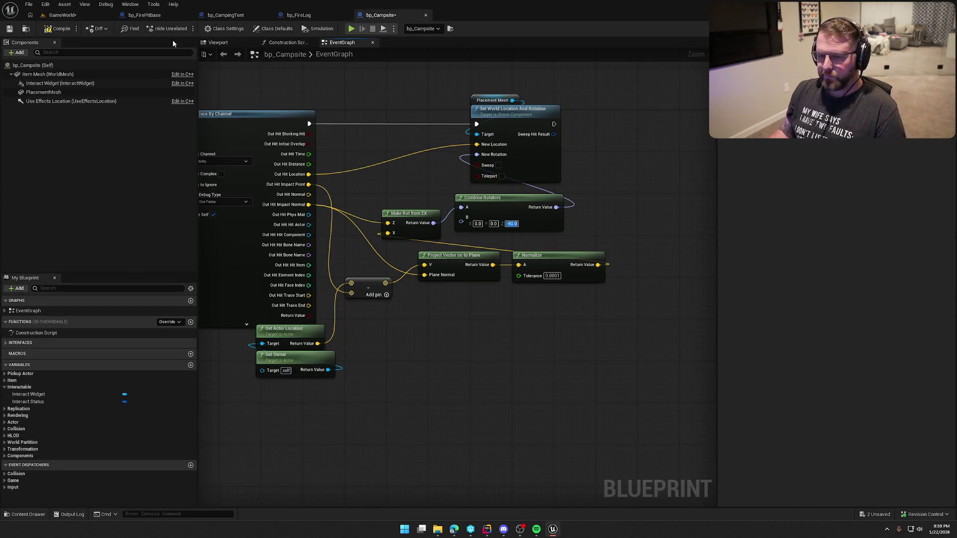
pyautogui.click(63, 15)
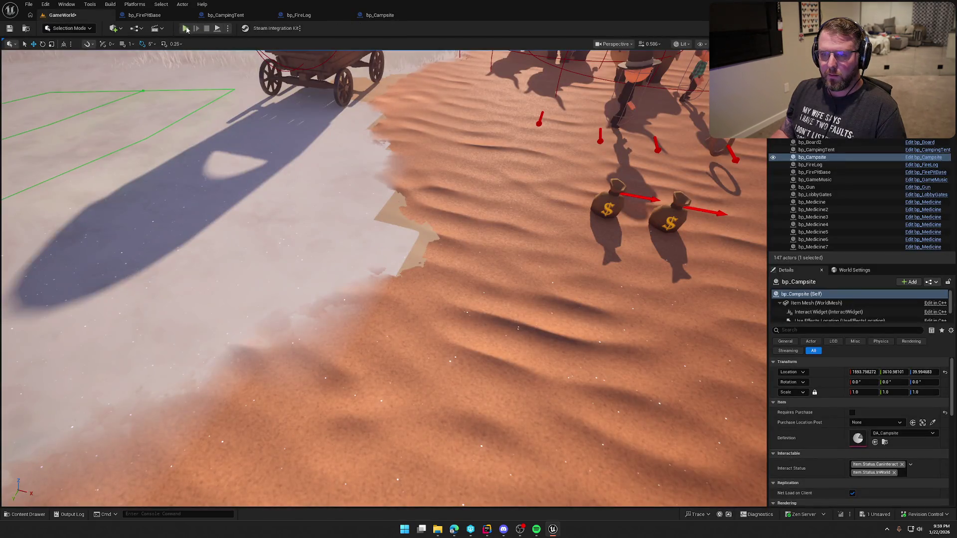
pyautogui.click(185, 28)
# Pick up the campsite and walk across the sand watching the preview, then stop the session
pyautogui.press('w')
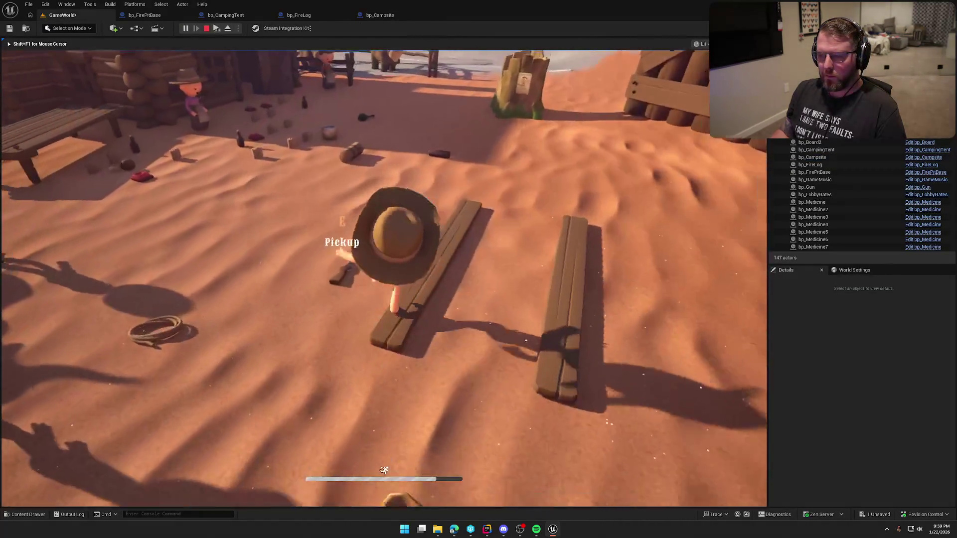
pyautogui.press('e')
pyautogui.press('w')
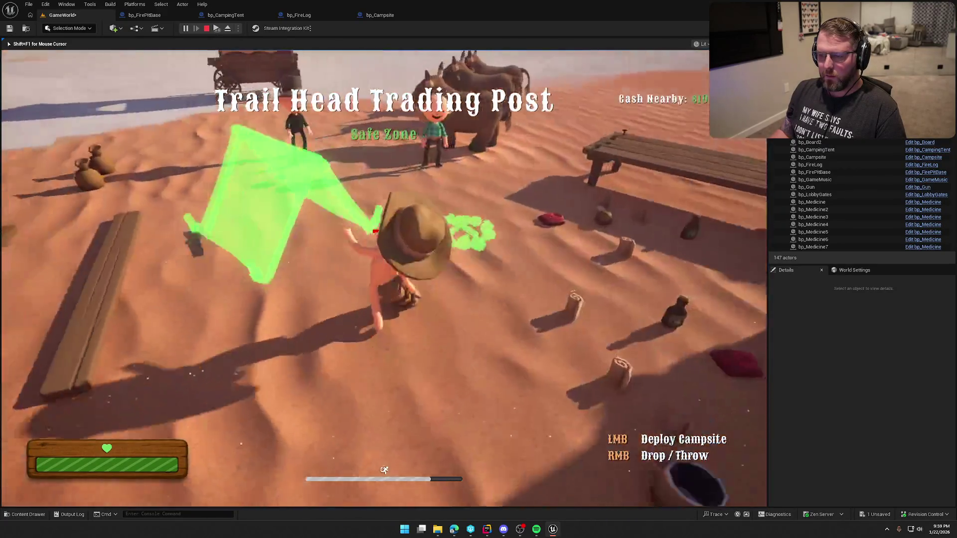
pyautogui.press('w')
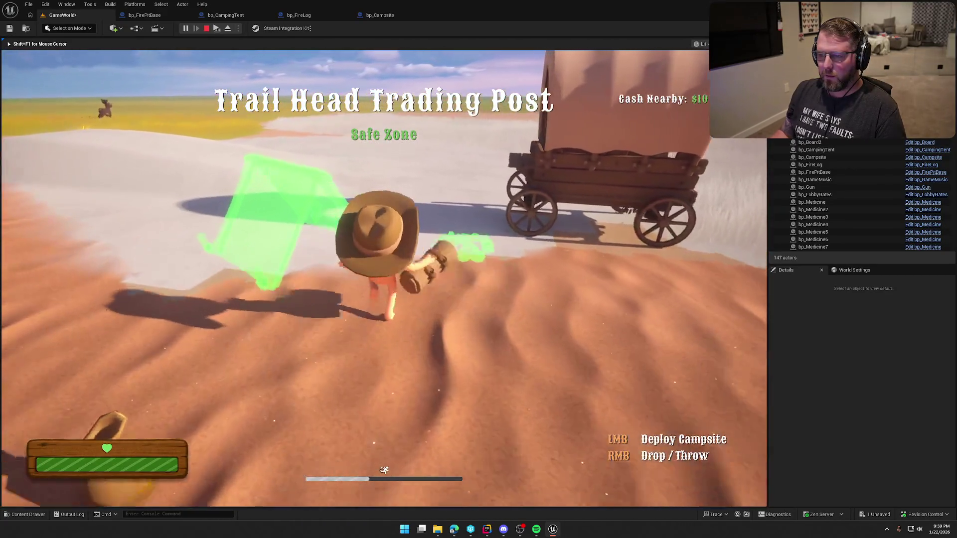
pyautogui.press('w')
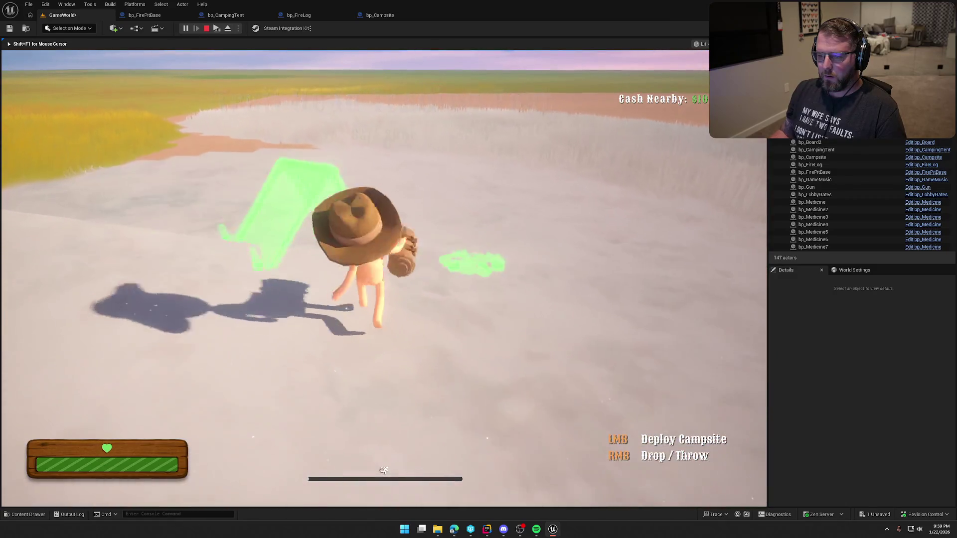
pyautogui.press('w')
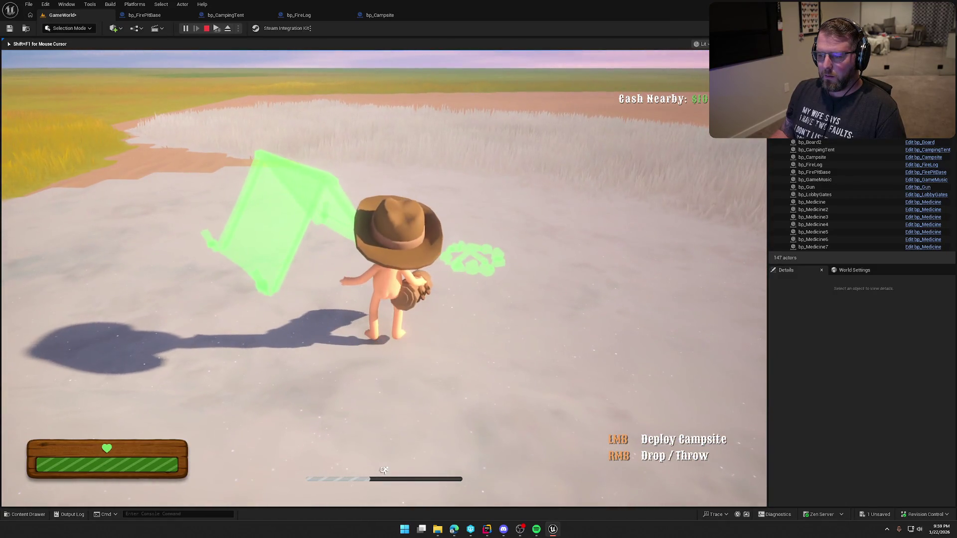
pyautogui.press('w')
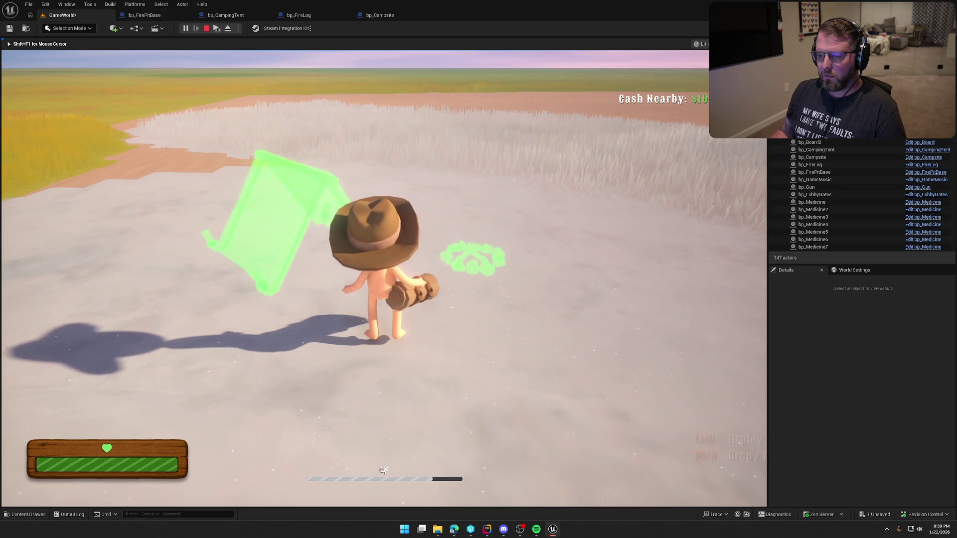
pyautogui.press('w')
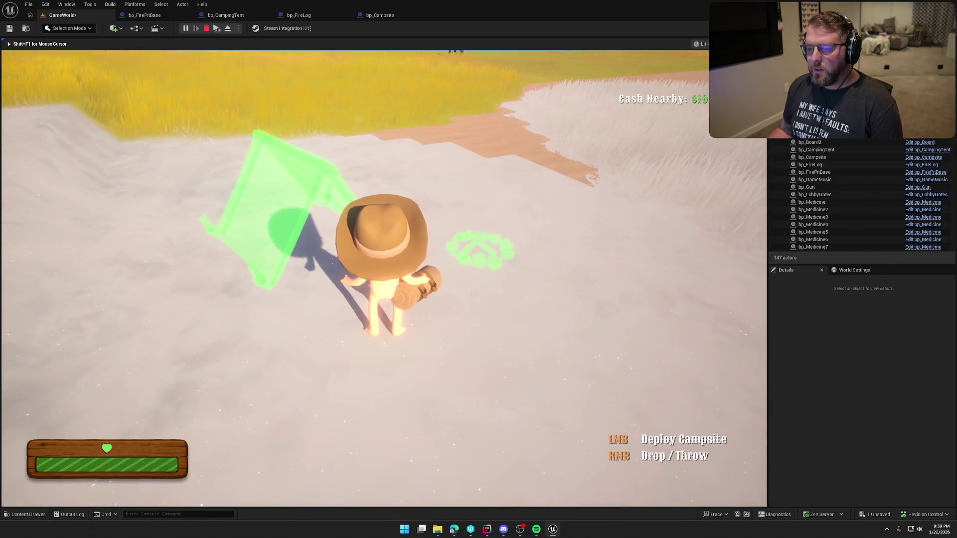
pyautogui.press('Escape')
# Back in bp_Campsite's event graph, pull a wire from Placement Mesh for new actions
pyautogui.click(380, 15)
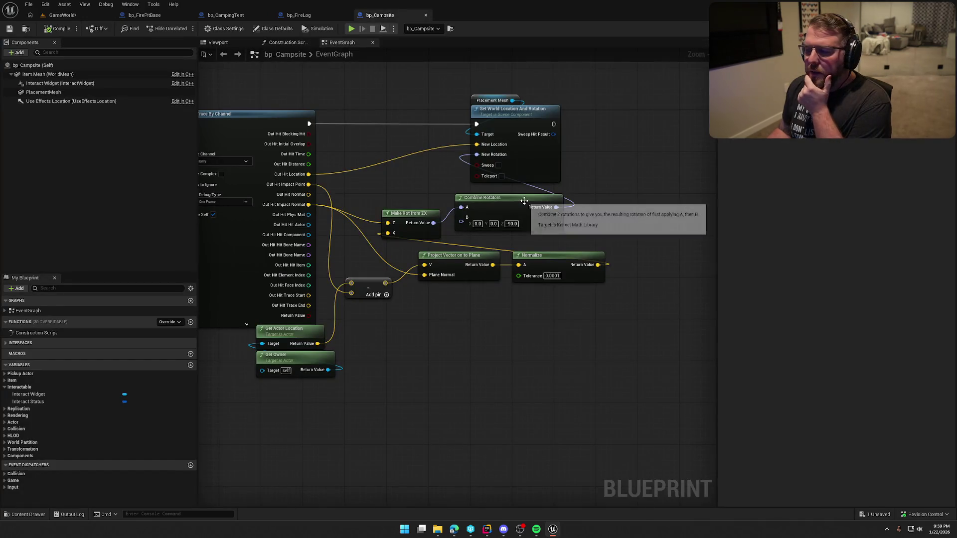
pyautogui.moveTo(603, 164); pyautogui.dragTo(498, 166)
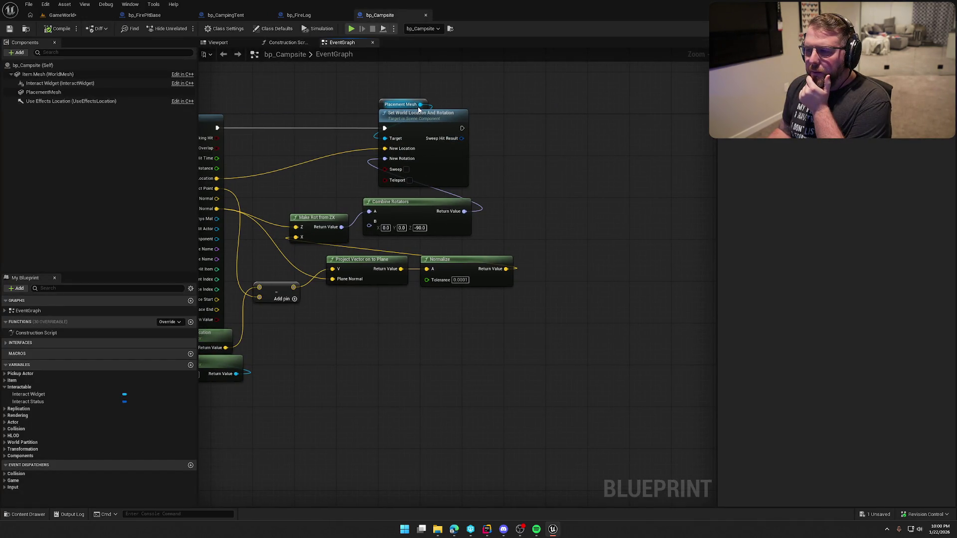
pyautogui.moveTo(420, 104); pyautogui.dragTo(535, 116)
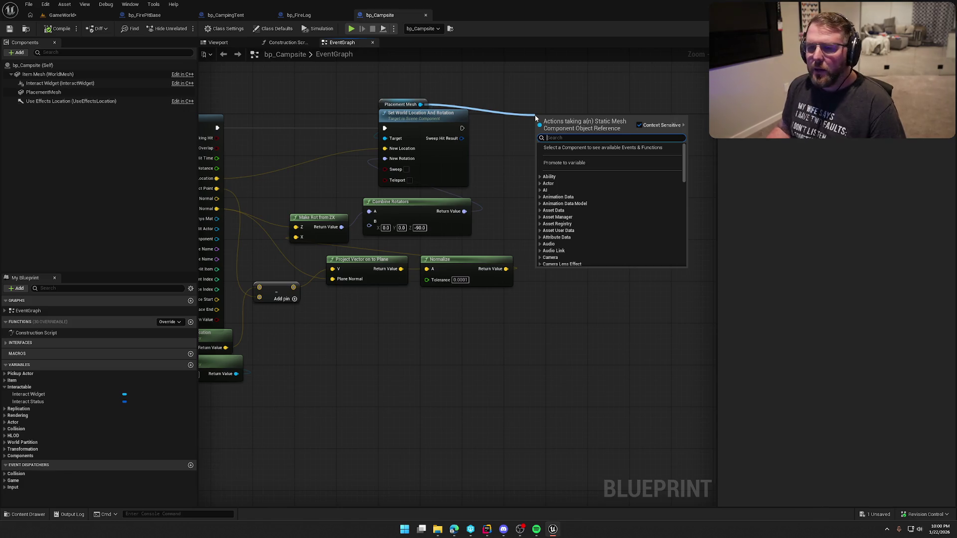
# Set PlacementMesh's Collision Preset to OverlapAll and Can Character Step Up On to No, then save
pyautogui.press('Escape')
pyautogui.click(44, 92)
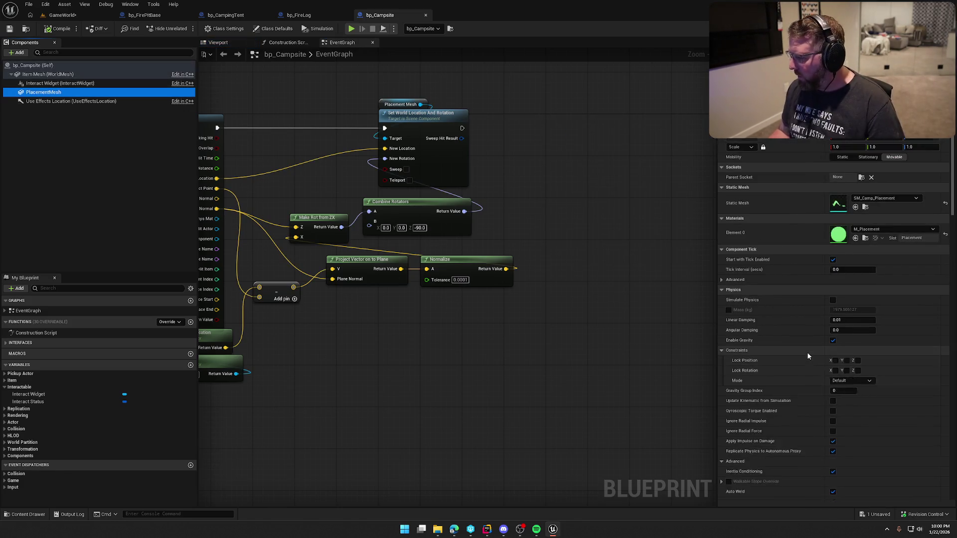
pyautogui.scroll(-15, 808, 355)
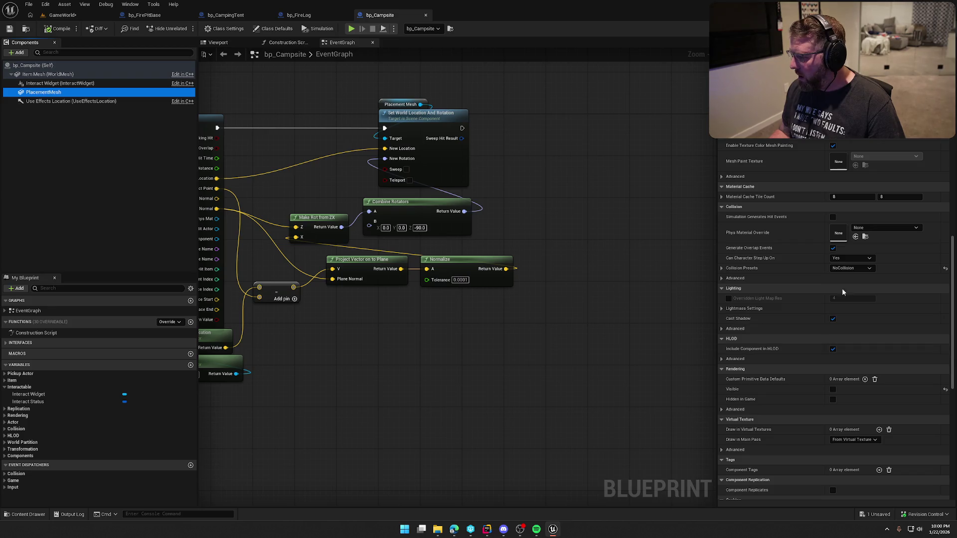
pyautogui.click(853, 268)
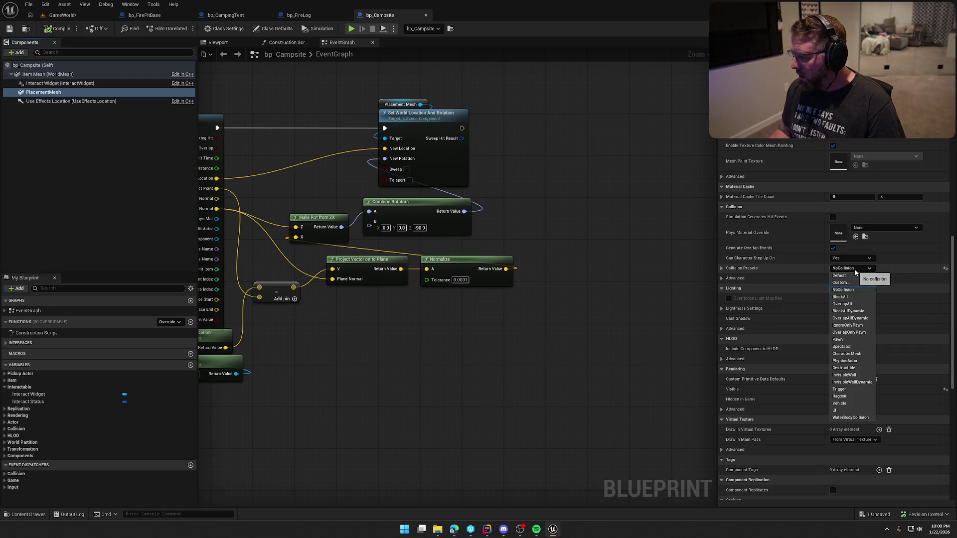
pyautogui.click(857, 305)
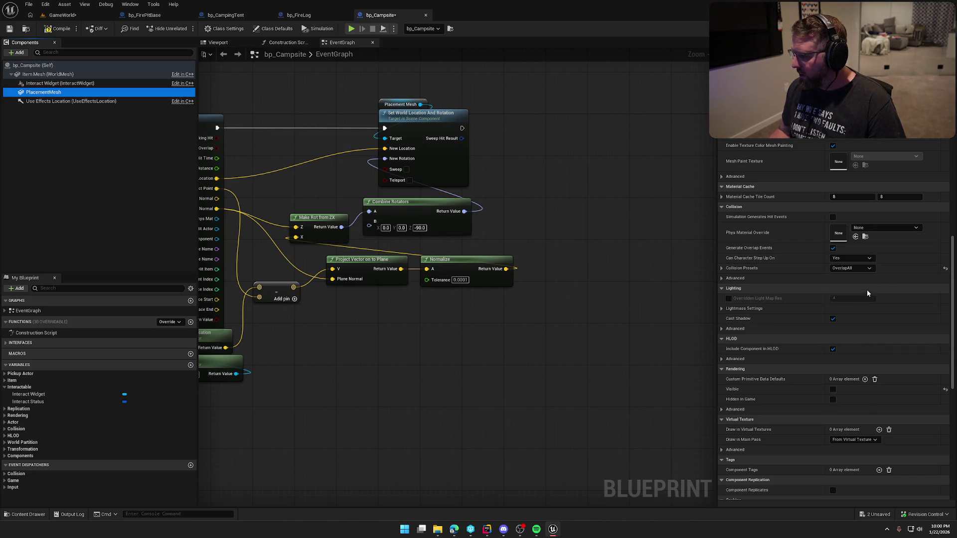
pyautogui.click(843, 258)
pyautogui.click(847, 267)
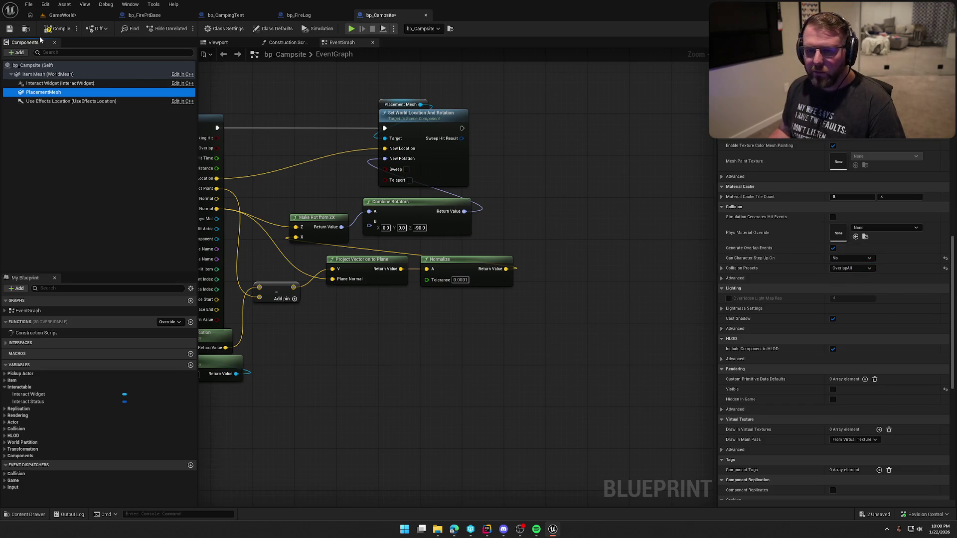
pyautogui.hotkey('ctrl', 's')
# Add Get Overlapping Actors on PlacementMesh, feeding its Length into a Print String, and compile
pyautogui.moveTo(44, 92)
pyautogui.mouseDown()
pyautogui.moveTo(498, 96)
pyautogui.moveTo(500, 110)
pyautogui.mouseUp()
pyautogui.write('get')
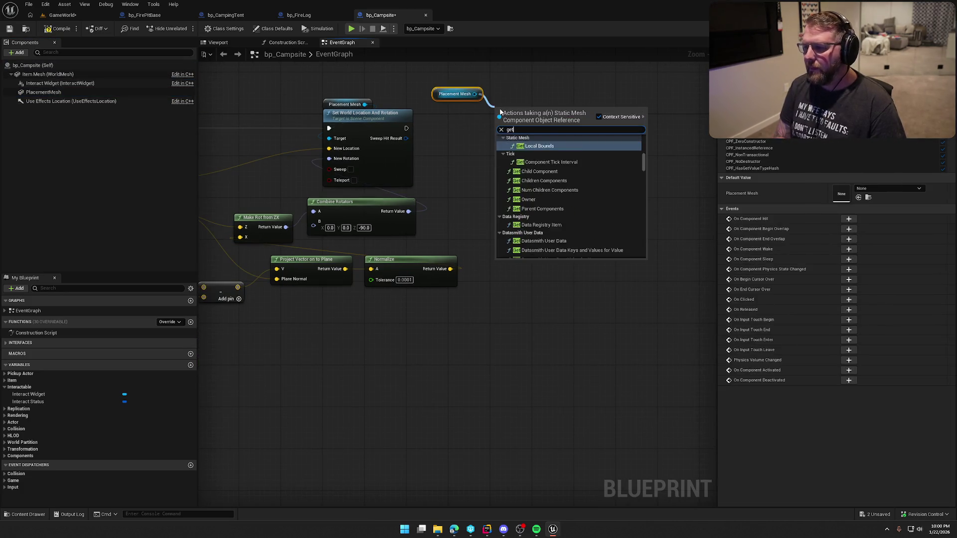
pyautogui.write(' overl')
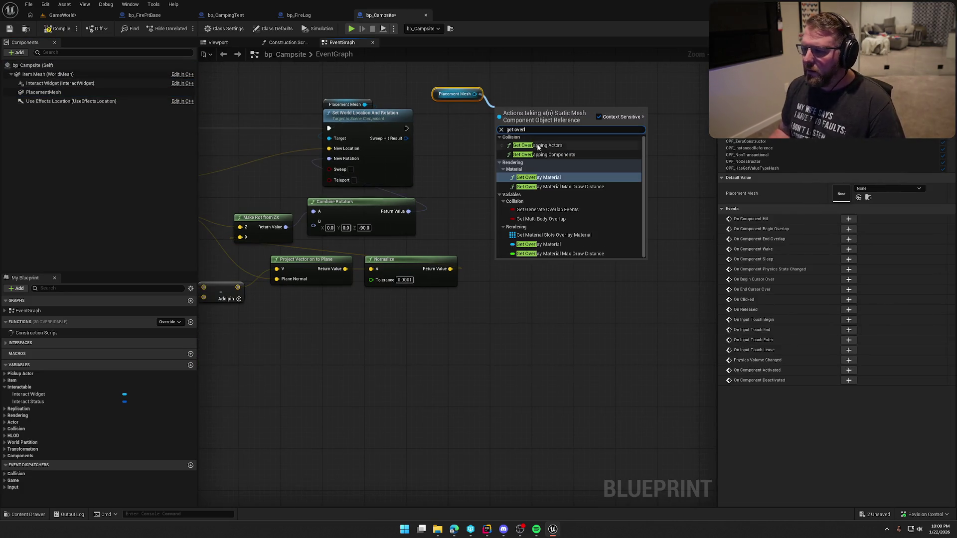
pyautogui.click(558, 146)
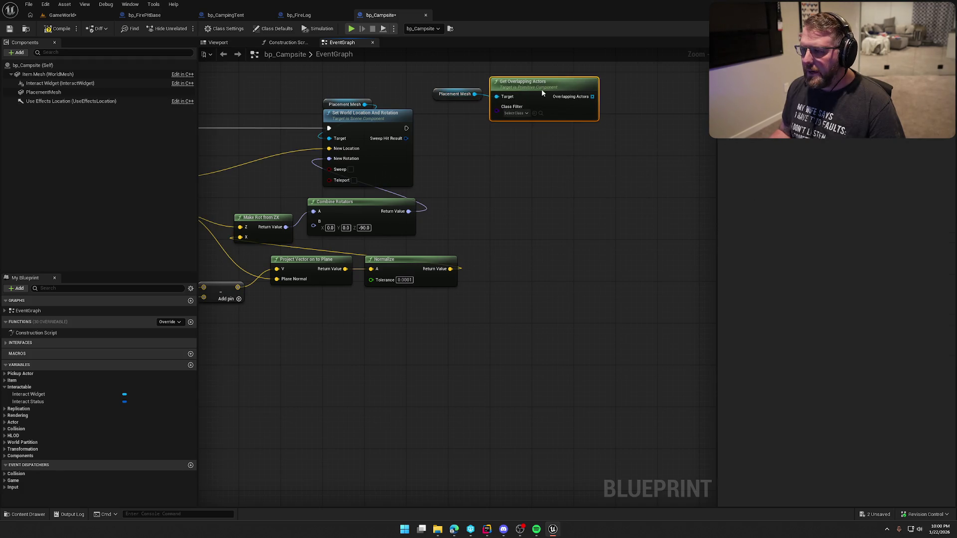
pyautogui.moveTo(562, 163); pyautogui.dragTo(486, 167)
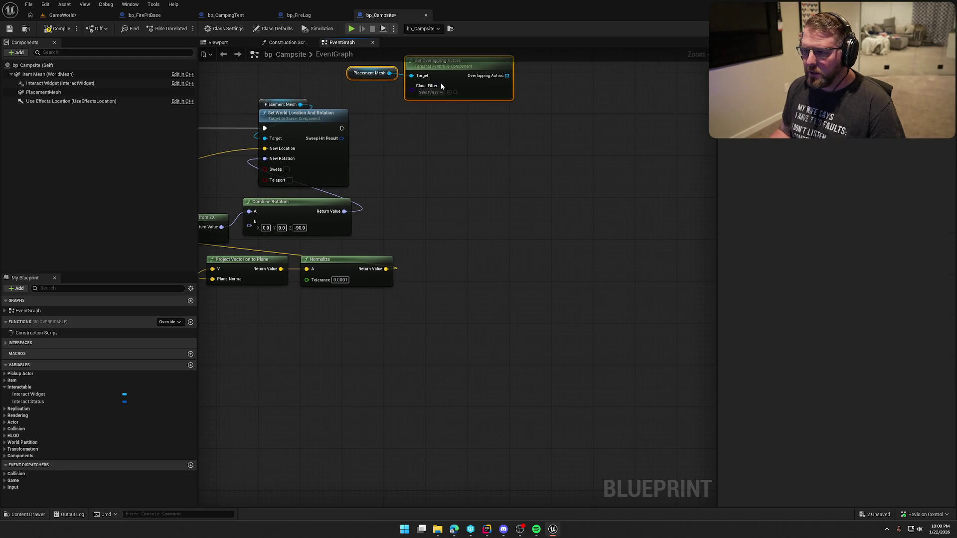
pyautogui.moveTo(441, 85)
pyautogui.mouseDown()
pyautogui.moveTo(452, 190)
pyautogui.moveTo(462, 187)
pyautogui.mouseUp()
pyautogui.write('print string')
pyautogui.press('Return')
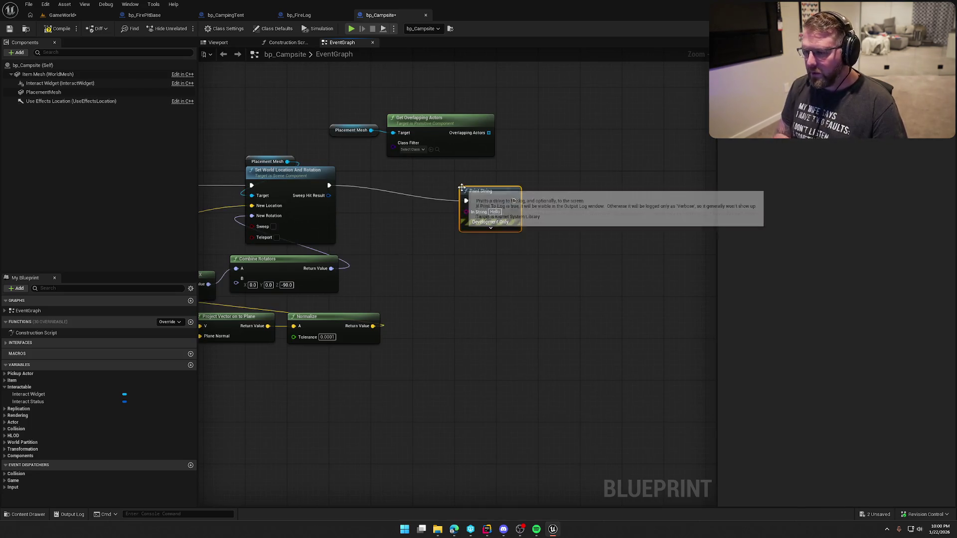
pyautogui.moveTo(488, 133); pyautogui.dragTo(493, 198)
pyautogui.press('Return')
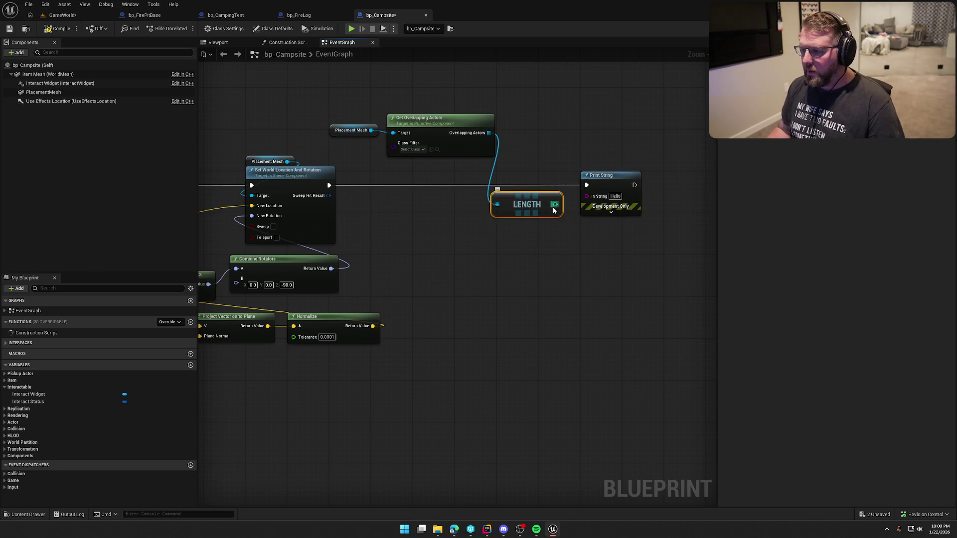
pyautogui.click(61, 16)
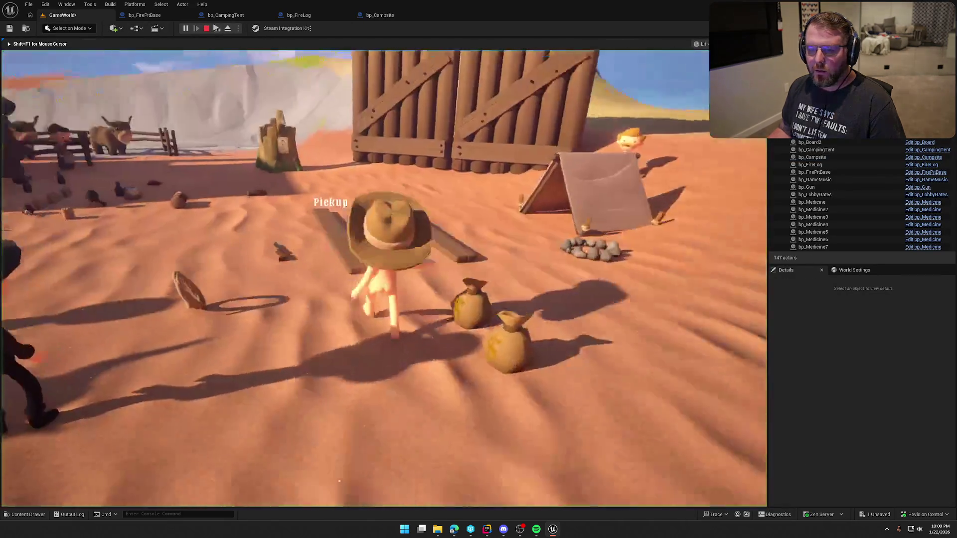
# Pick up the campsite and walk around to see the printed overlap count, then stop the game
pyautogui.press('e')
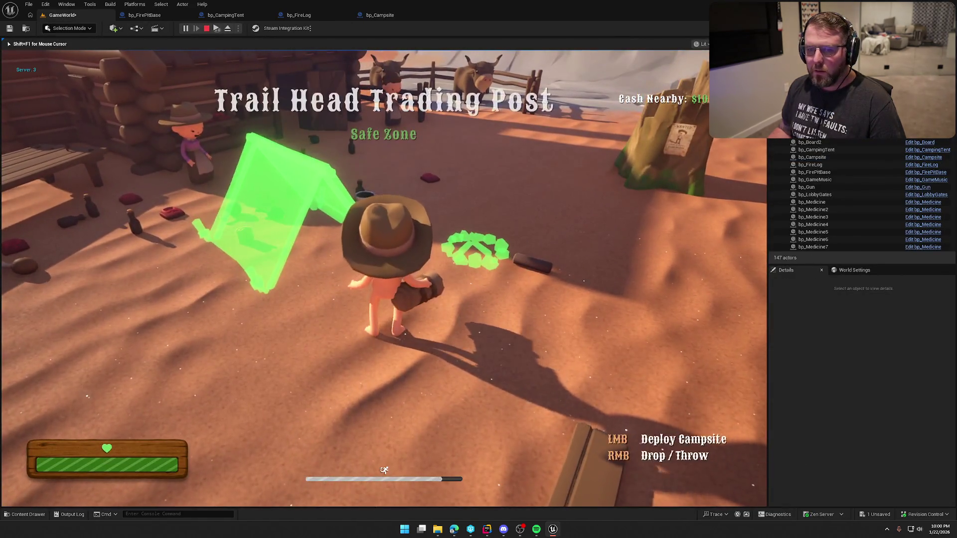
pyautogui.hotkey('shift', 'w')
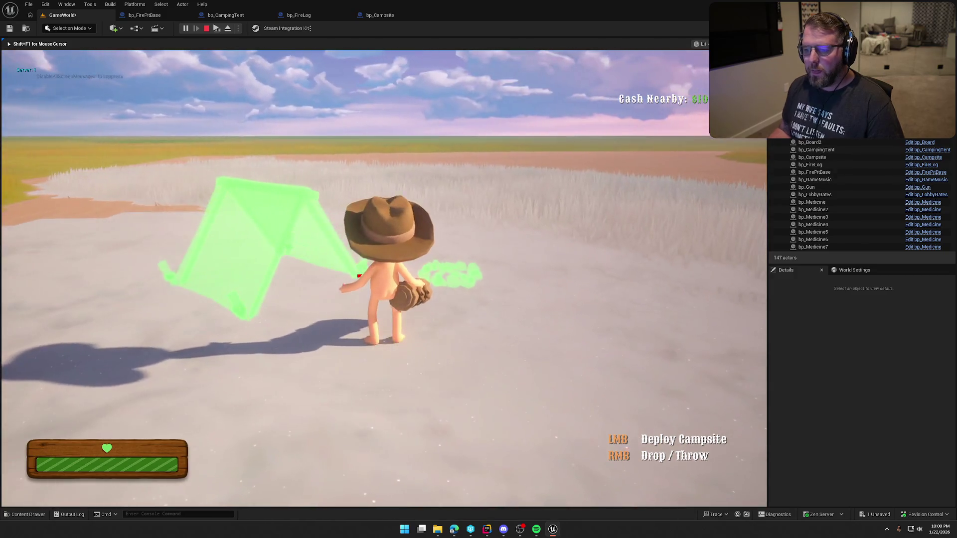
pyautogui.press('Escape')
# In bp_Campsite's event graph, pull a new wire from the Line Trace hit location
pyautogui.click(378, 15)
pyautogui.scroll(1, 397, 223)
pyautogui.moveTo(398, 223)
pyautogui.mouseDown()
pyautogui.moveTo(328, 163)
pyautogui.moveTo(373, 223)
pyautogui.mouseUp()
pyautogui.moveTo(411, 187); pyautogui.dragTo(410, 186)
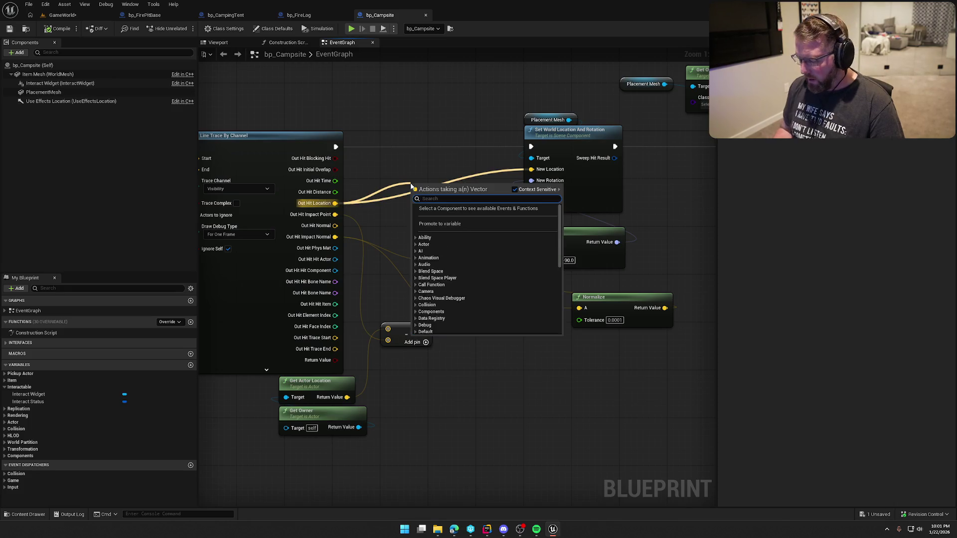
# Add a Z offset of 3.0 to Out Hit Location, feed it into New Location, and play GameWorld
pyautogui.click(446, 202)
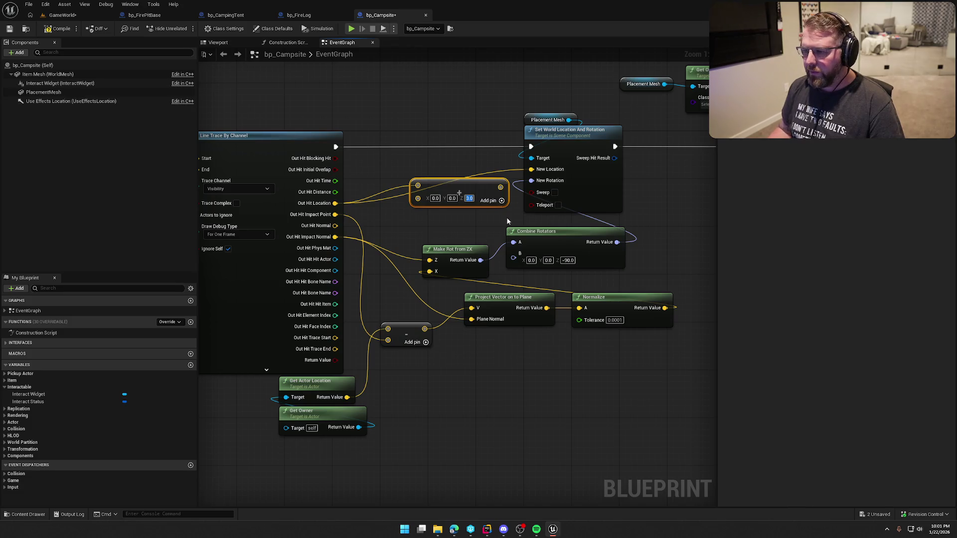
pyautogui.moveTo(500, 187); pyautogui.dragTo(517, 179)
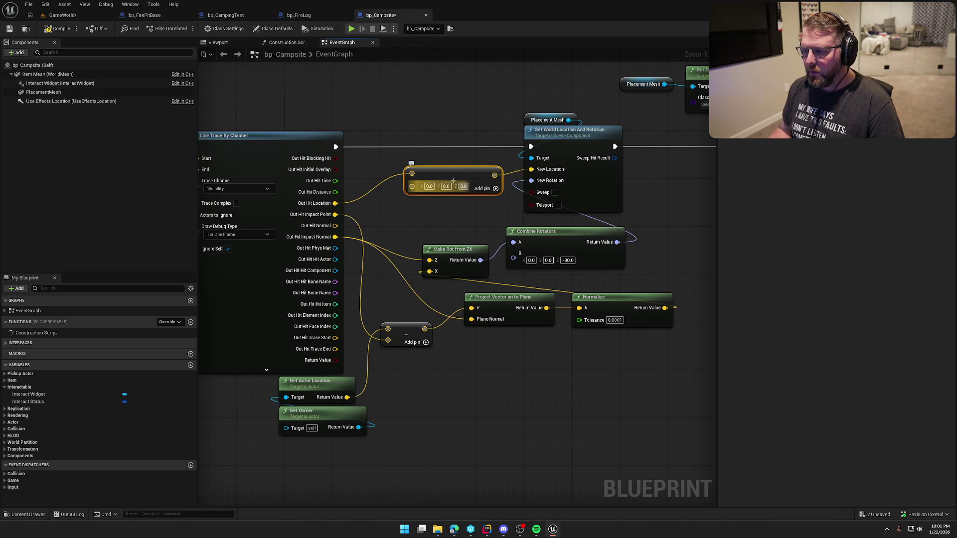
pyautogui.click(58, 16)
pyautogui.hotkey('alt', 'p')
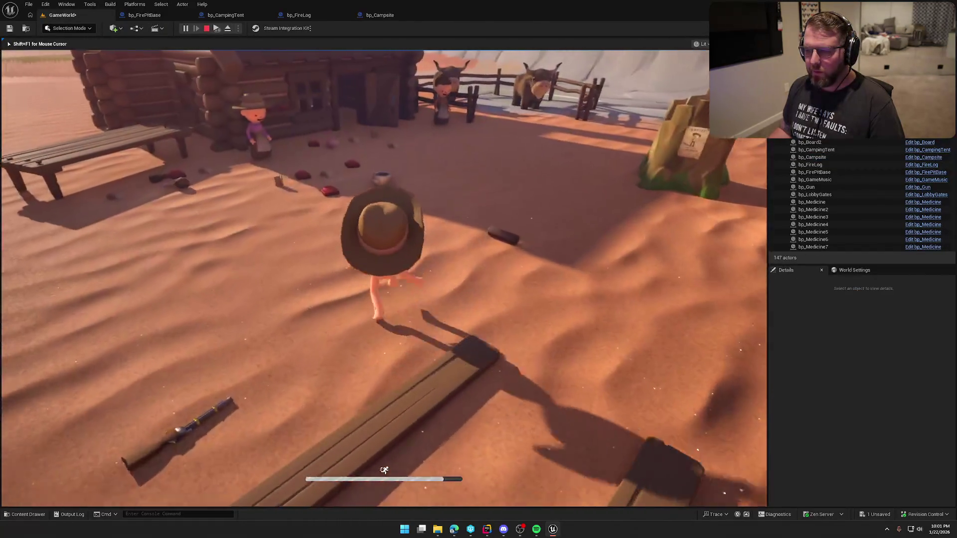
# Run past the wagon onto the grassland watching the raised tent ghost follow, then stop and reopen bp_Campsite
pyautogui.hotkey('shift', 'w')
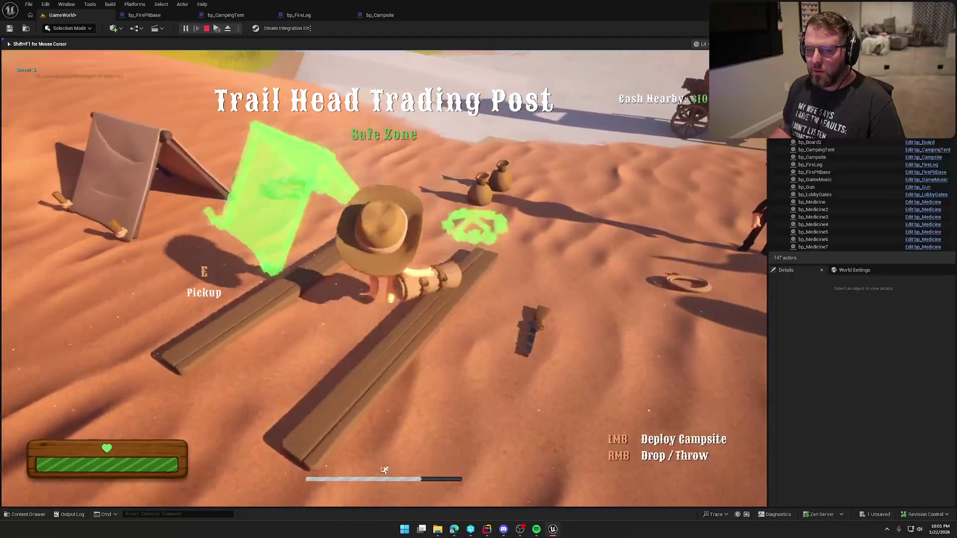
pyautogui.hotkey('shift', 'w')
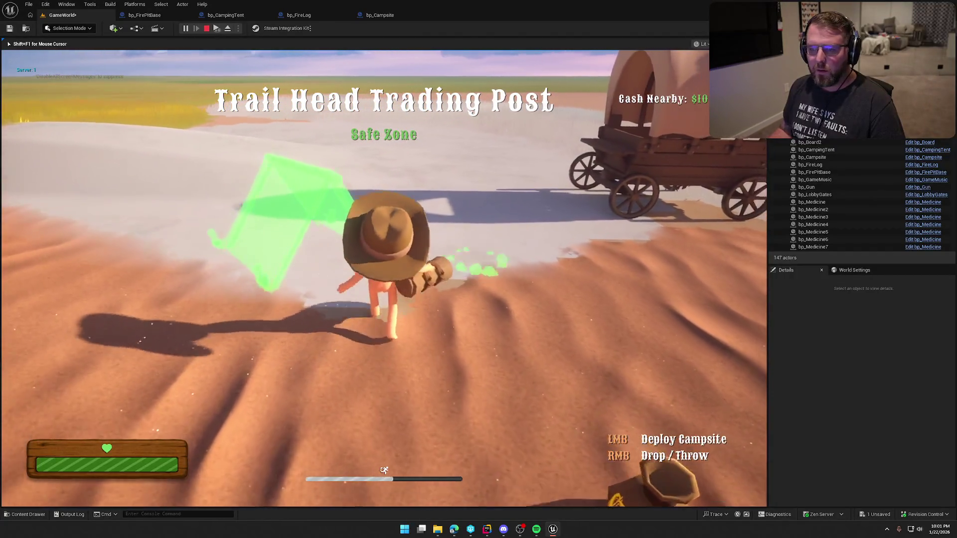
pyautogui.hotkey('shift', 'w')
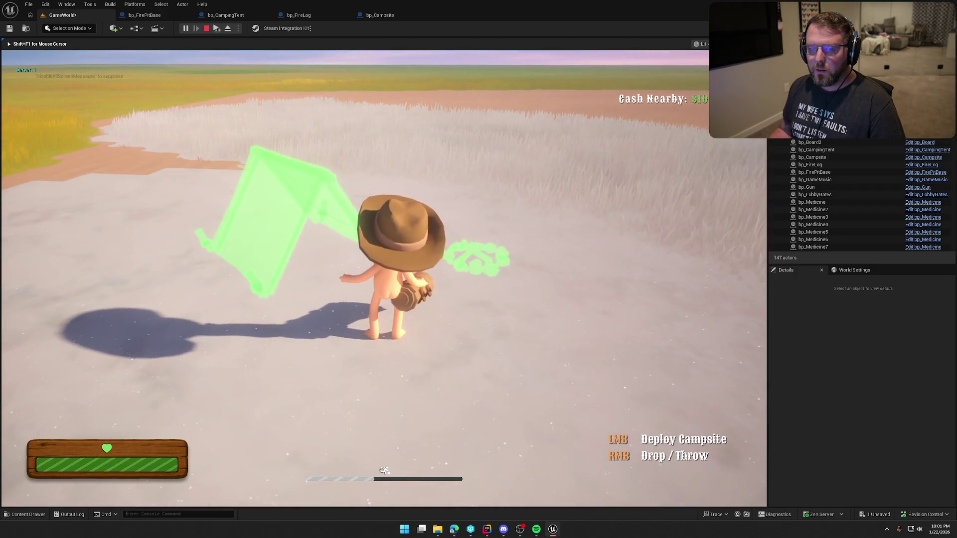
pyautogui.press('w')
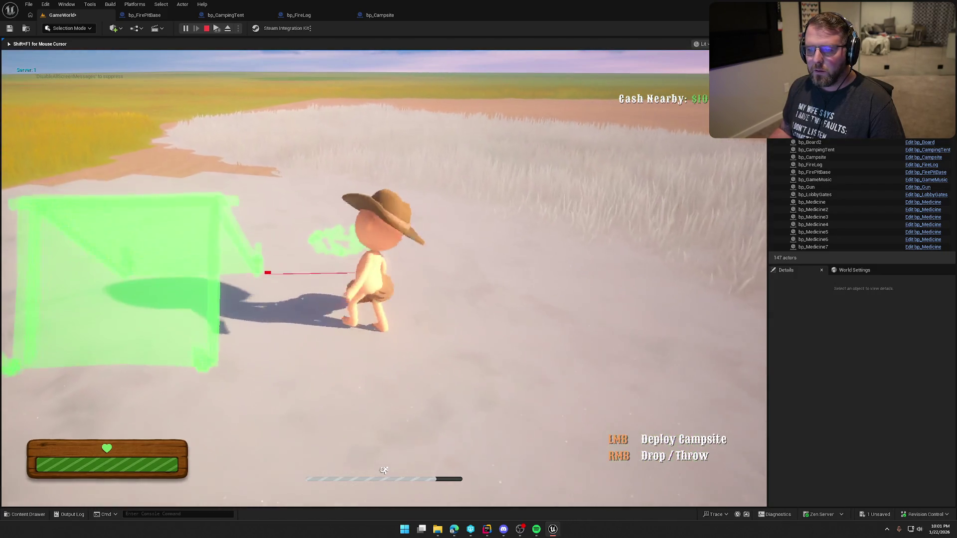
pyautogui.press('w')
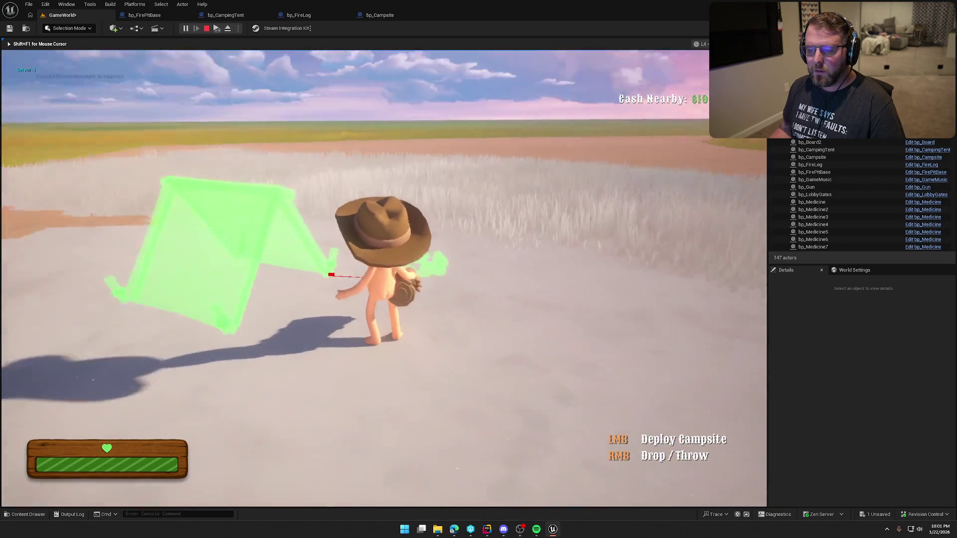
pyautogui.press('w')
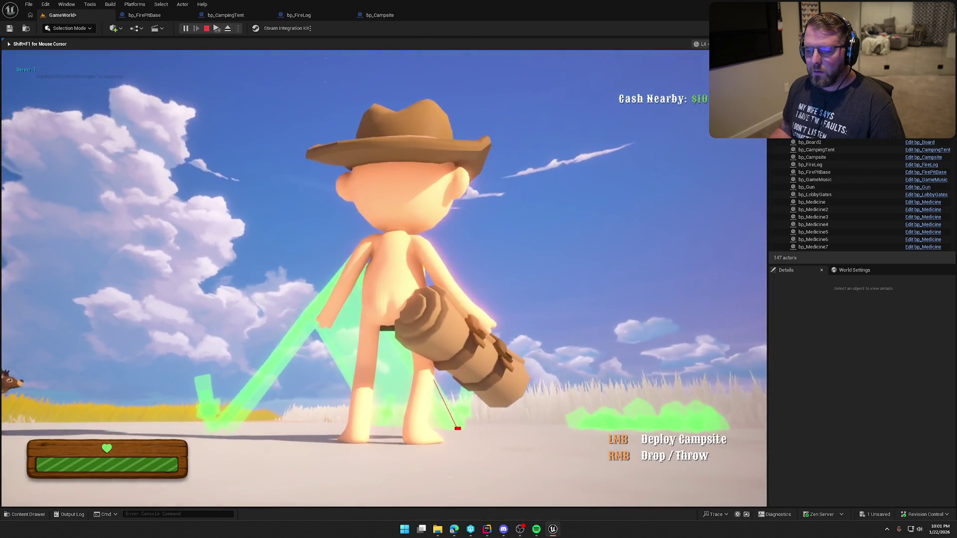
pyautogui.press('w')
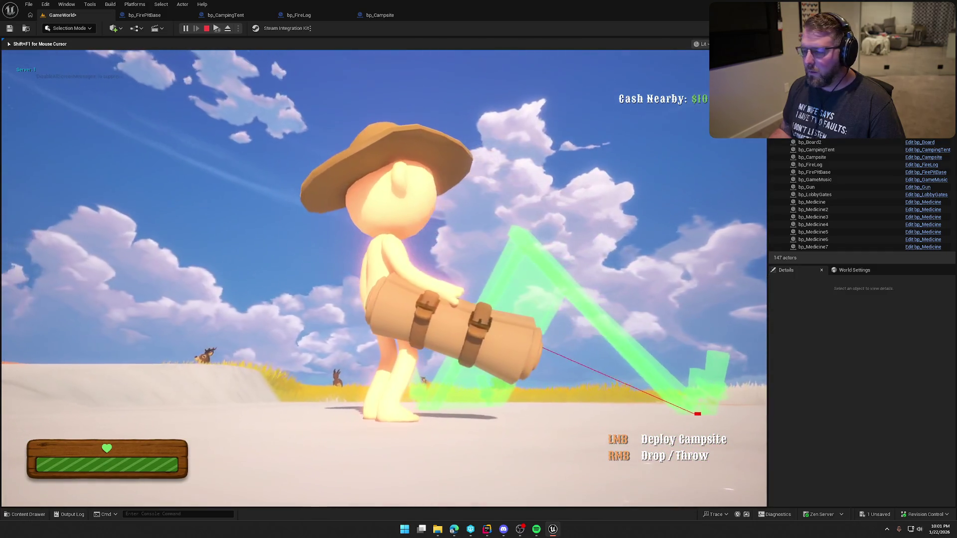
pyautogui.press('w')
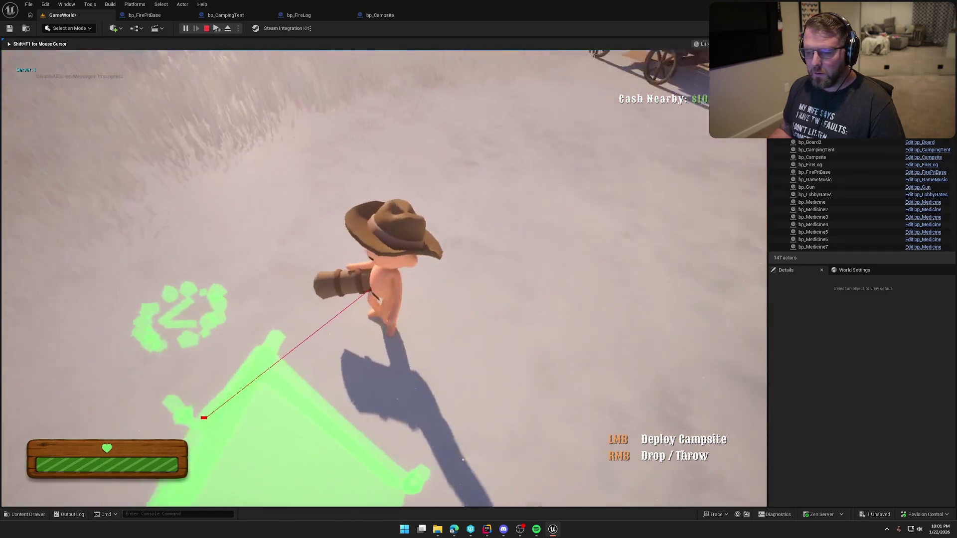
pyautogui.press('w')
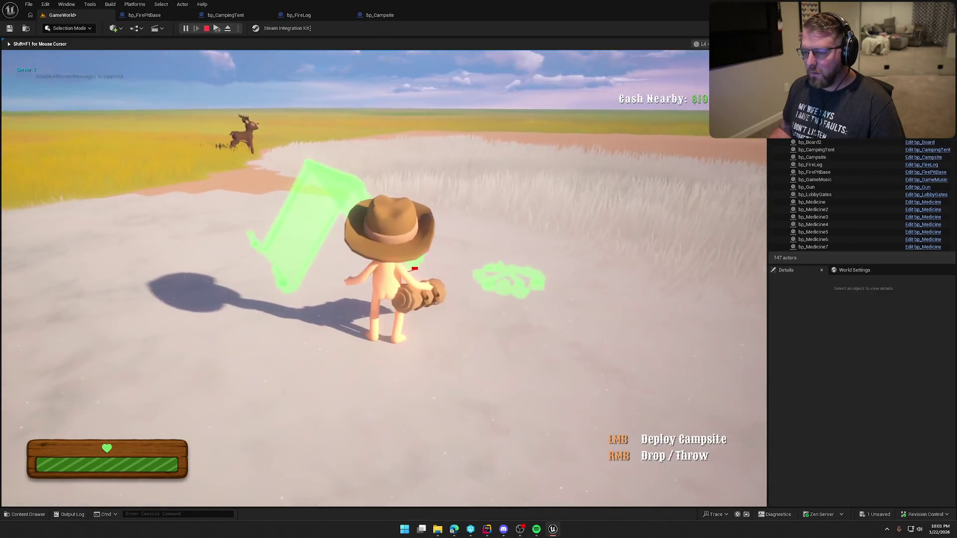
pyautogui.press('Escape')
pyautogui.click(378, 15)
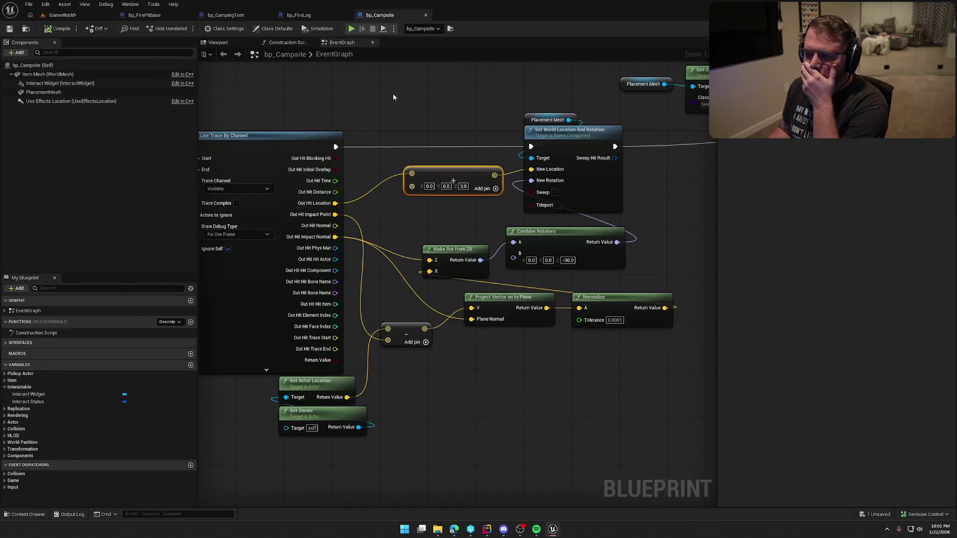
# Raise the Add node's Z offset from 3.0 to 10
pyautogui.moveTo(462, 221)
pyautogui.mouseDown()
pyautogui.moveTo(324, 237)
pyautogui.moveTo(418, 200)
pyautogui.mouseUp()
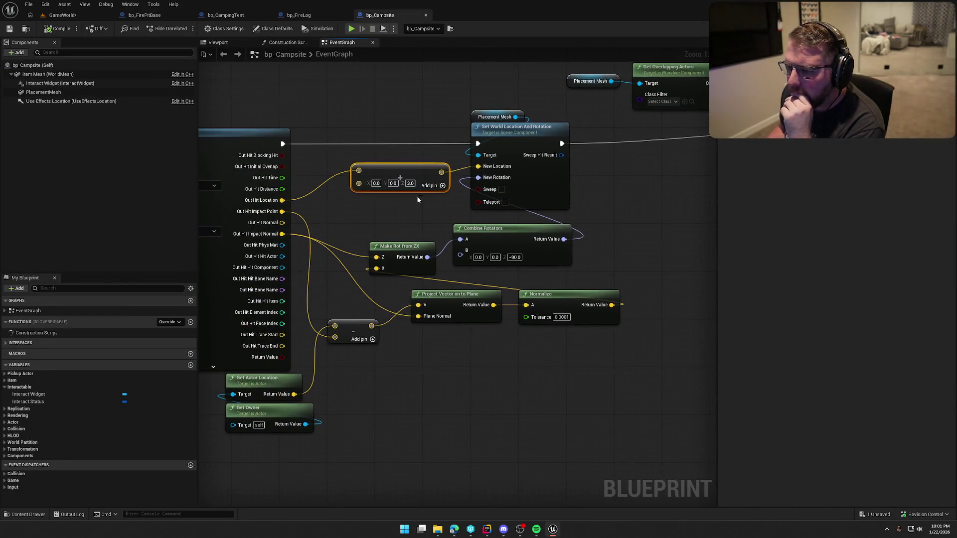
pyautogui.write('10')
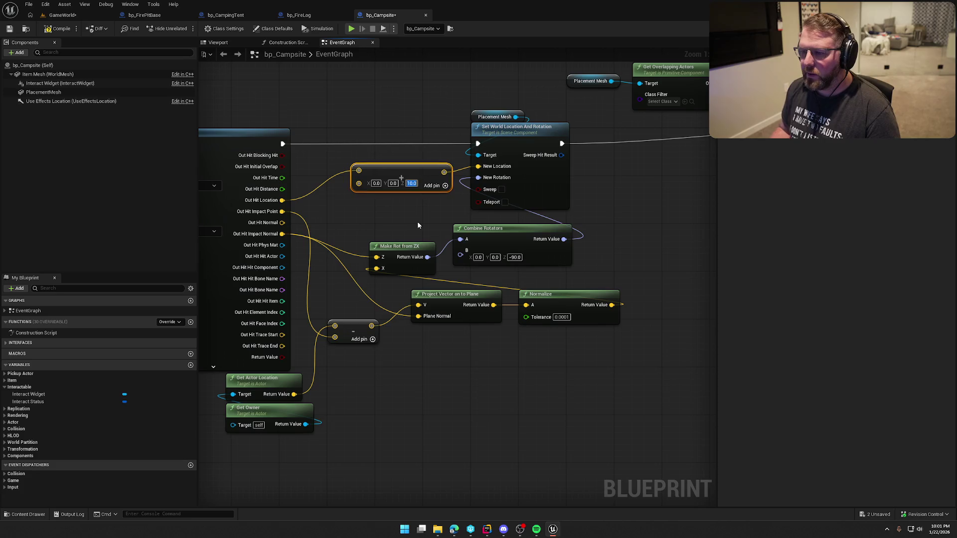
pyautogui.click(304, 126)
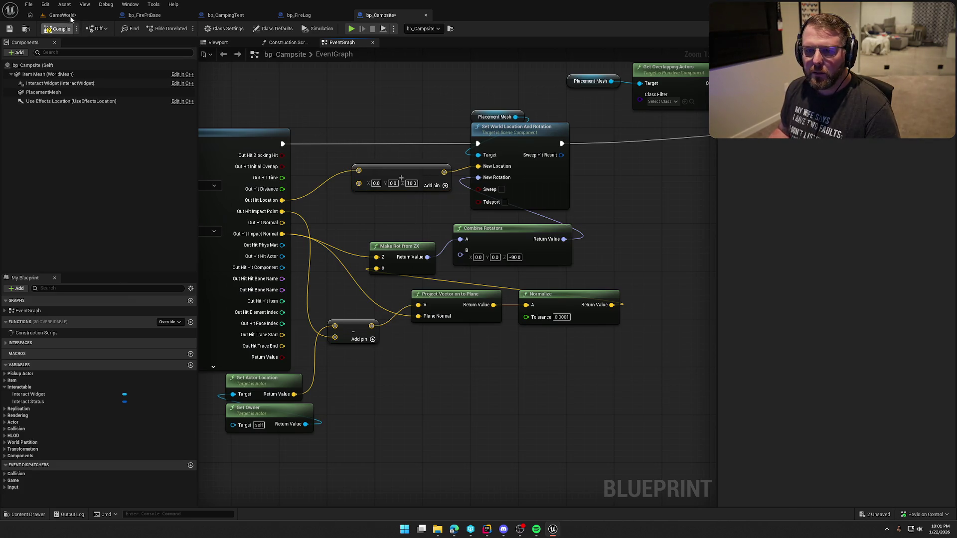
# Play GameWorld with the campsite kit, walking toward the wagon and across open ground, then stop
pyautogui.click(62, 15)
pyautogui.click(185, 28)
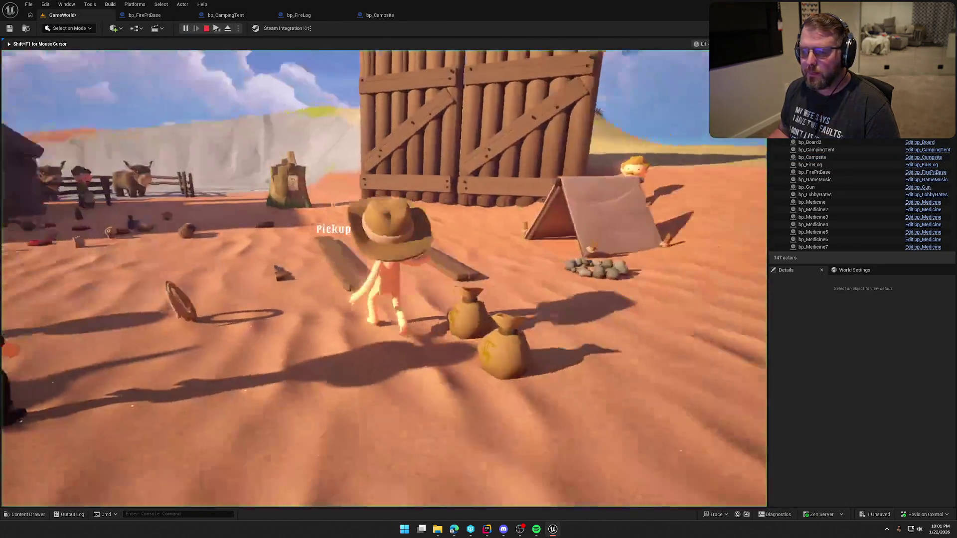
pyautogui.press('w')
pyautogui.press('e')
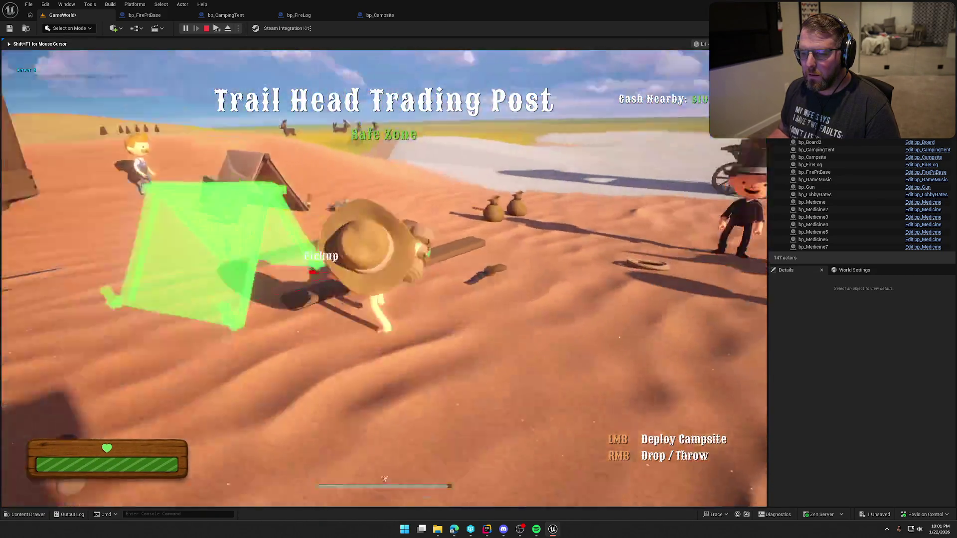
pyautogui.press('w')
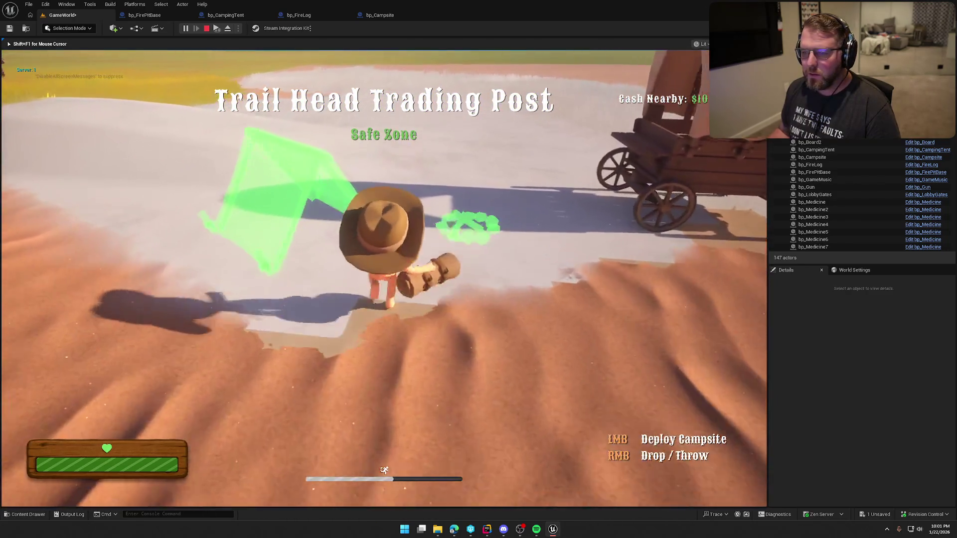
pyautogui.press('w')
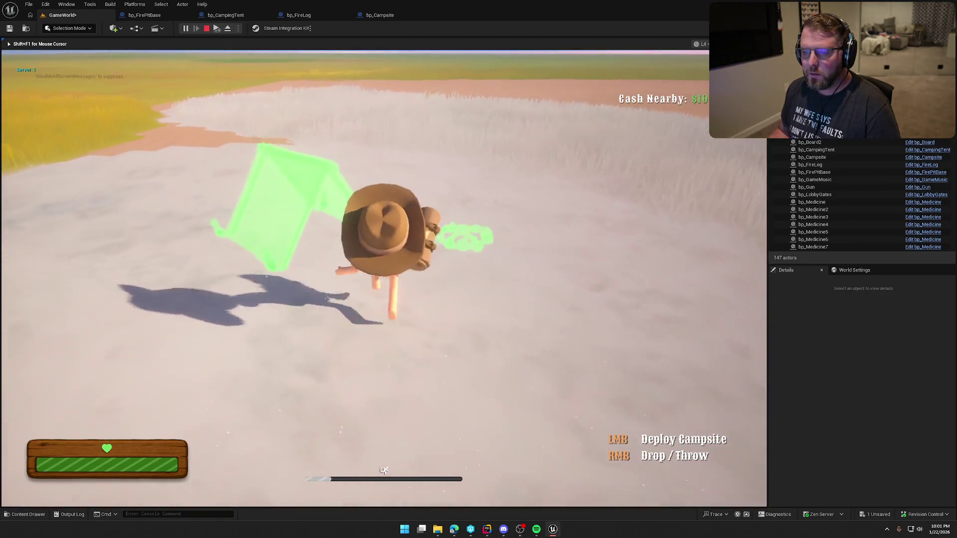
pyautogui.press('w')
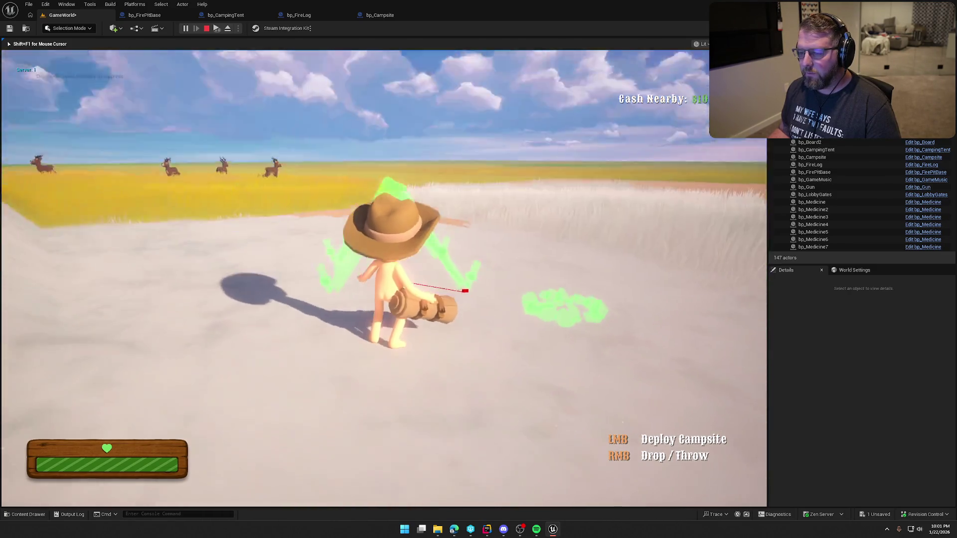
pyautogui.press('Escape')
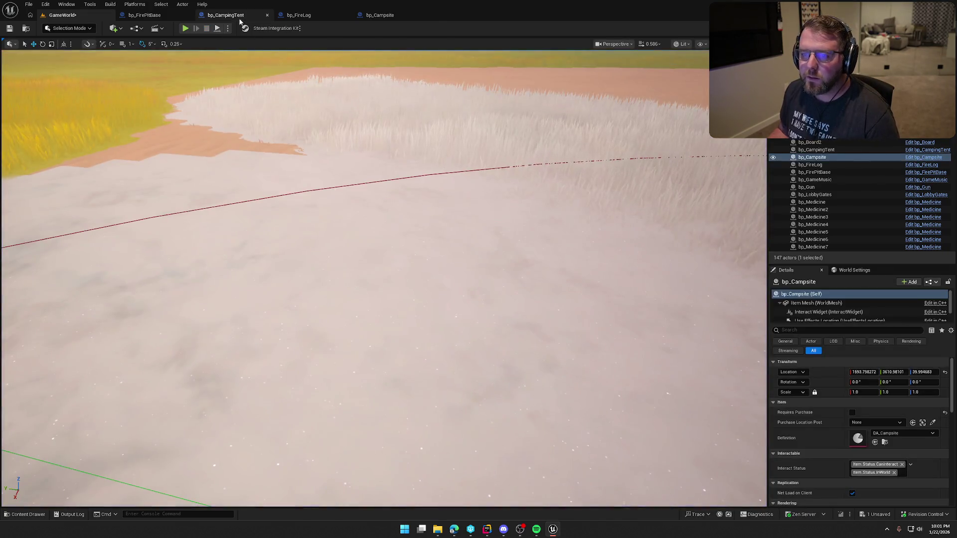
# Open SM_Camp_Placement from bp_Campsite's PlacementMesh component and display its simple collision hull
pyautogui.click(238, 16)
pyautogui.click(398, 16)
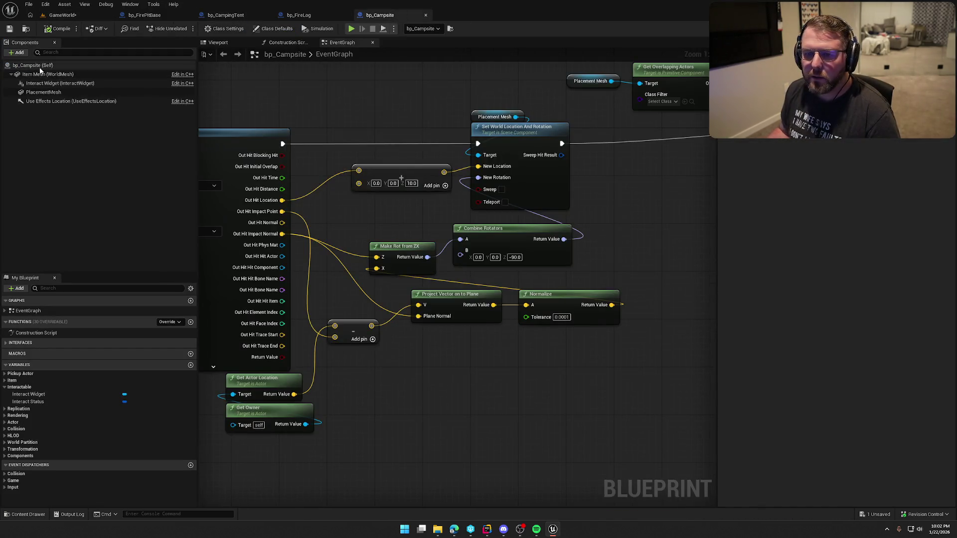
pyautogui.click(48, 75)
pyautogui.click(43, 92)
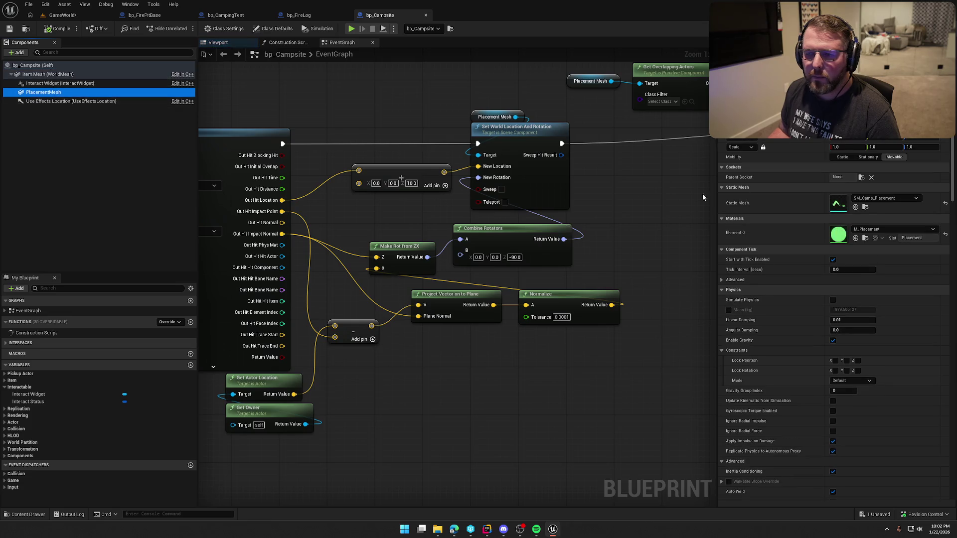
pyautogui.doubleClick(842, 205)
pyautogui.moveTo(449, 199); pyautogui.dragTo(452, 43)
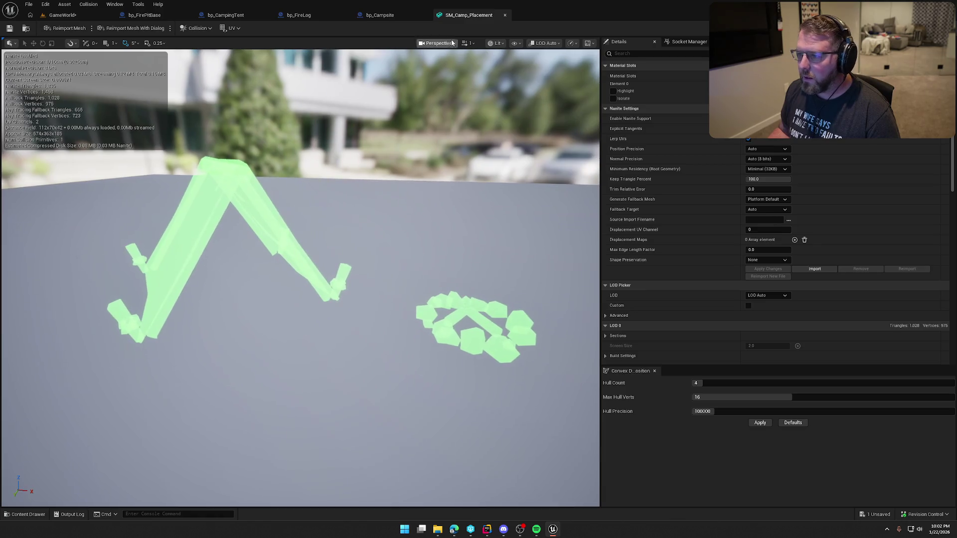
pyautogui.click(519, 43)
pyautogui.click(536, 192)
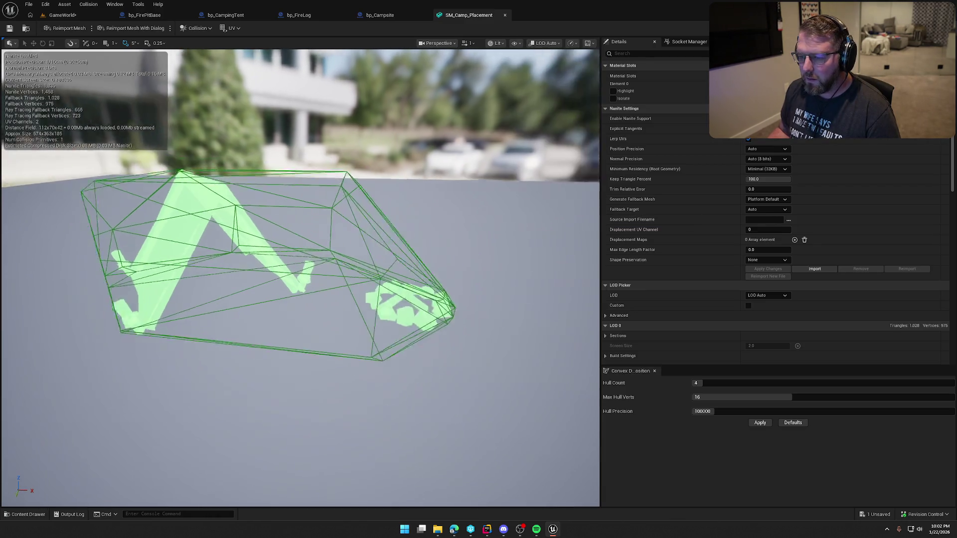
pyautogui.moveTo(299, 250); pyautogui.dragTo(339, 214)
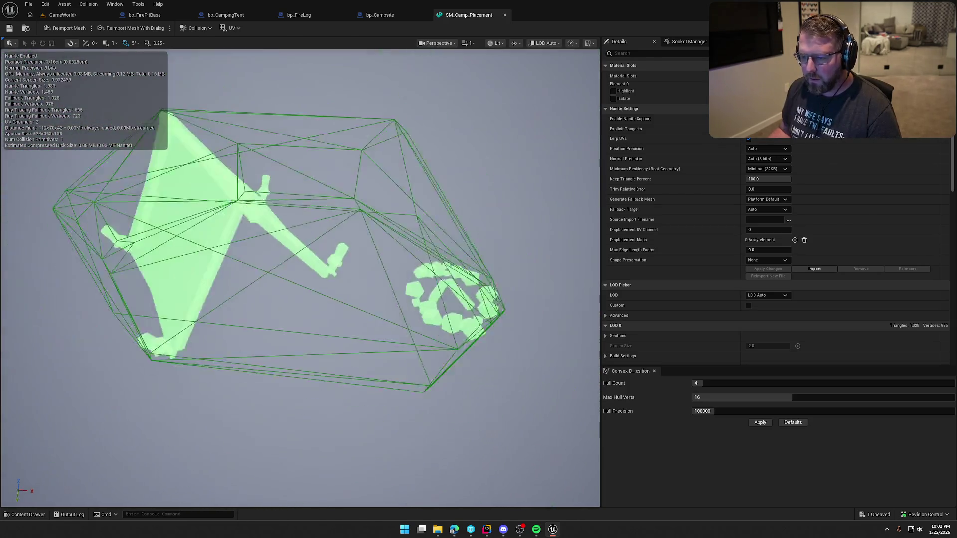
pyautogui.scroll(-3, 436, 202)
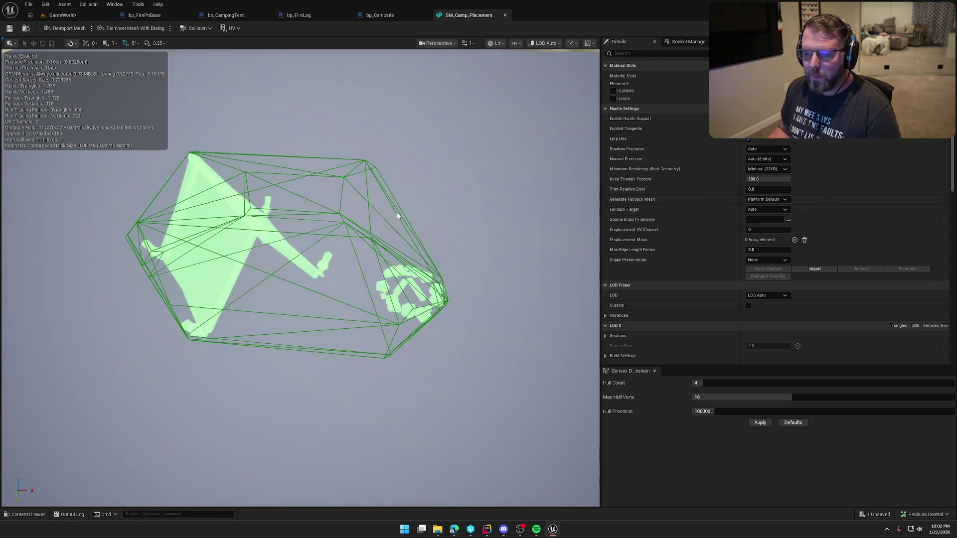
# Replace the hull with a box simplified collision, check it from the side, and return to GameWorld
pyautogui.click(192, 156)
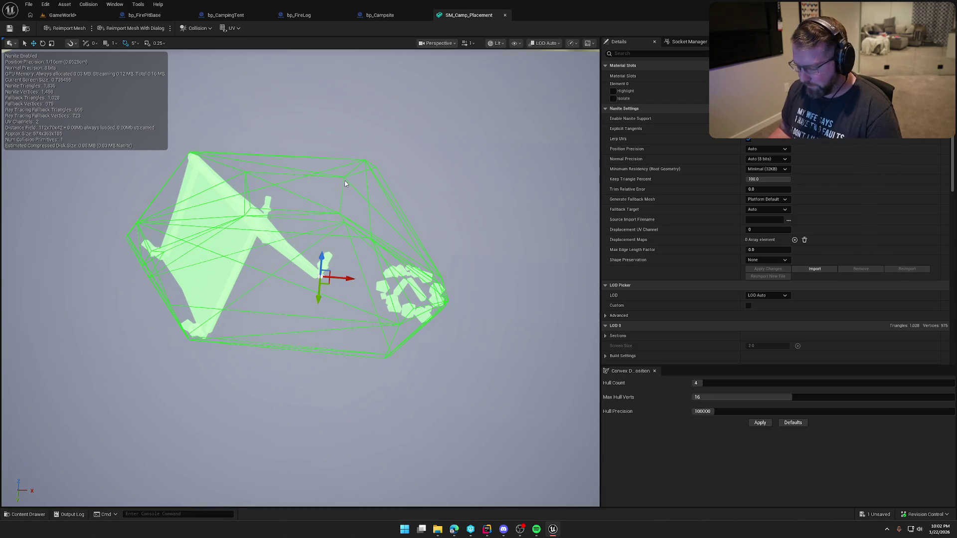
pyautogui.click(195, 28)
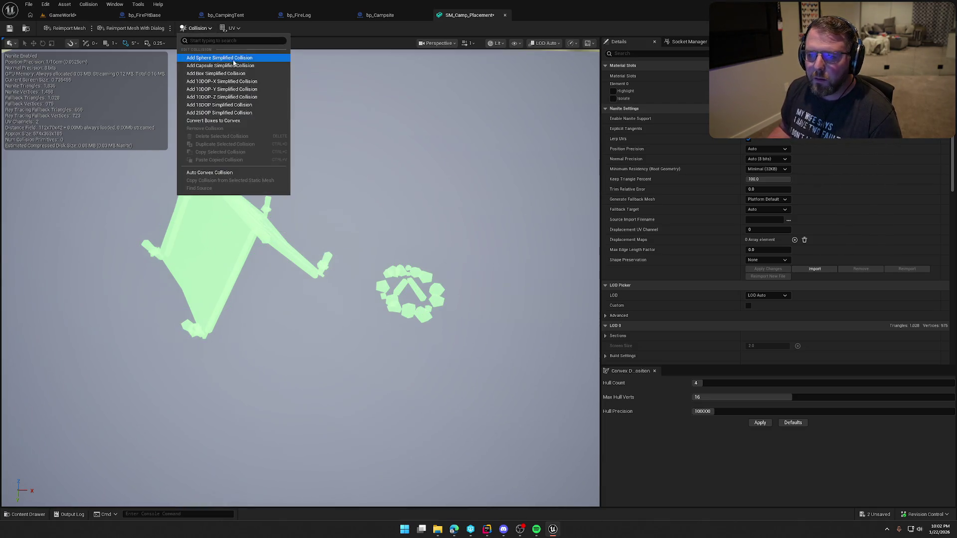
pyautogui.click(248, 75)
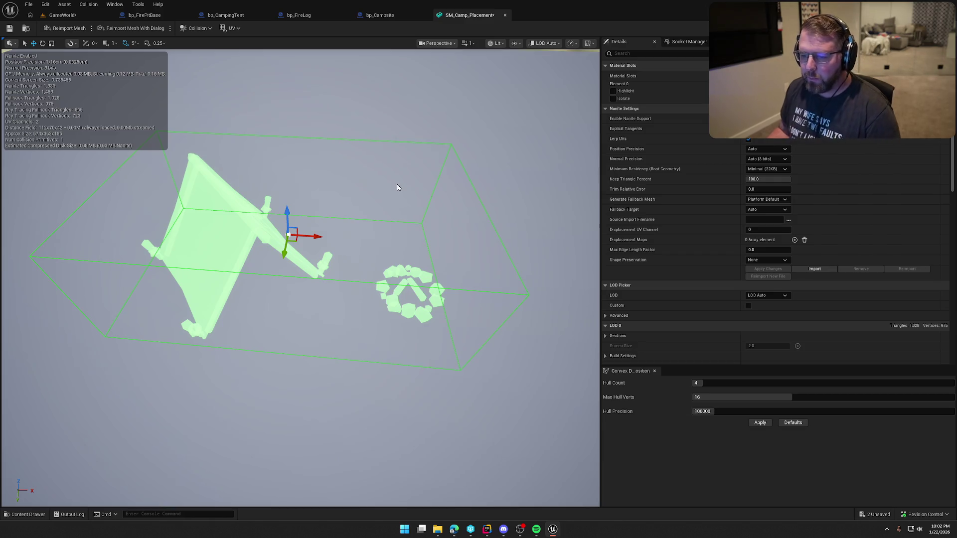
pyautogui.moveTo(398, 187)
pyautogui.mouseDown()
pyautogui.moveTo(398, 155)
pyautogui.moveTo(396, 184)
pyautogui.mouseUp()
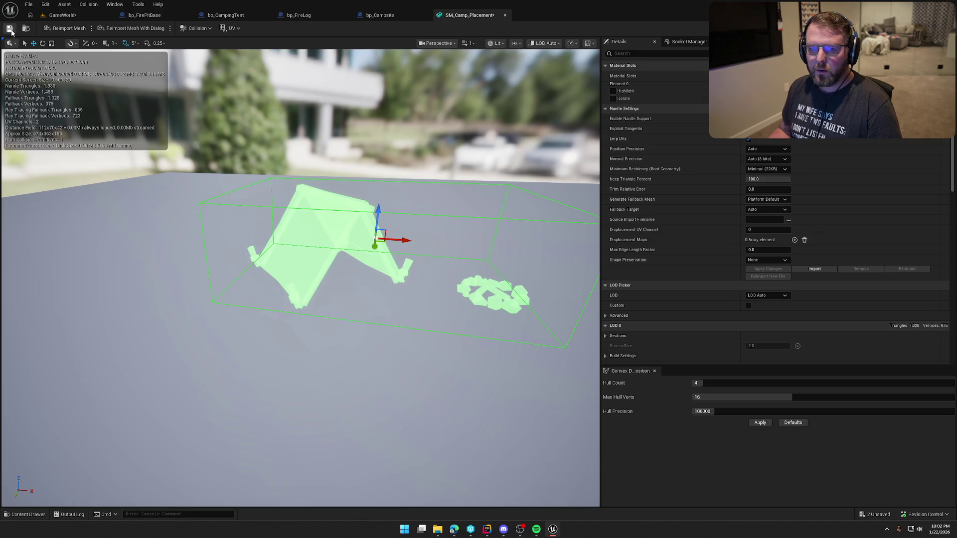
pyautogui.click(113, 15)
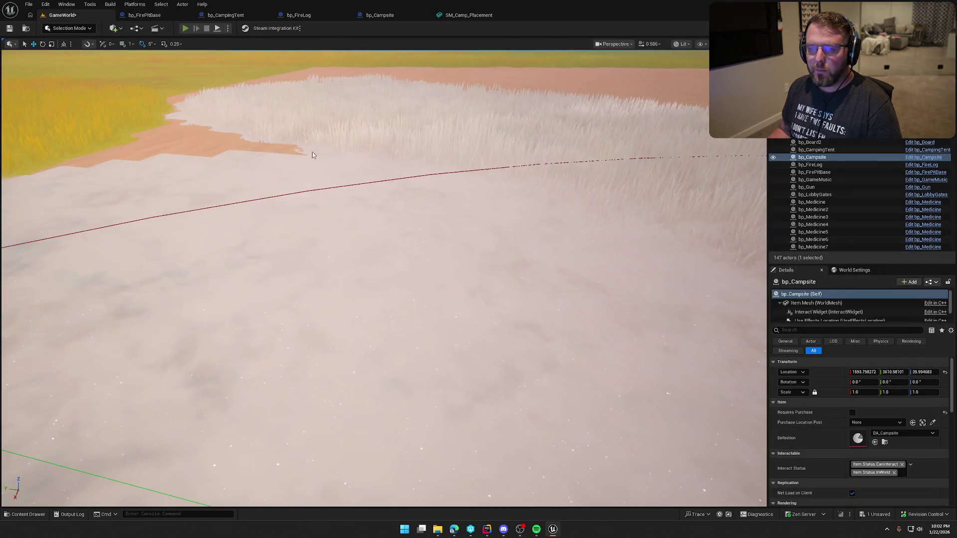
pyautogui.hotkey('alt', 'p')
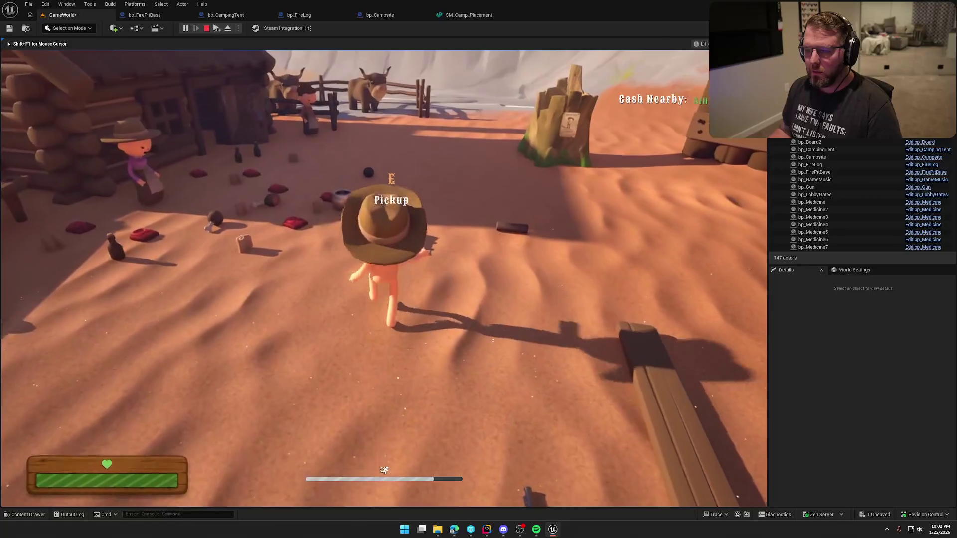
pyautogui.press('e')
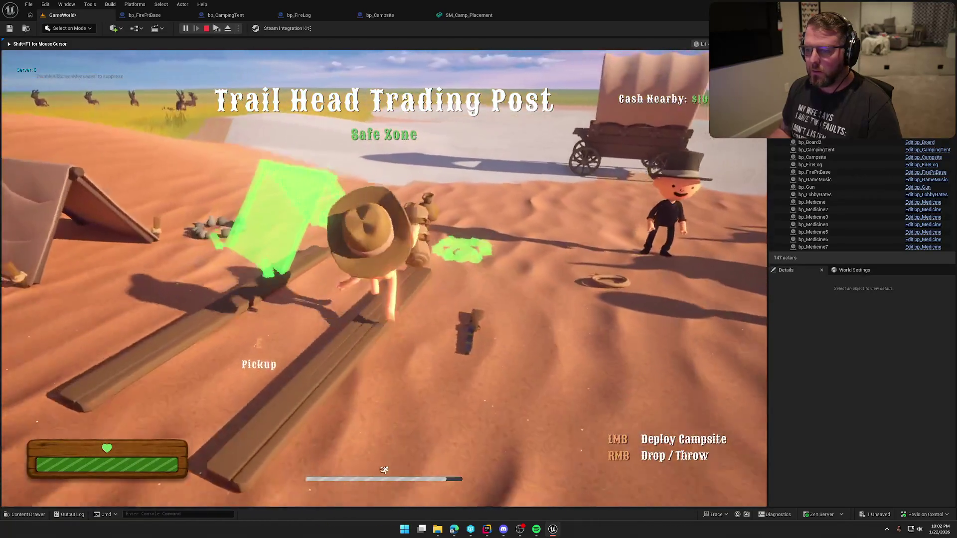
pyautogui.press('w')
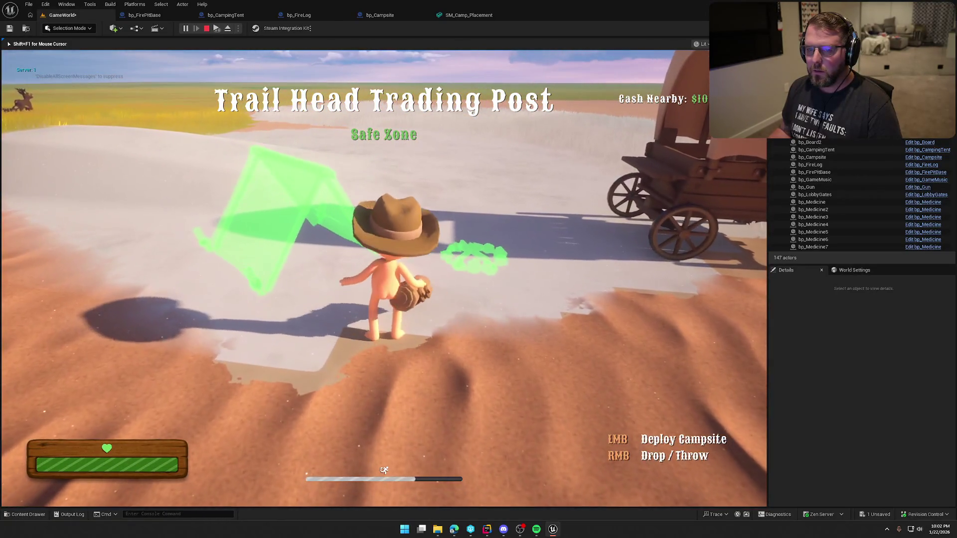
pyautogui.press('w')
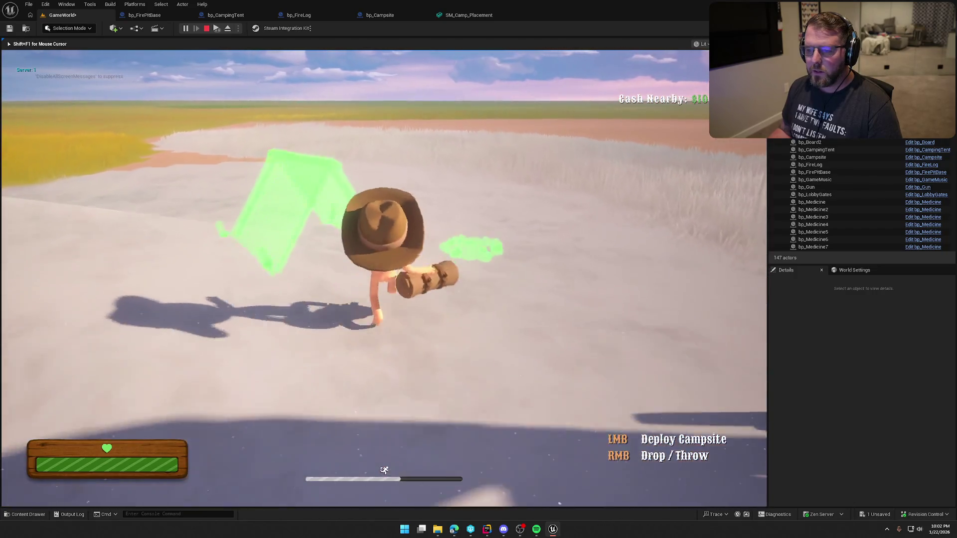
pyautogui.press('w')
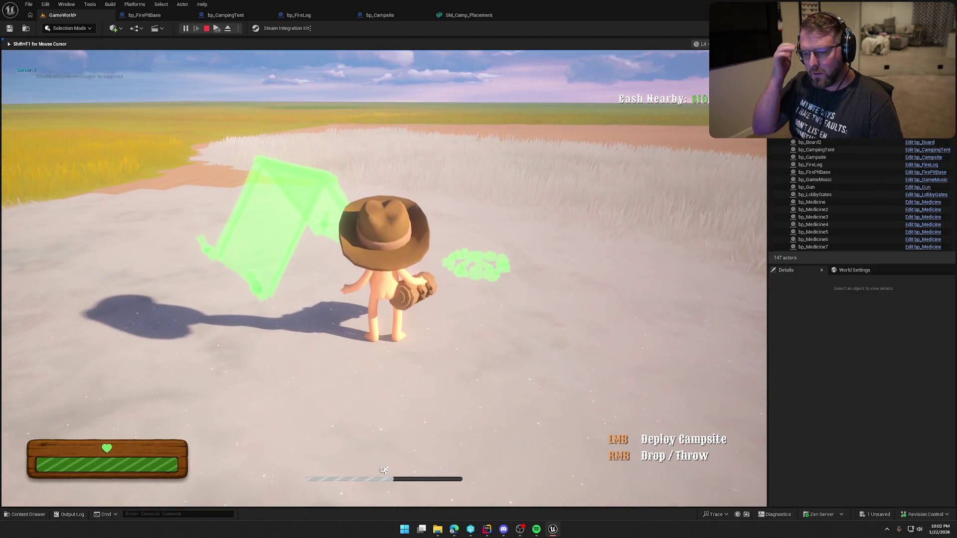
pyautogui.press('d')
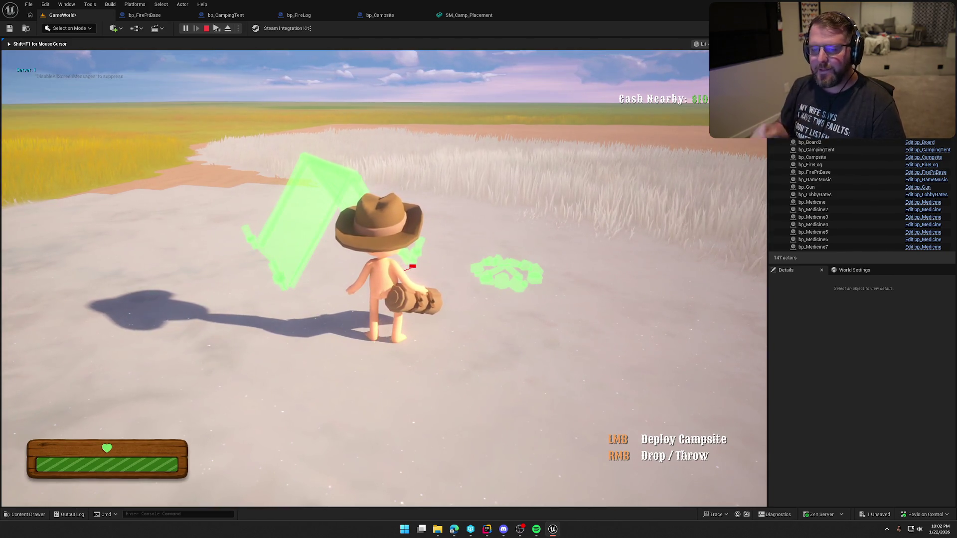
pyautogui.press('Escape')
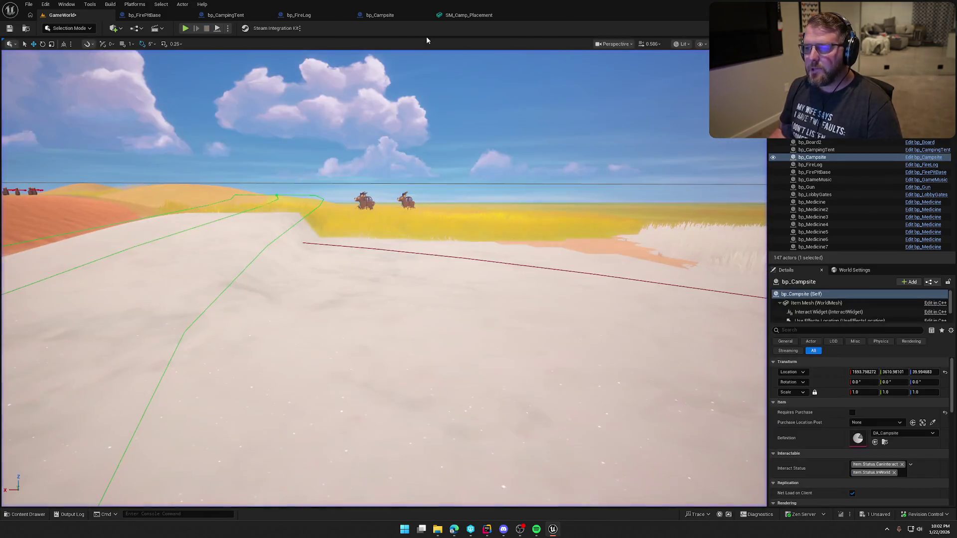
pyautogui.click(468, 16)
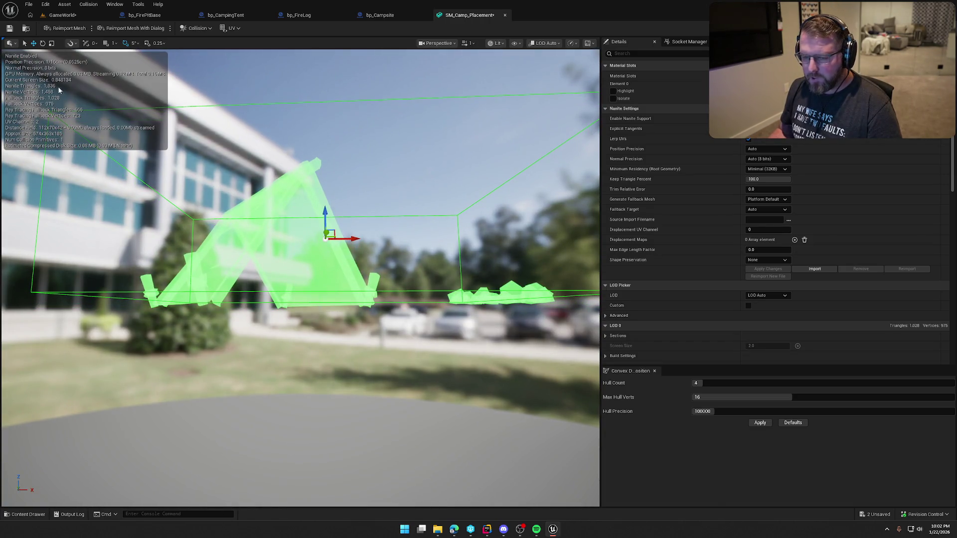
pyautogui.click(85, 16)
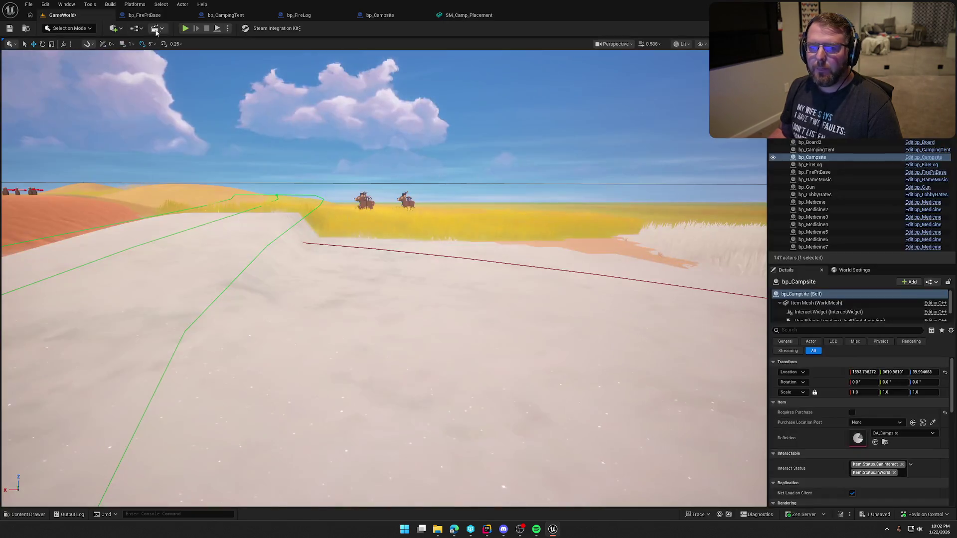
pyautogui.click(186, 29)
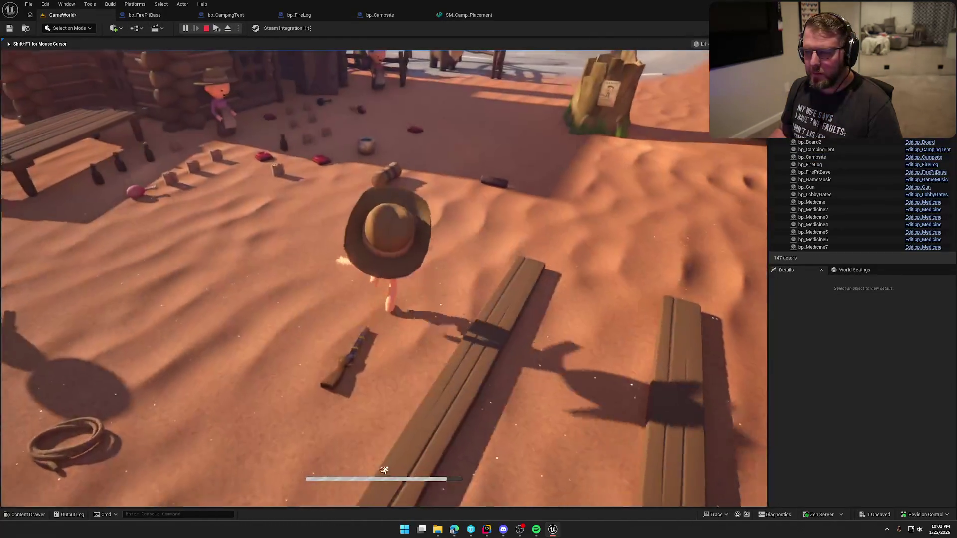
# Walk and sprint toward the wagon, grass and dunes to test the ghost, then show bp_CampingTent's graph
pyautogui.press('w')
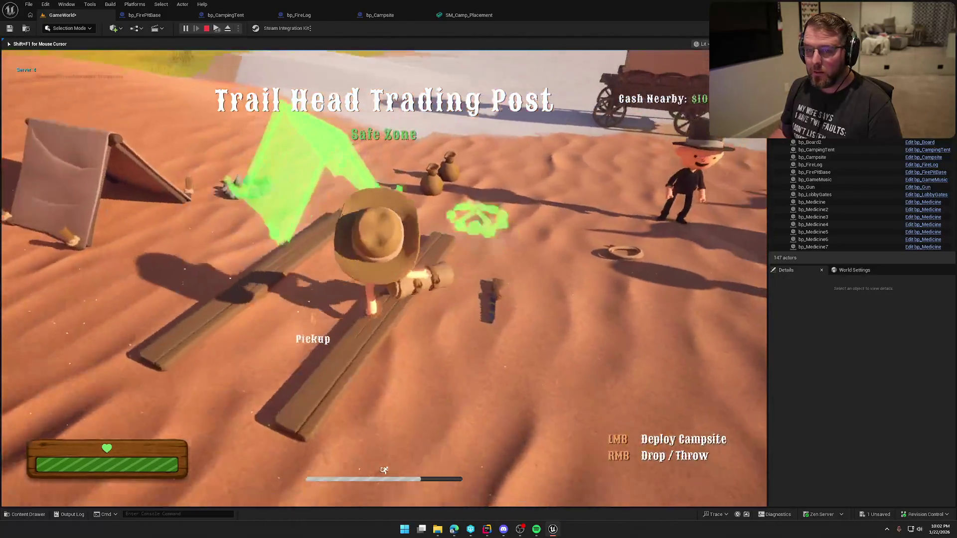
pyautogui.press('w')
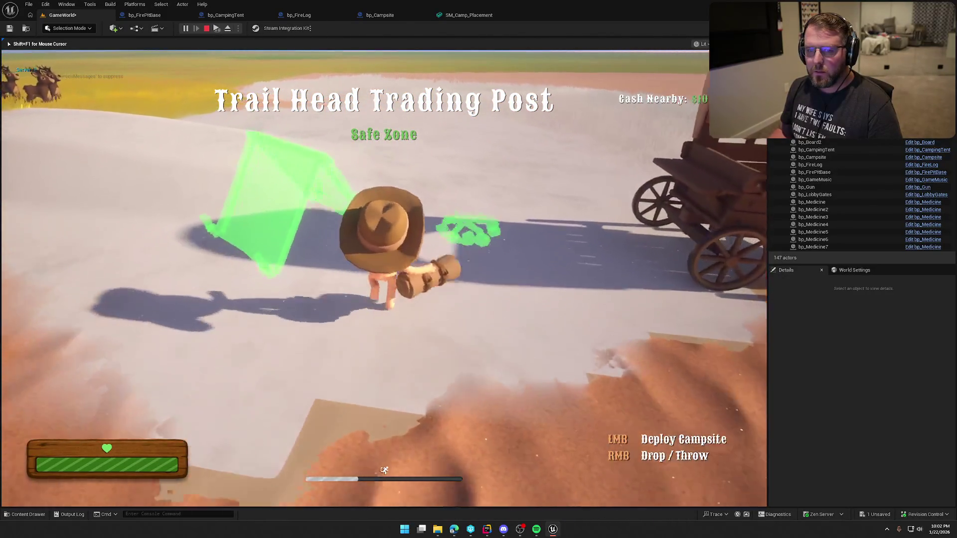
pyautogui.press('w')
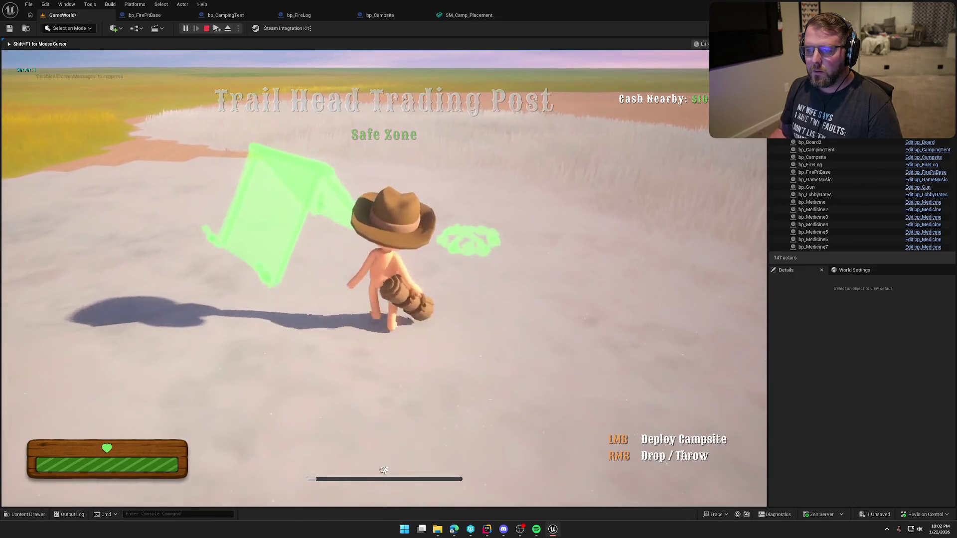
pyautogui.press('w')
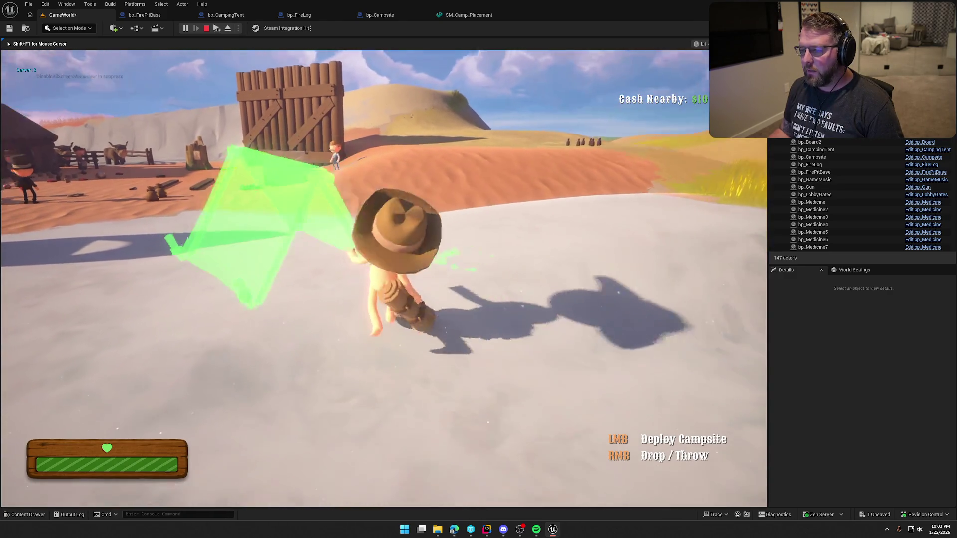
pyautogui.press('shift')
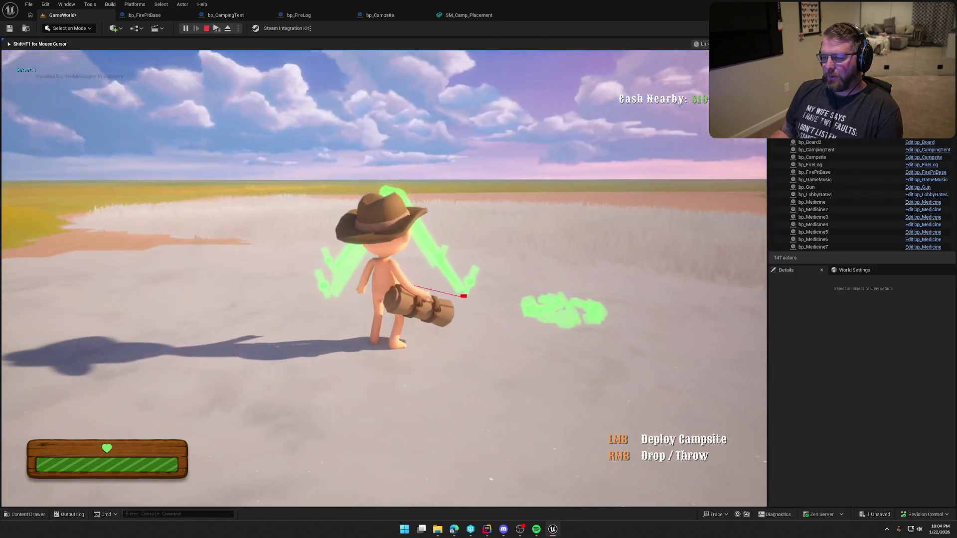
pyautogui.press('Escape')
pyautogui.click(225, 15)
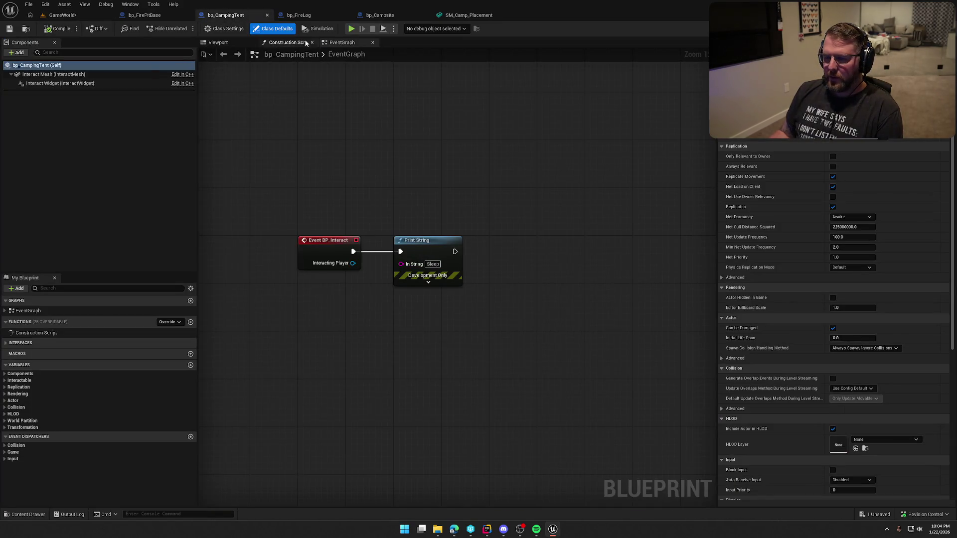
# Go back to GameWorld, start playing, and pick up the campsite bundle at the Trading Post
pyautogui.click(386, 18)
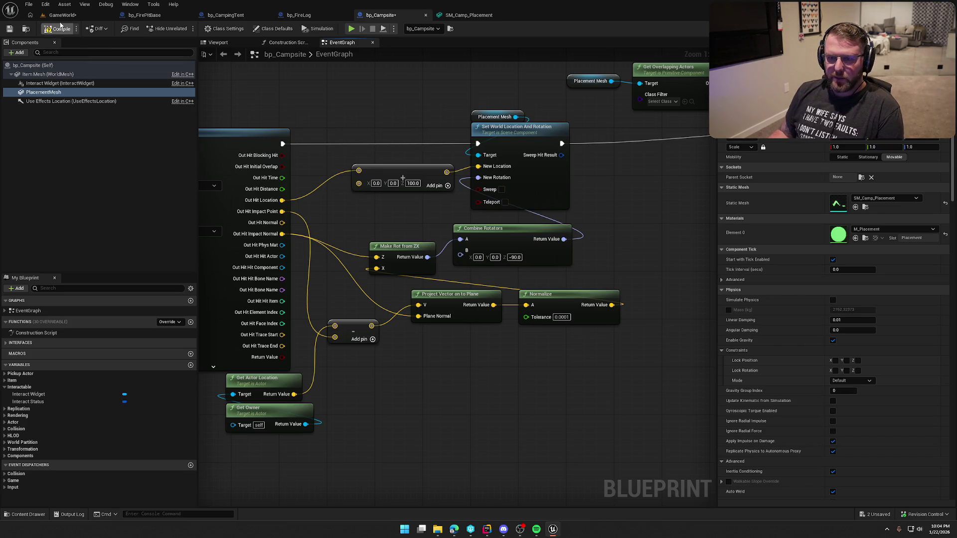
pyautogui.click(61, 16)
pyautogui.hotkey('alt', 'p')
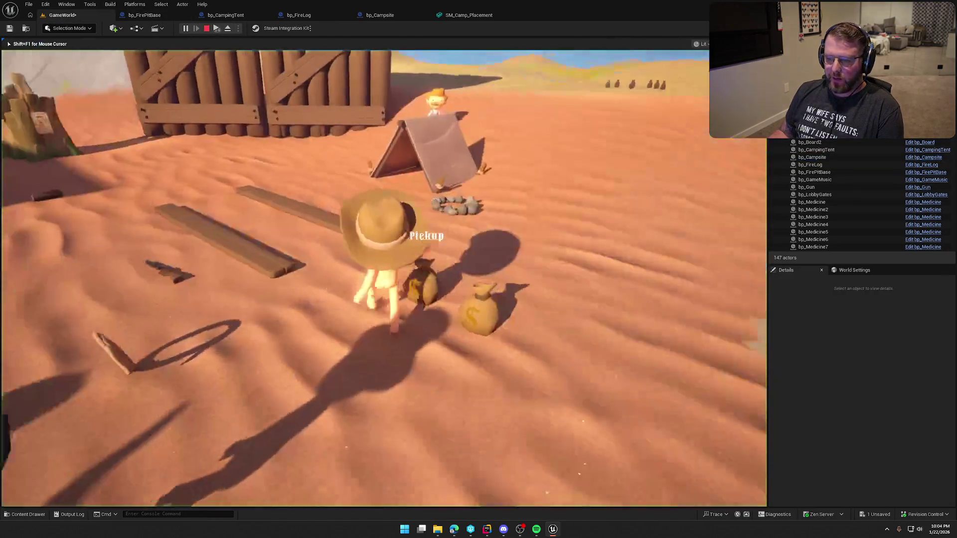
pyautogui.press('e')
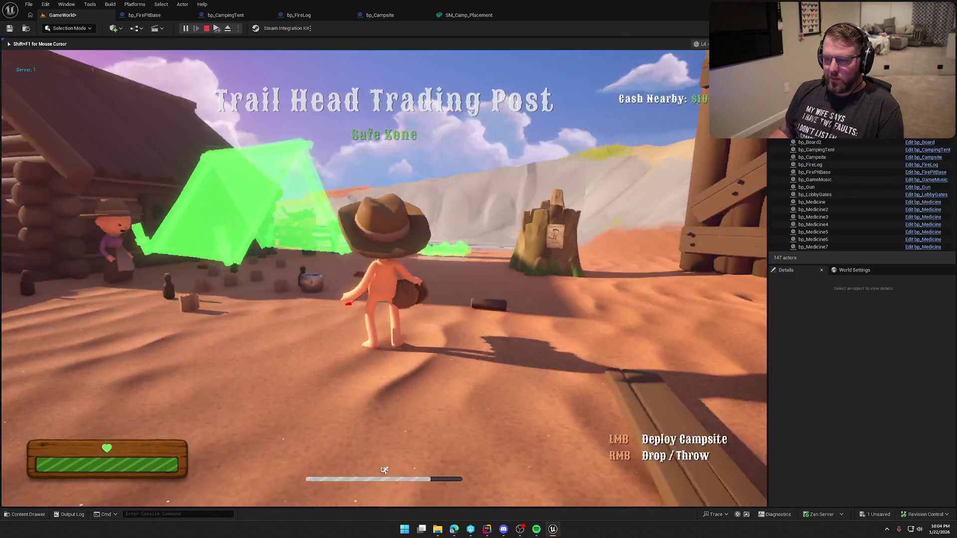
# Run across the sand toward the wagon, gate and grassland, moving the ghost, then stop playing
pyautogui.press('w')
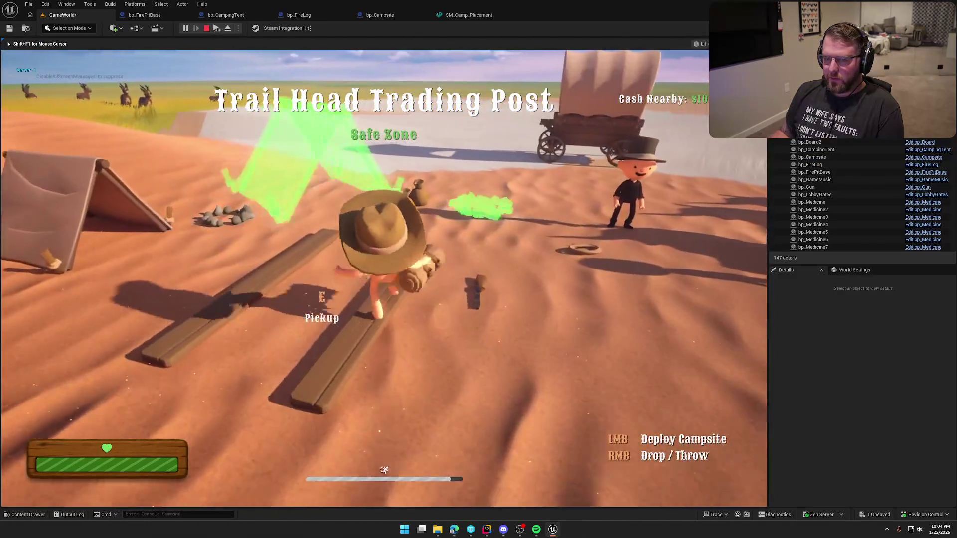
pyautogui.press('w')
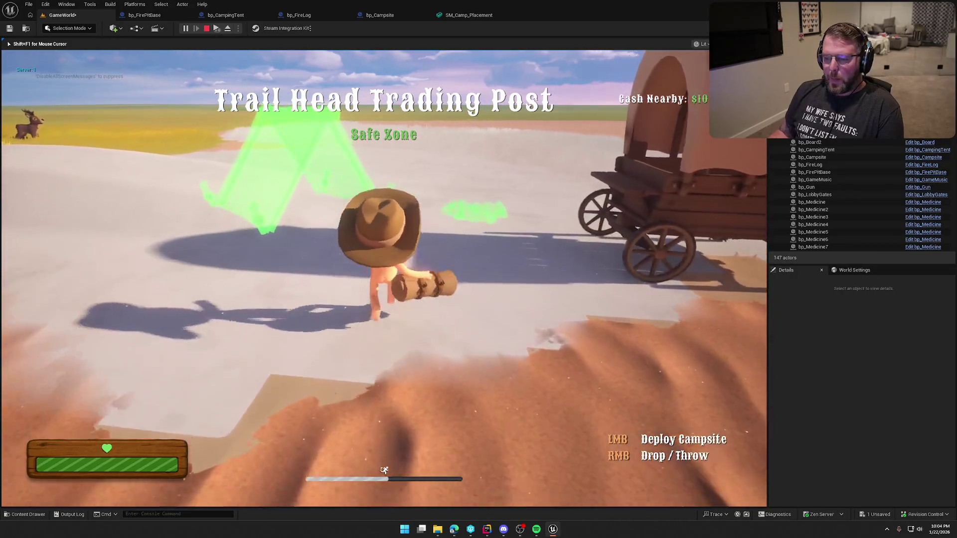
pyautogui.press('w')
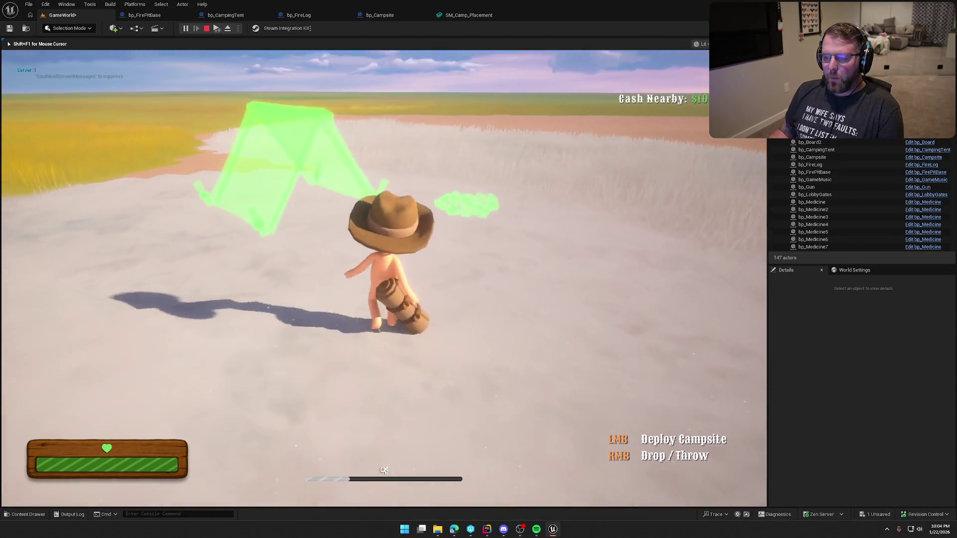
pyautogui.press('w')
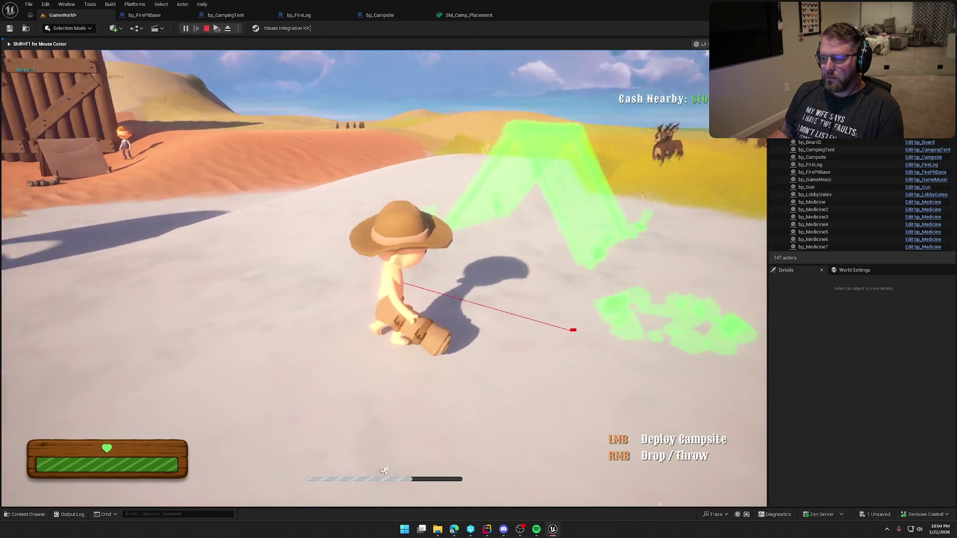
pyautogui.press('Escape')
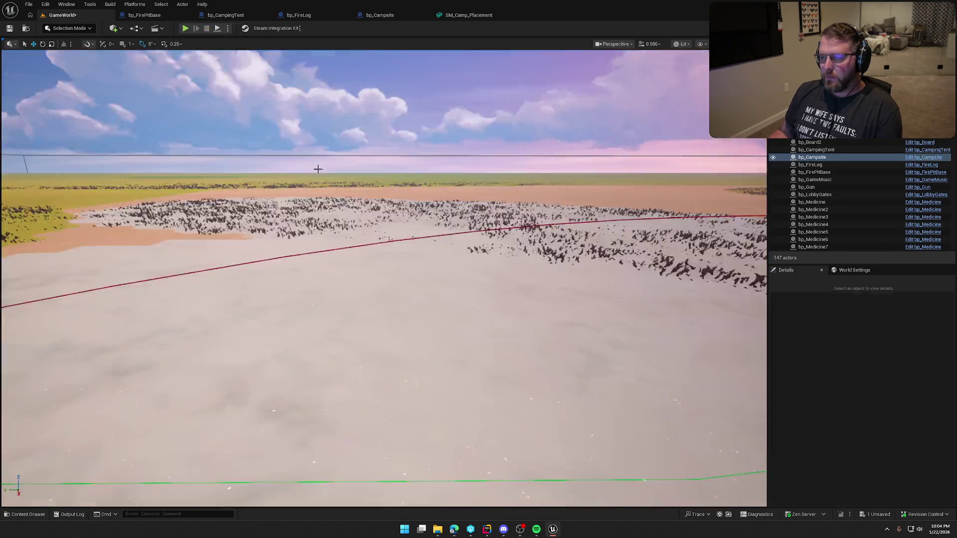
# Add a GET (a copy) node off the Overlapping Actors array beside Print String in bp_Campsite
pyautogui.click(469, 15)
pyautogui.click(371, 15)
pyautogui.moveTo(703, 190); pyautogui.dragTo(423, 208)
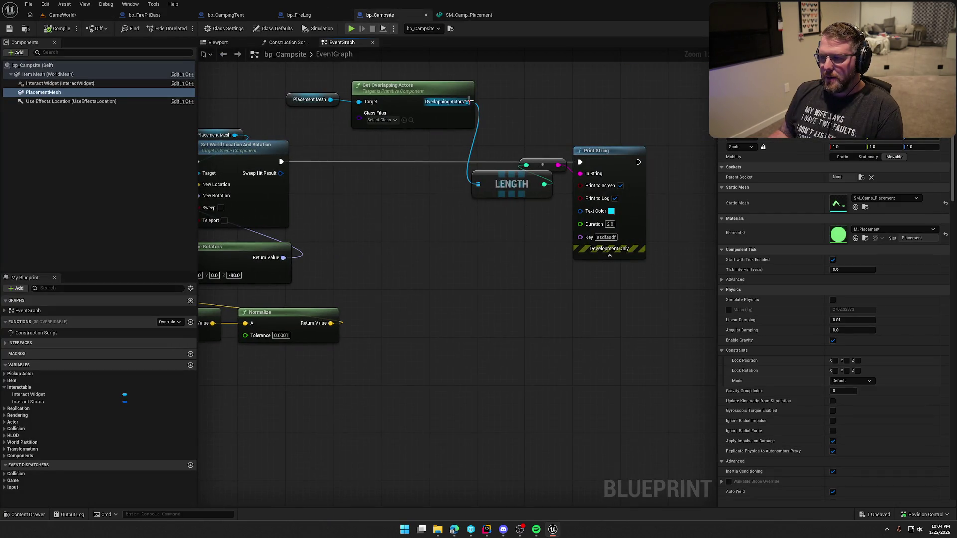
pyautogui.moveTo(506, 95); pyautogui.dragTo(505, 95)
pyautogui.write('get')
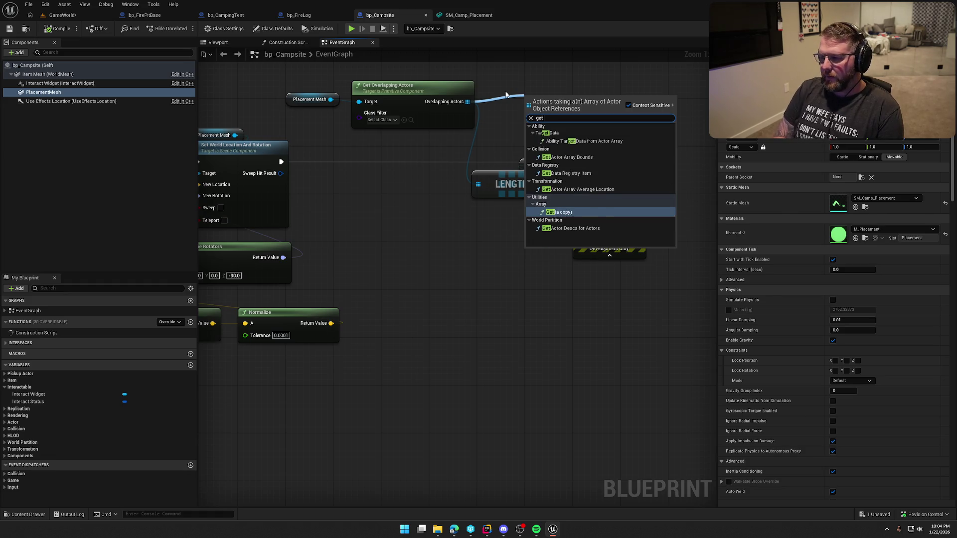
pyautogui.press('Return')
pyautogui.moveTo(578, 112); pyautogui.dragTo(580, 173)
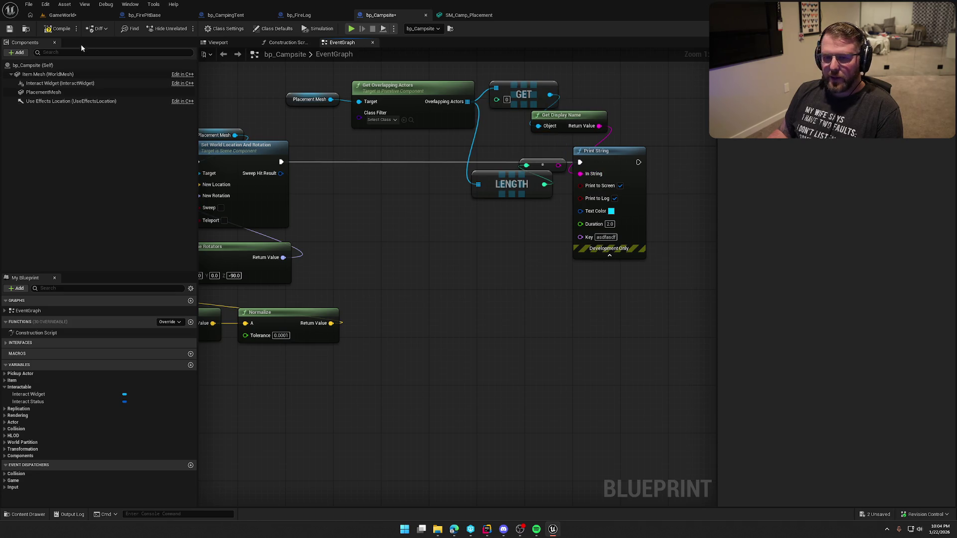
# Play GameWorld, walking across the sand to the grassland edge while watching the ghost tent, then stop
pyautogui.click(65, 14)
pyautogui.click(186, 28)
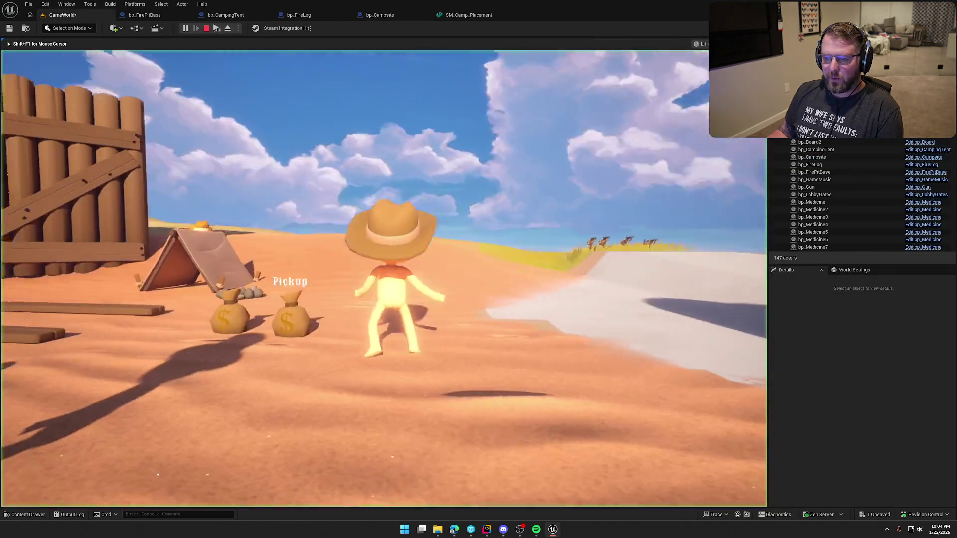
pyautogui.press('w')
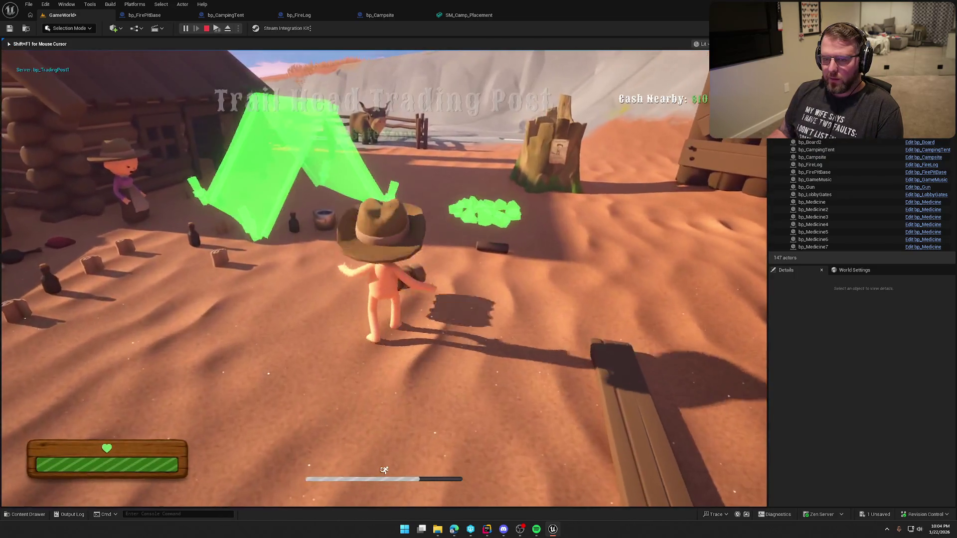
pyautogui.press('w')
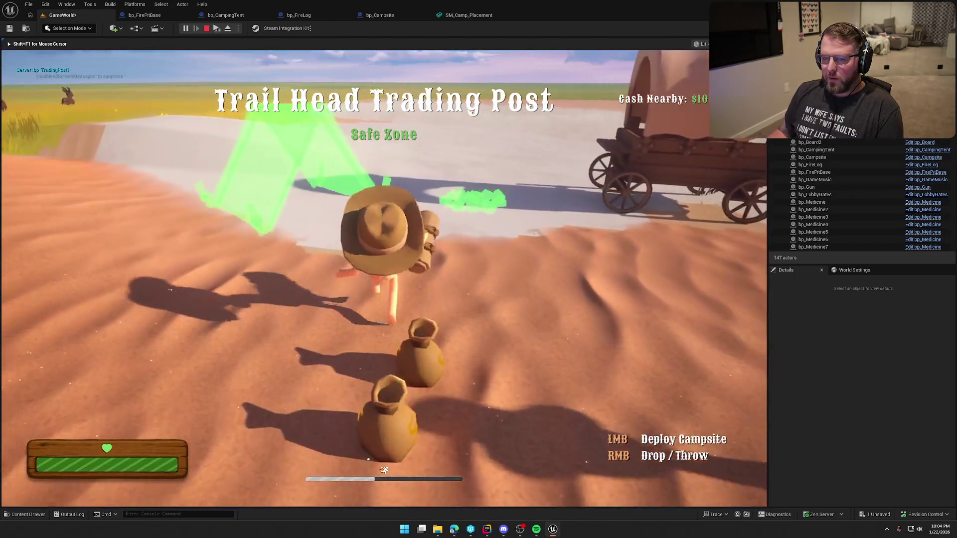
pyautogui.press('w')
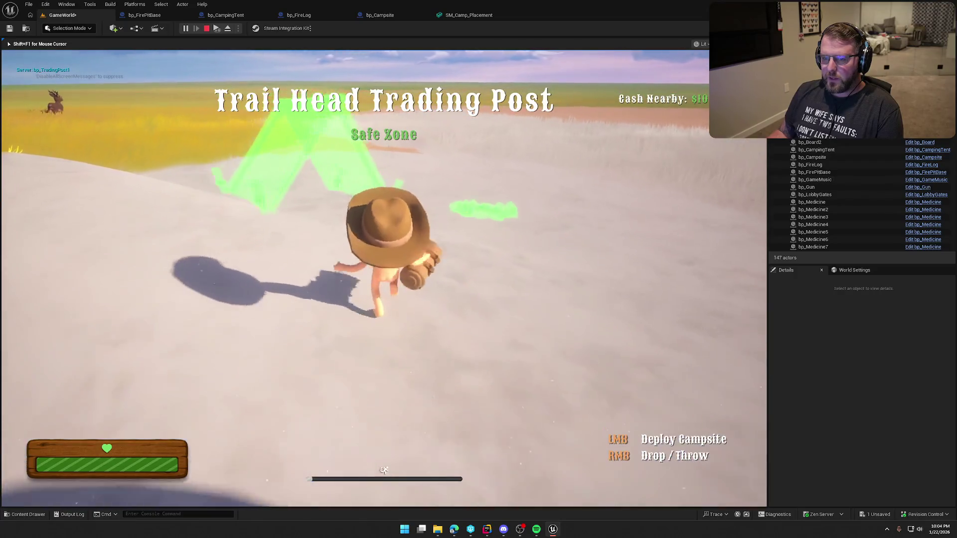
pyautogui.press('w')
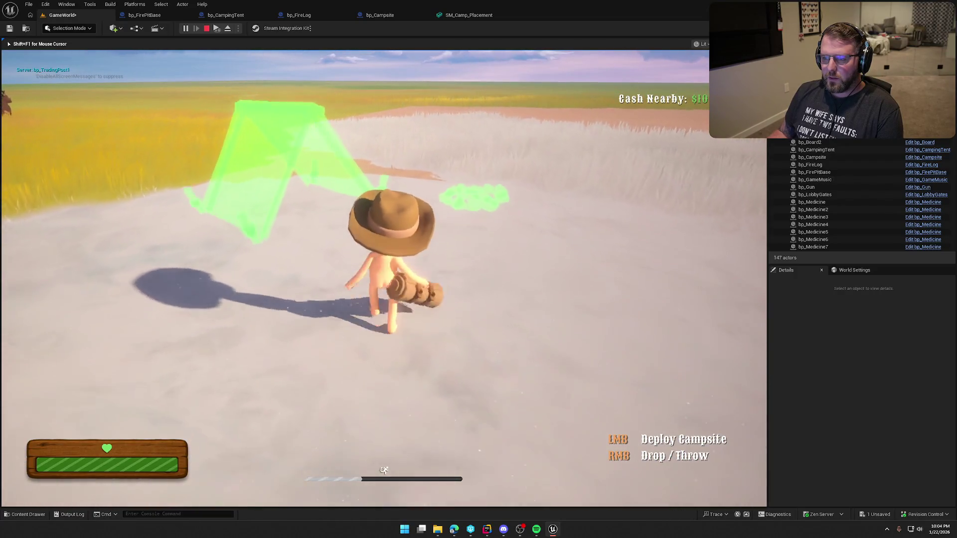
pyautogui.press('w')
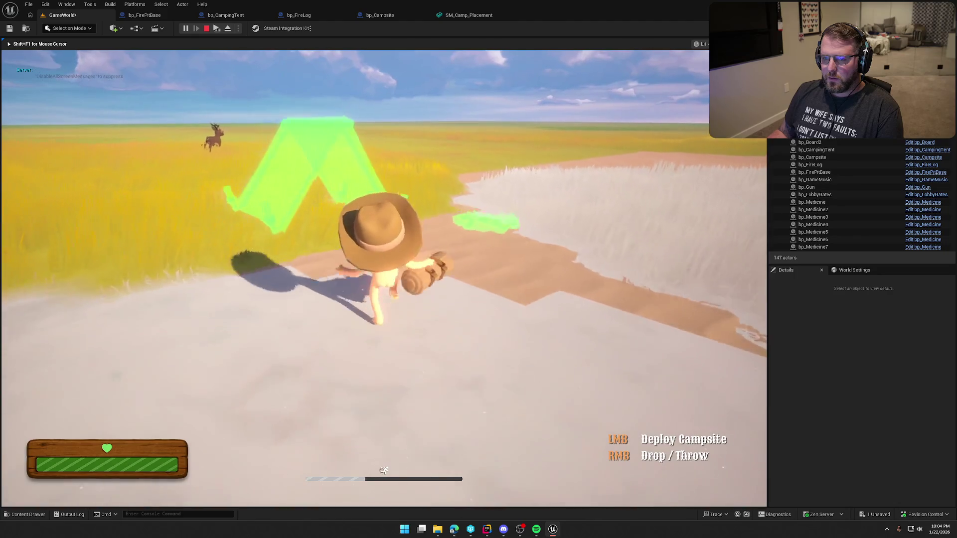
pyautogui.press('w')
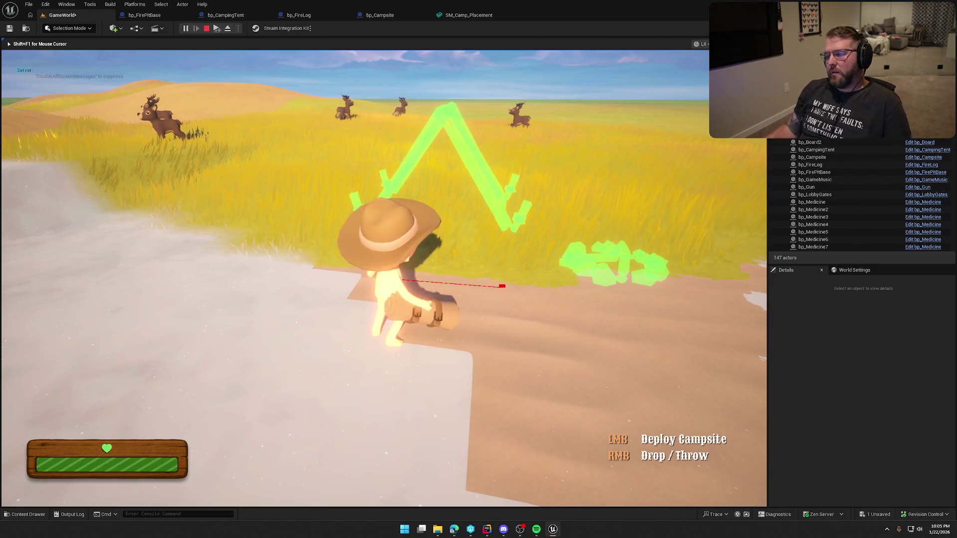
pyautogui.press('Escape')
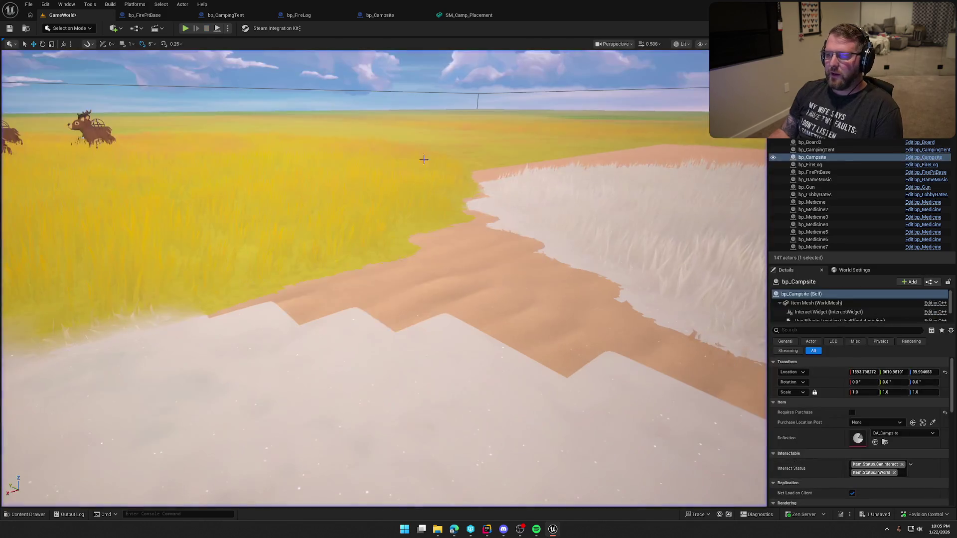
# Compile and save the bp_Campsite Blueprint, then return to GameWorld
pyautogui.click(399, 18)
pyautogui.moveTo(241, 198); pyautogui.dragTo(511, 212)
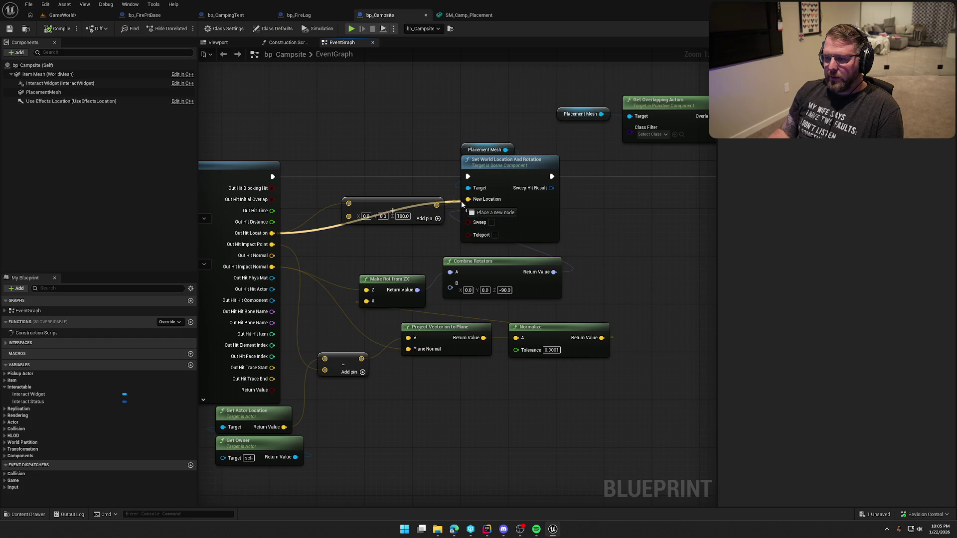
pyautogui.click(50, 29)
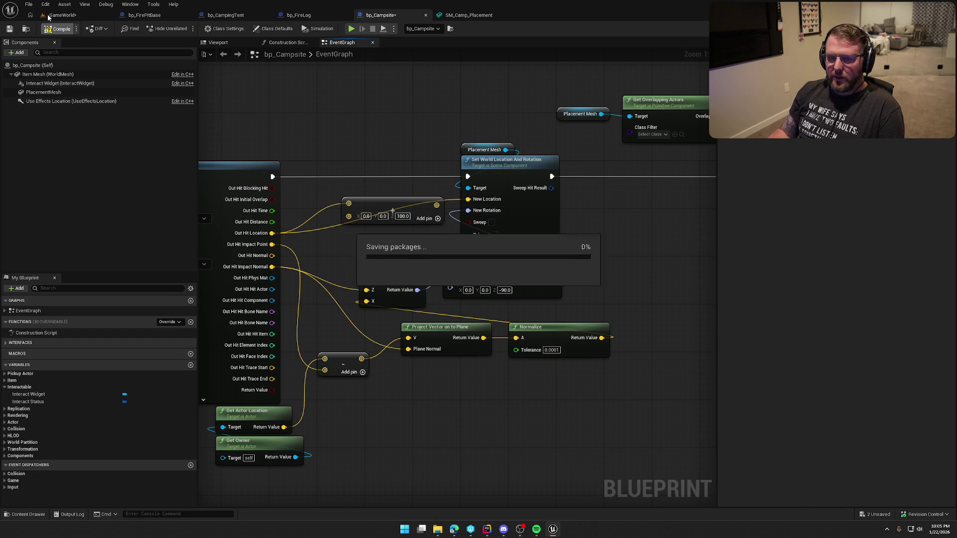
pyautogui.click(63, 14)
# Play-test the ghost tent across pale ground, the dirt path and tall grass, then stop
pyautogui.hotkey('alt', 'p')
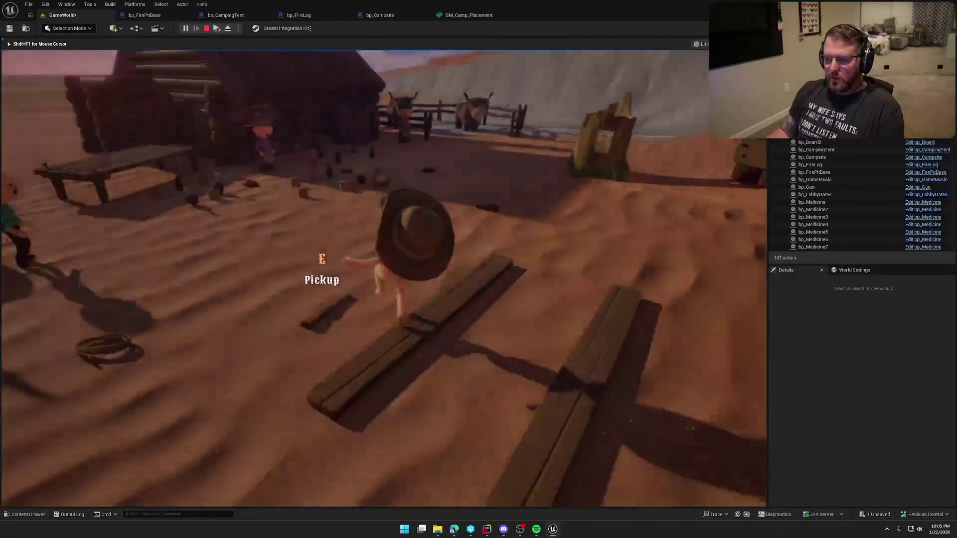
pyautogui.press('w')
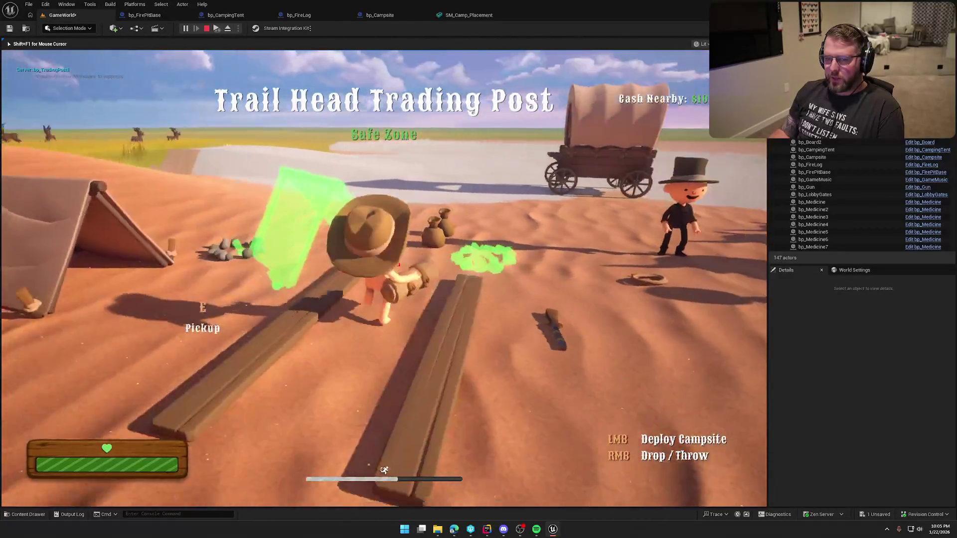
pyautogui.press('w')
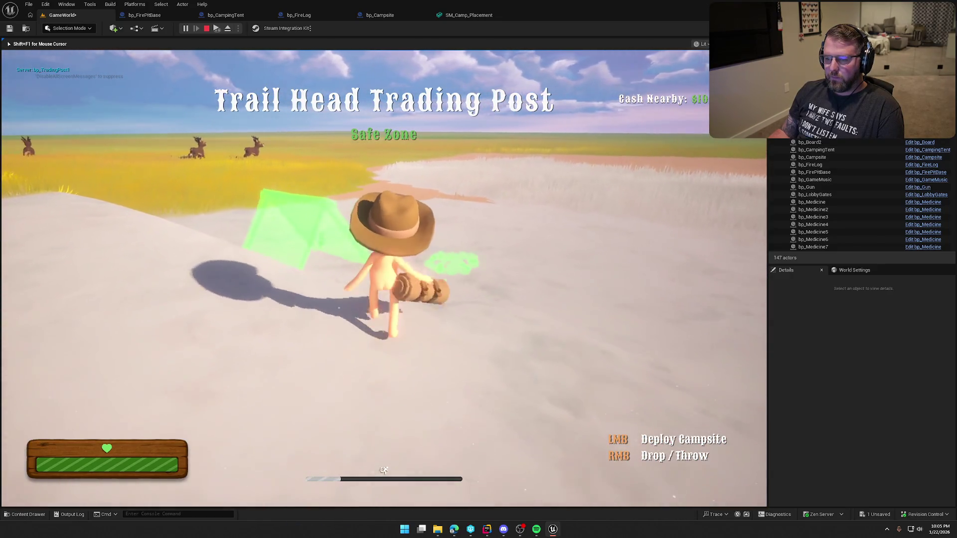
pyautogui.press('w')
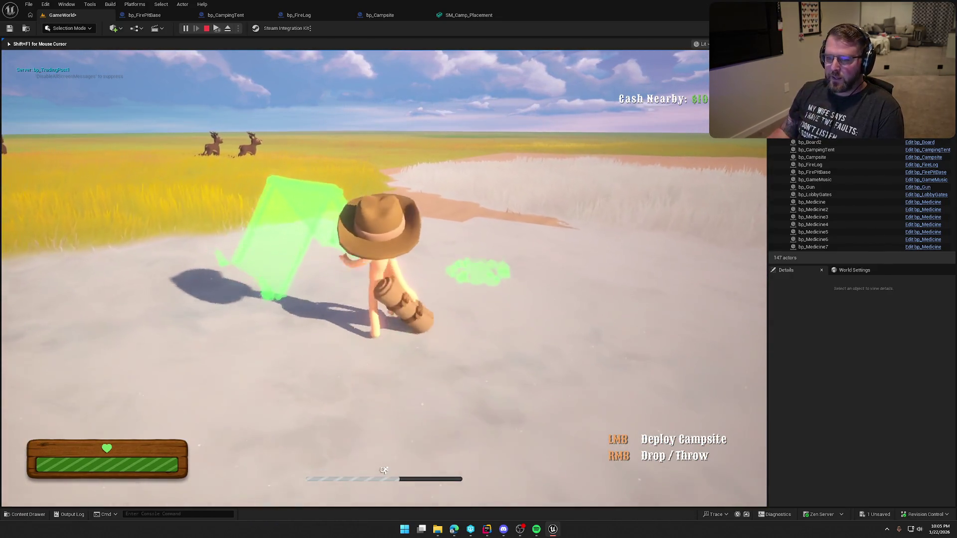
pyautogui.press('w')
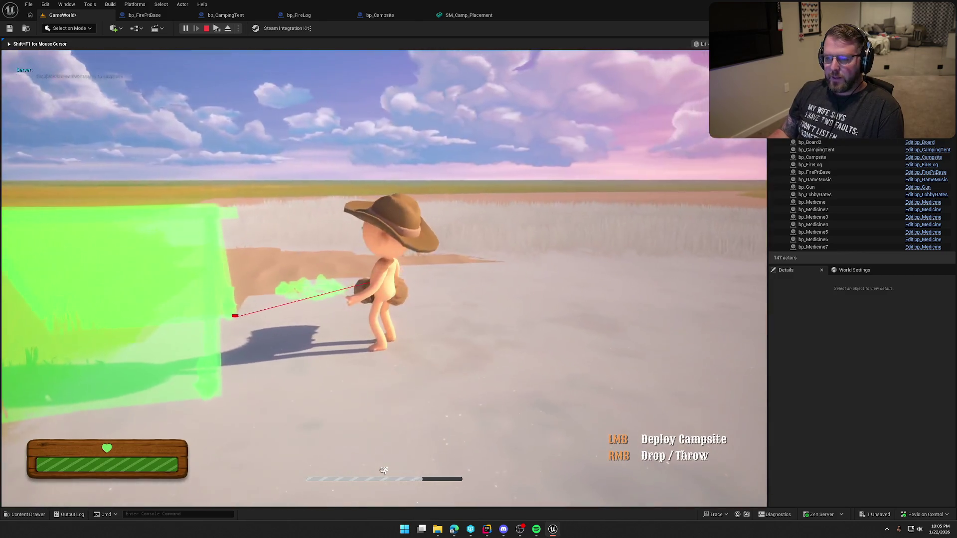
pyautogui.press('w')
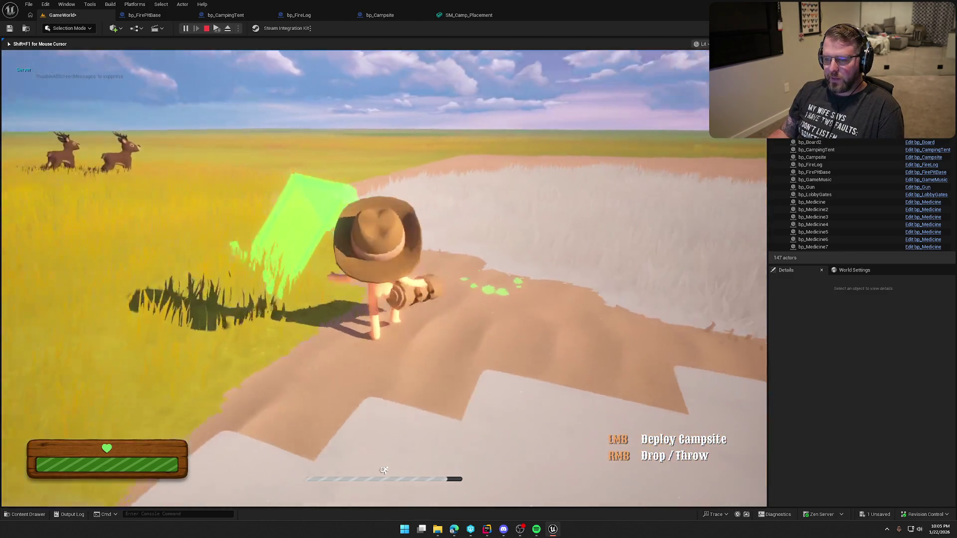
pyautogui.hotkey('shift', 'w')
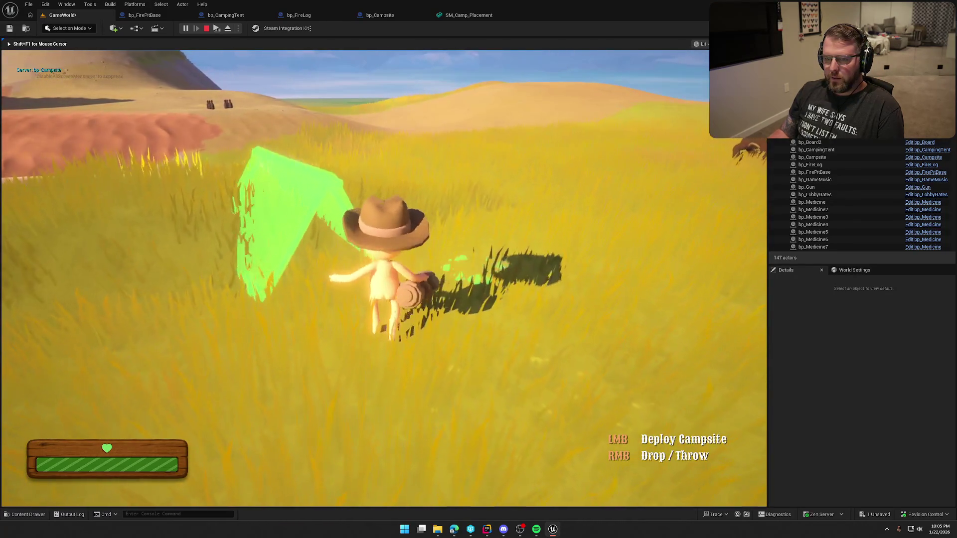
pyautogui.press('w')
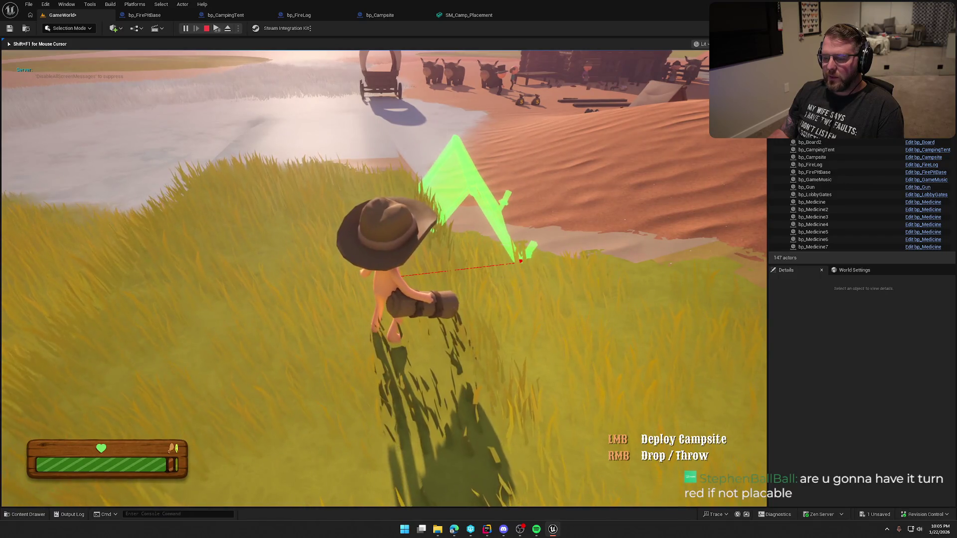
pyautogui.press('Escape')
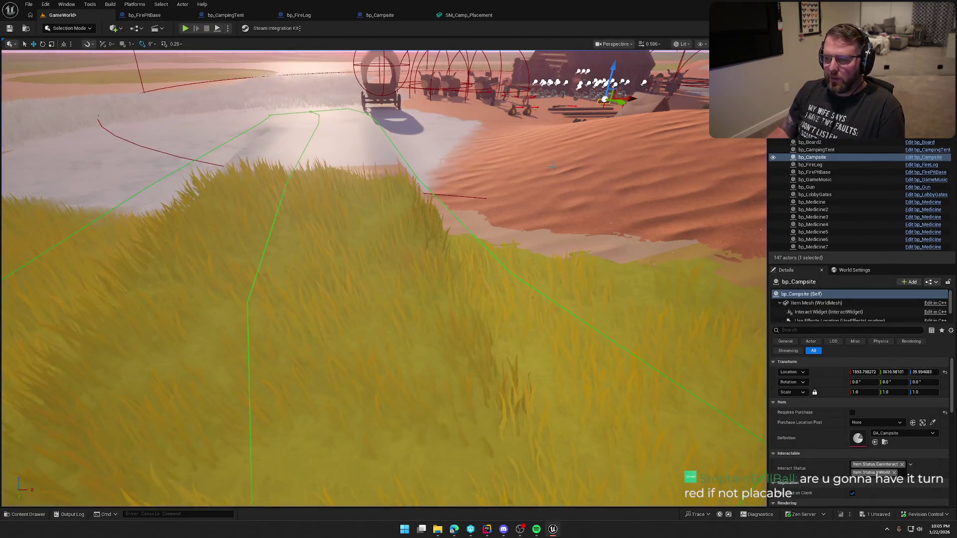
# Review the overlap Class Filter unchanged, then delete the LENGTH node and its reroute in bp_Campsite
pyautogui.click(468, 16)
pyautogui.click(381, 15)
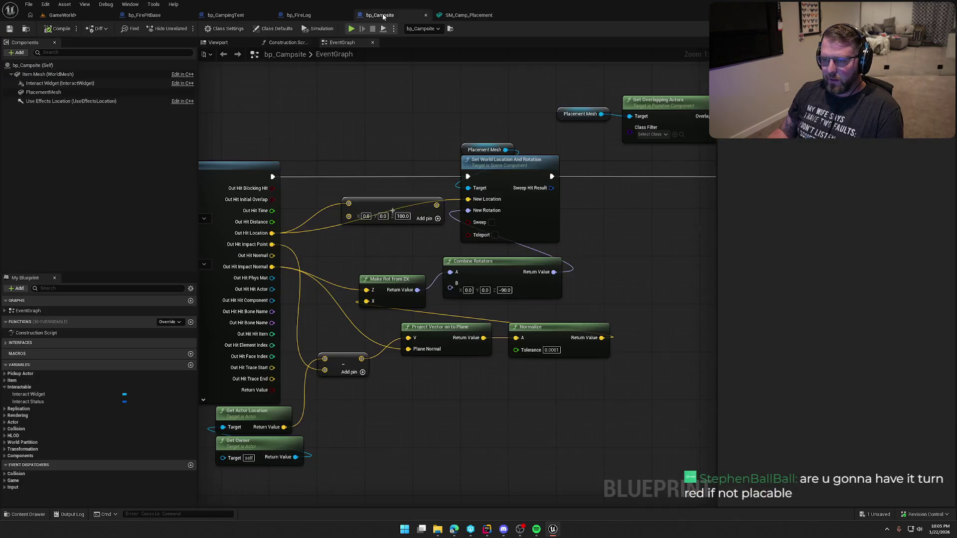
pyautogui.moveTo(392, 211)
pyautogui.mouseDown()
pyautogui.moveTo(428, 263)
pyautogui.moveTo(351, 255)
pyautogui.mouseUp()
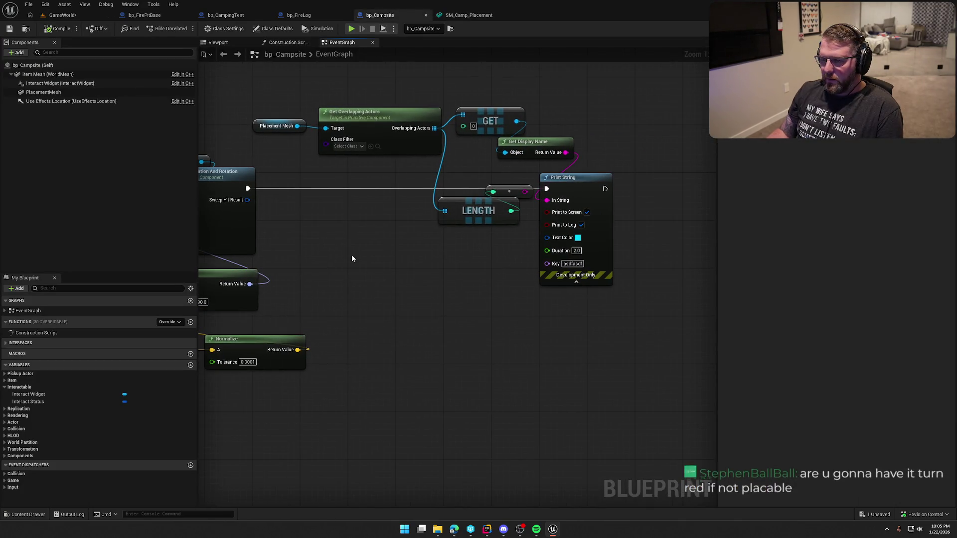
pyautogui.click(345, 147)
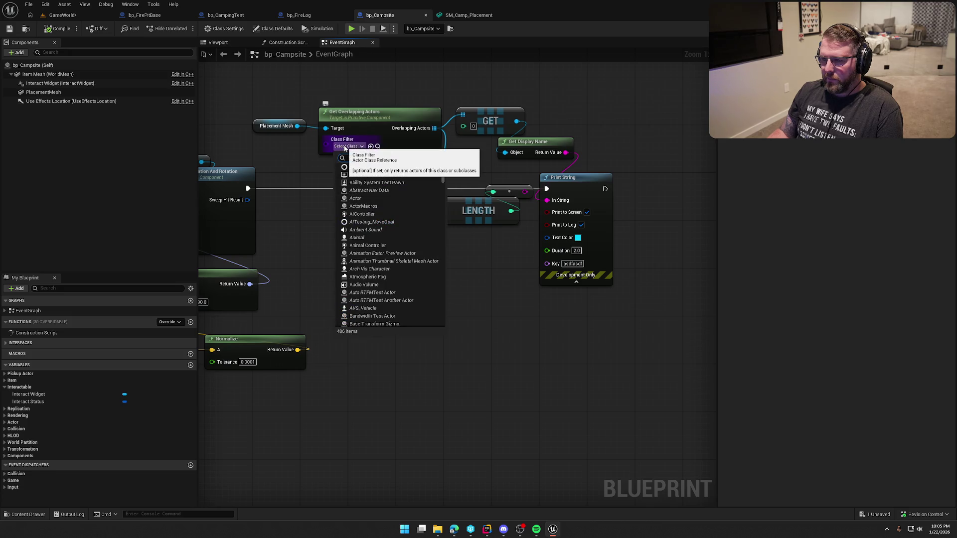
pyautogui.click(345, 148)
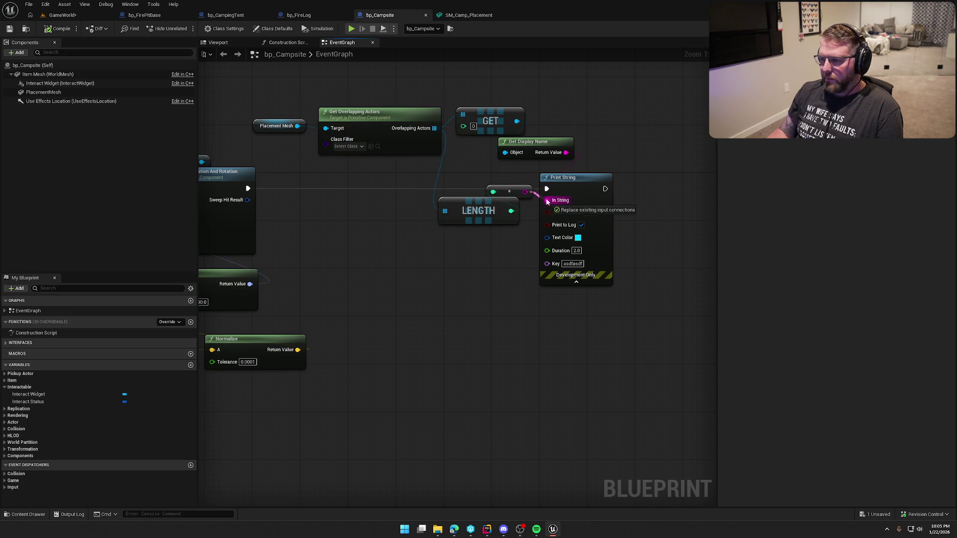
pyautogui.moveTo(501, 216); pyautogui.dragTo(463, 223)
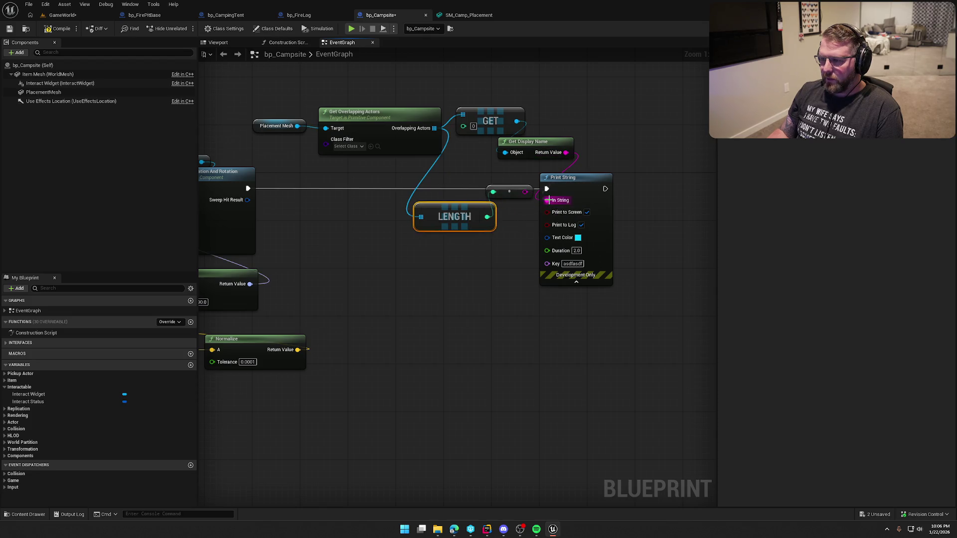
pyautogui.press('Delete')
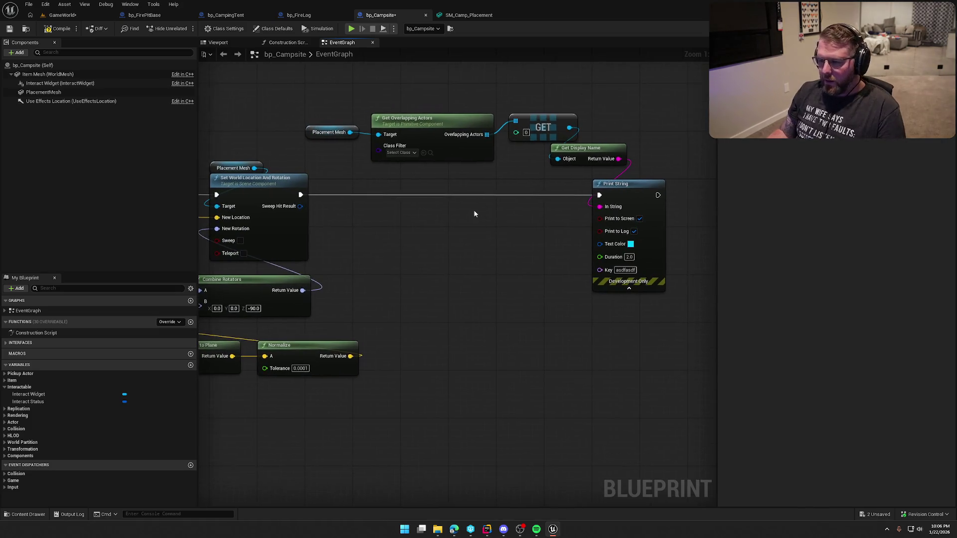
pyautogui.moveTo(474, 210); pyautogui.dragTo(452, 257)
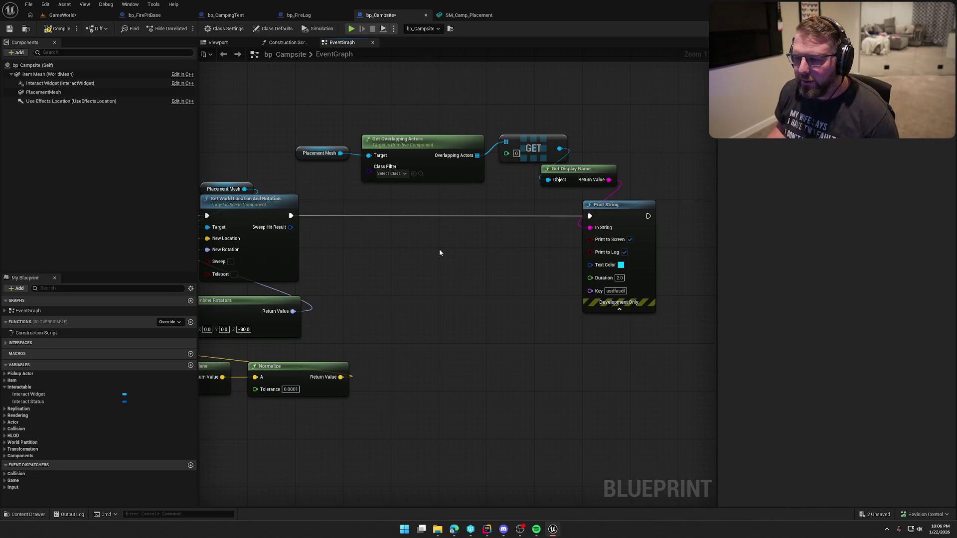
pyautogui.moveTo(426, 231)
pyautogui.mouseDown()
pyautogui.moveTo(465, 214)
pyautogui.moveTo(725, 200)
pyautogui.mouseUp()
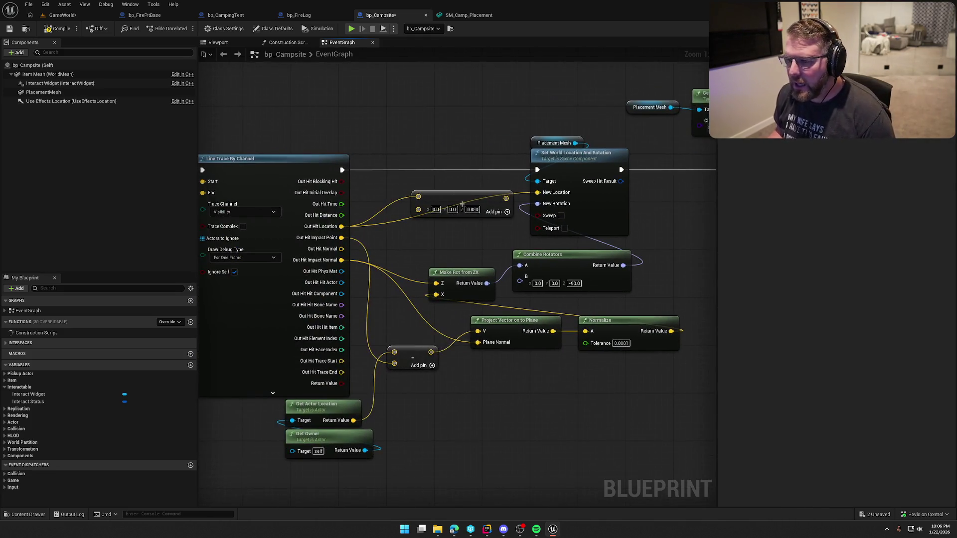
pyautogui.moveTo(462, 203)
pyautogui.mouseDown()
pyautogui.moveTo(215, 195)
pyautogui.moveTo(314, 195)
pyautogui.moveTo(423, 224)
pyautogui.mouseUp()
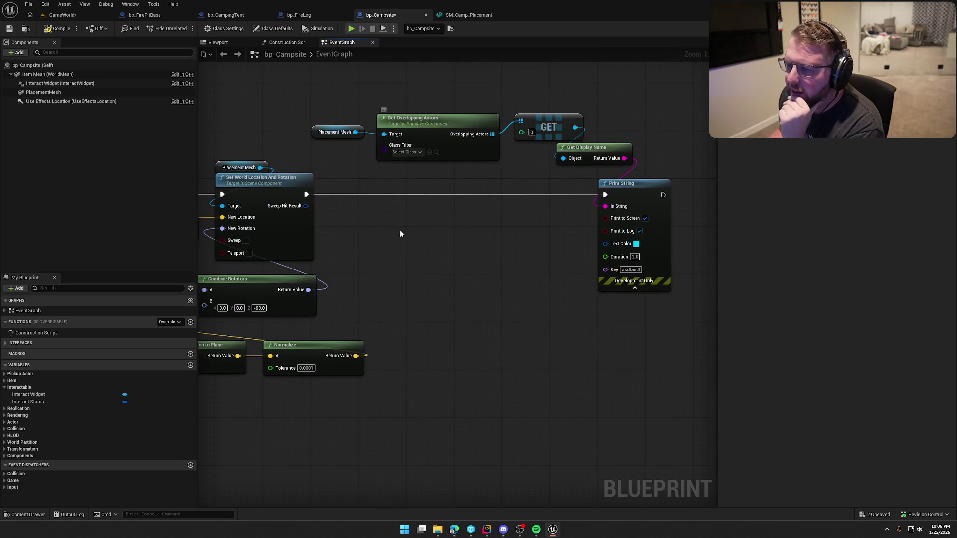
pyautogui.click(67, 16)
# Inspect the Landscape's Collision and Navigation details with a widened name column, then reopen bp_Campsite's graph
pyautogui.click(648, 349)
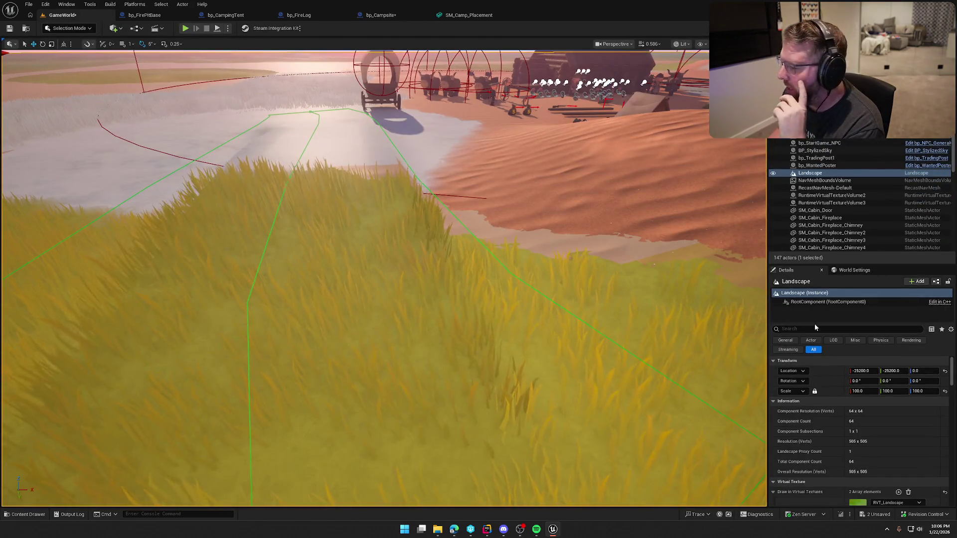
pyautogui.scroll(-10, 824, 392)
pyautogui.scroll(-10, 827, 404)
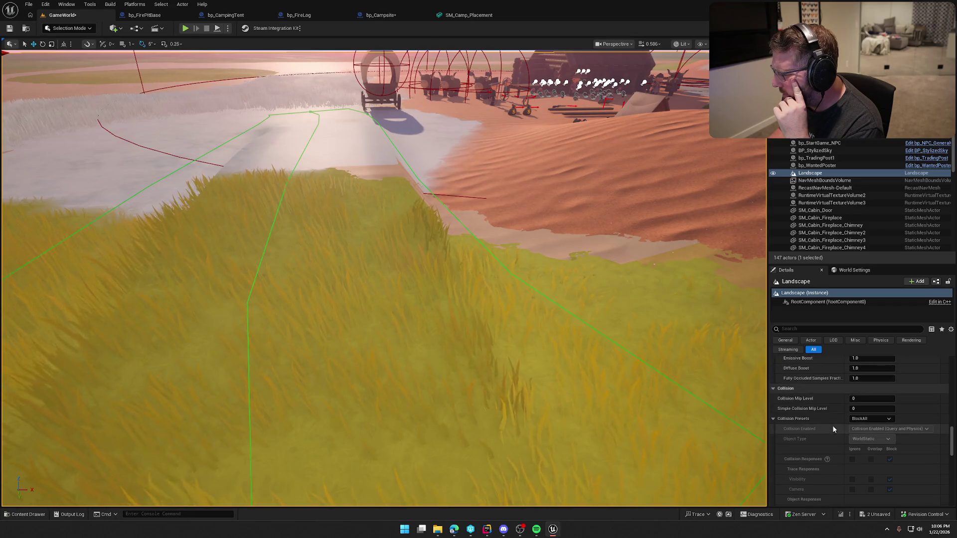
pyautogui.scroll(3, 839, 469)
pyautogui.scroll(3, 839, 468)
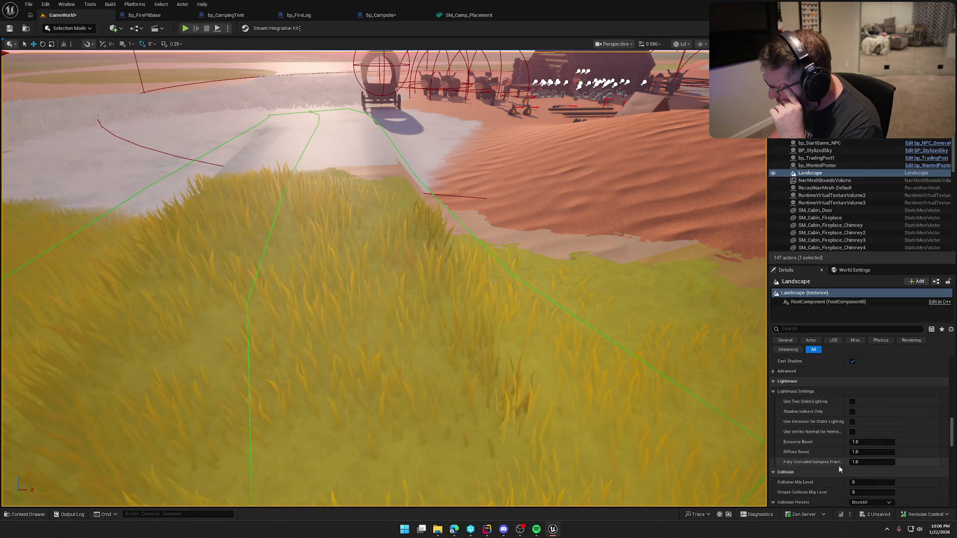
pyautogui.scroll(-6, 839, 469)
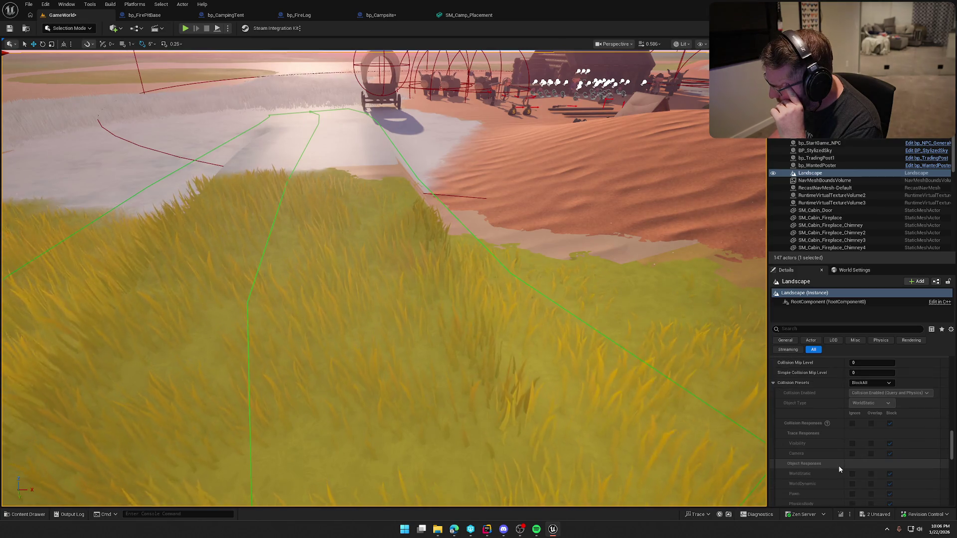
pyautogui.scroll(-8, 839, 468)
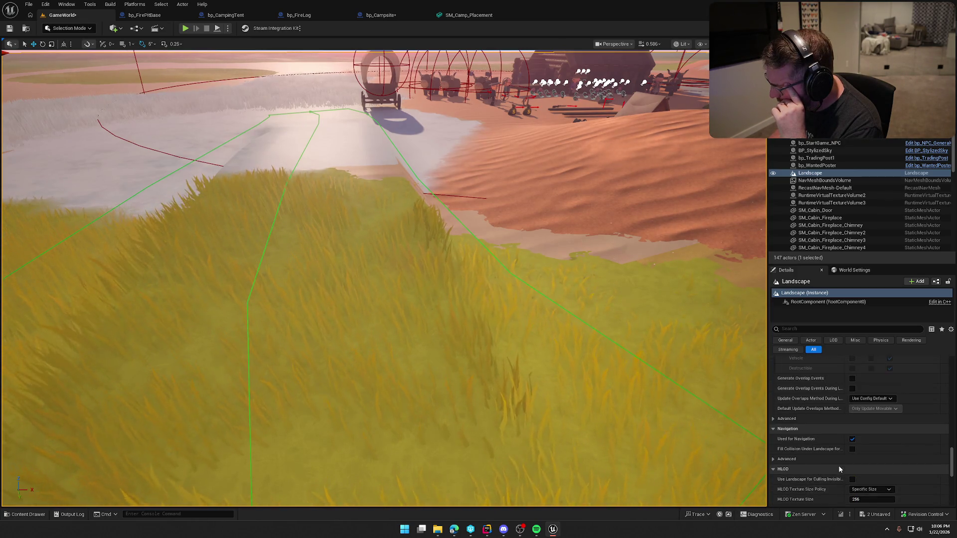
pyautogui.moveTo(846, 379); pyautogui.dragTo(871, 381)
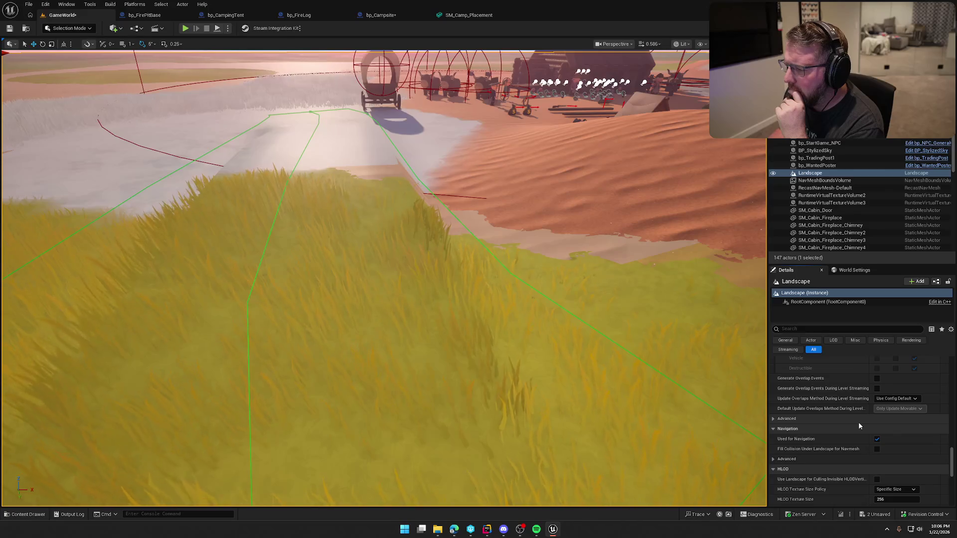
pyautogui.click(381, 15)
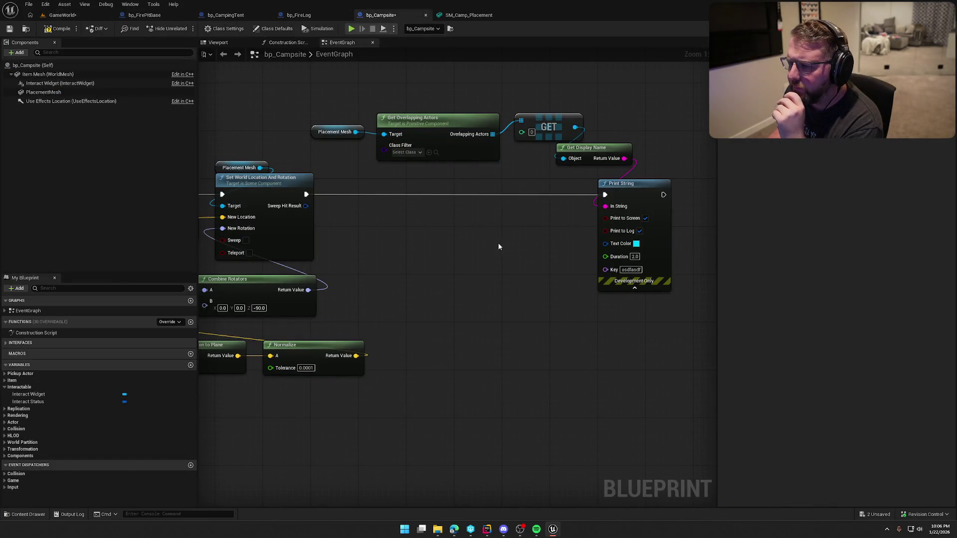
pyautogui.moveTo(355, 132); pyautogui.dragTo(394, 185)
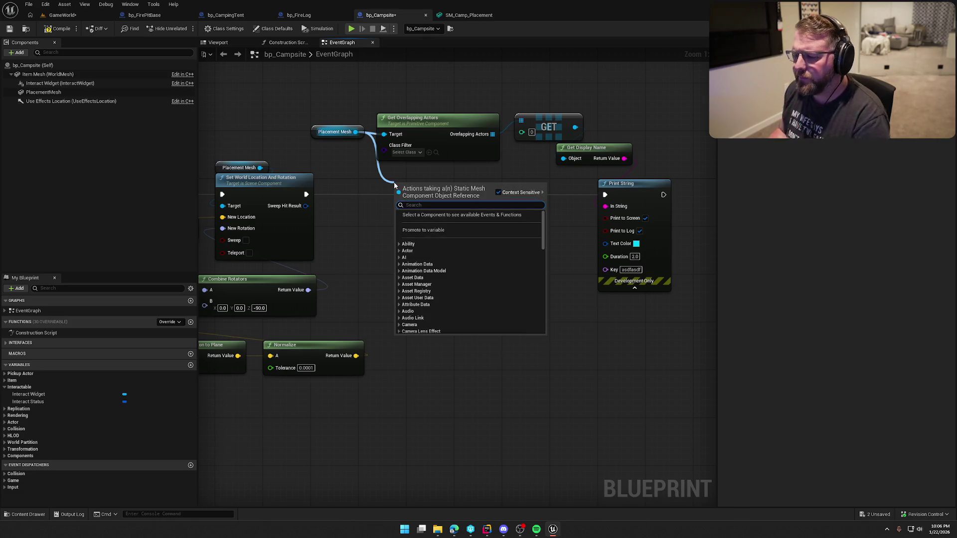
pyautogui.click(443, 227)
pyautogui.rightClick(442, 227)
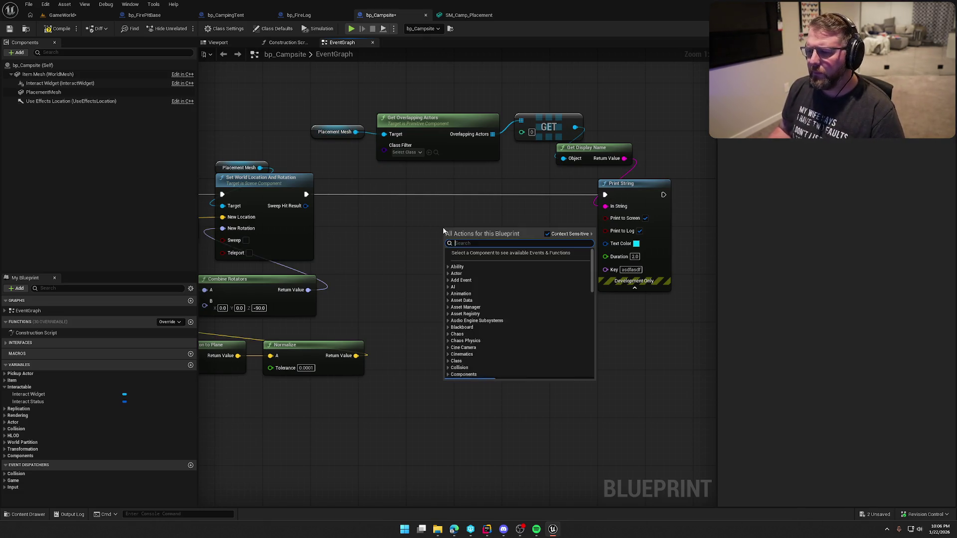
pyautogui.write('get actors in bo')
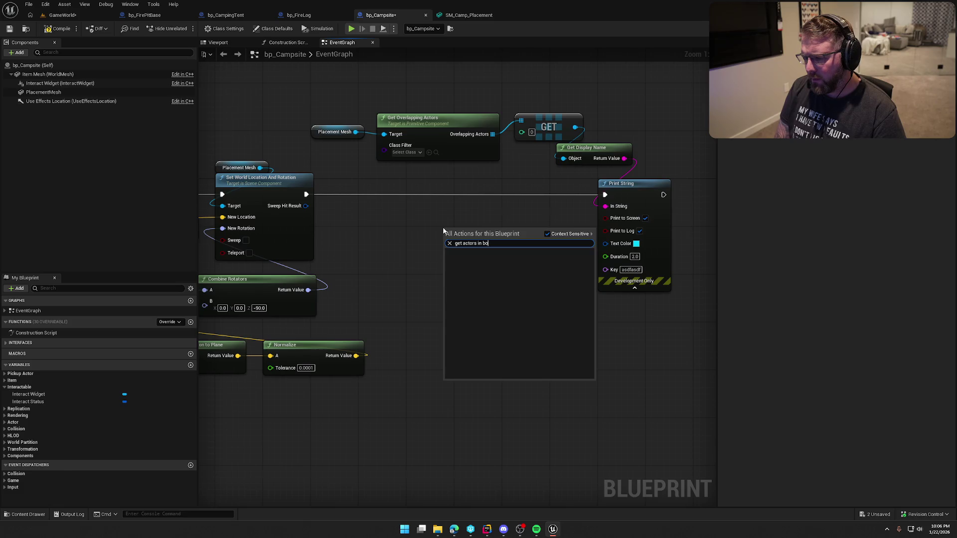
pyautogui.press('BackSpace')
pyautogui.press('BackSpace')
pyautogui.press('BackSpace')
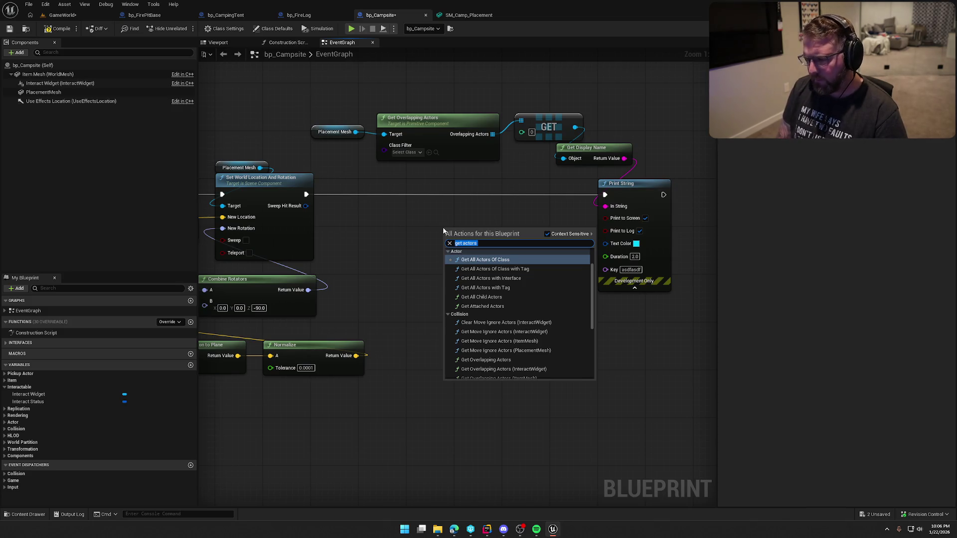
pyautogui.write('box')
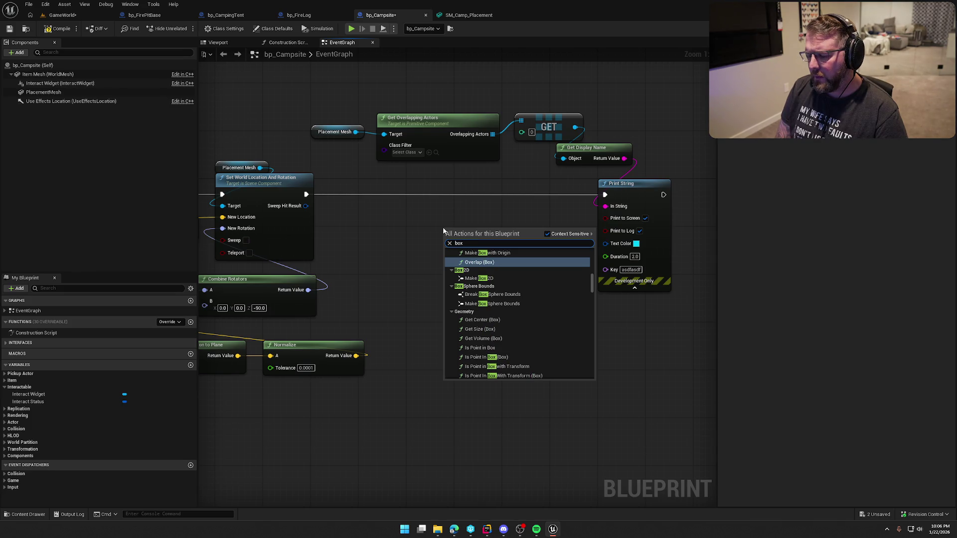
pyautogui.write('get actors')
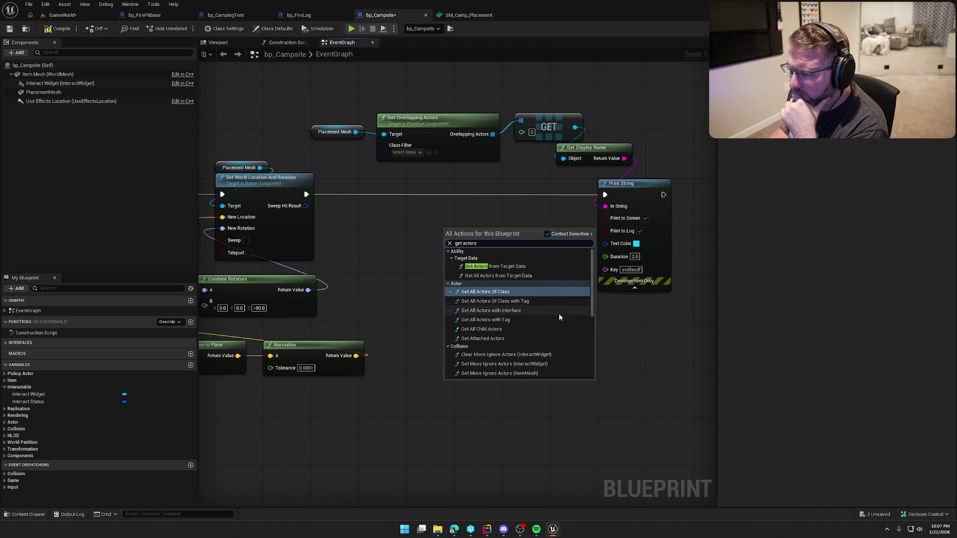
pyautogui.scroll(-2, 559, 317)
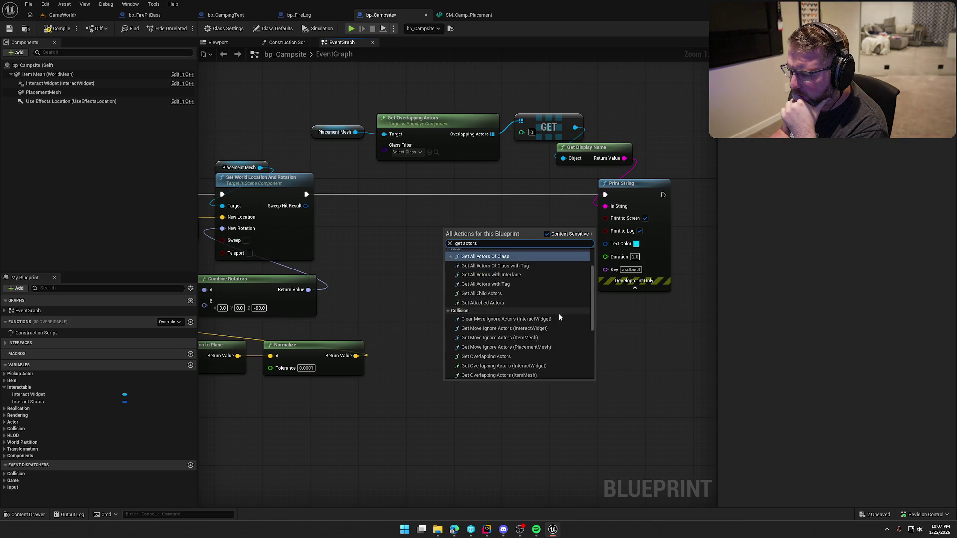
pyautogui.scroll(-1, 558, 314)
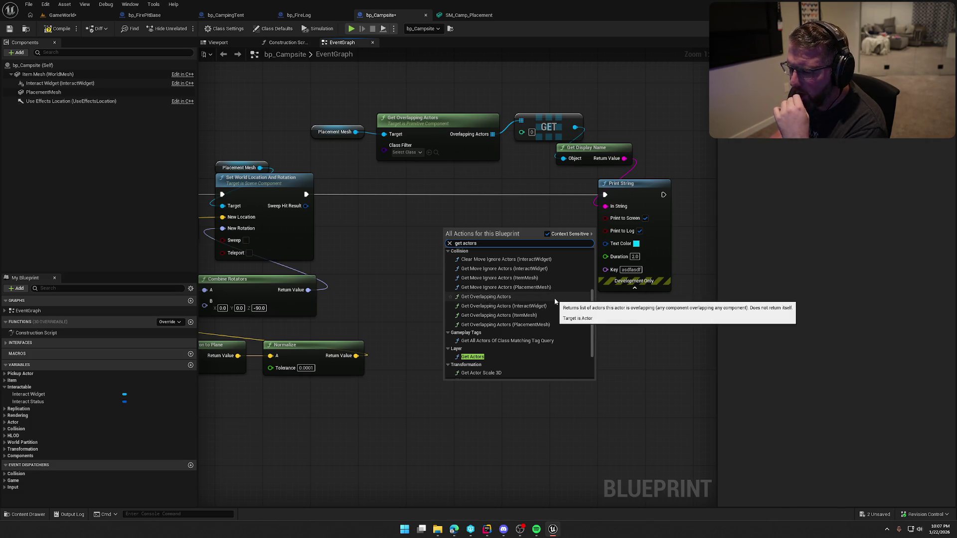
pyautogui.scroll(3, 554, 301)
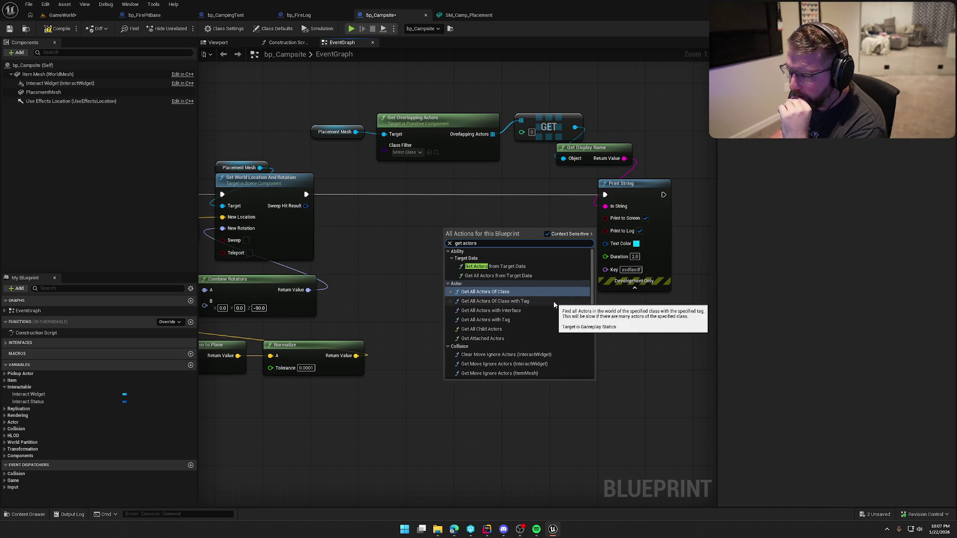
pyautogui.click(425, 220)
pyautogui.rightClick(425, 219)
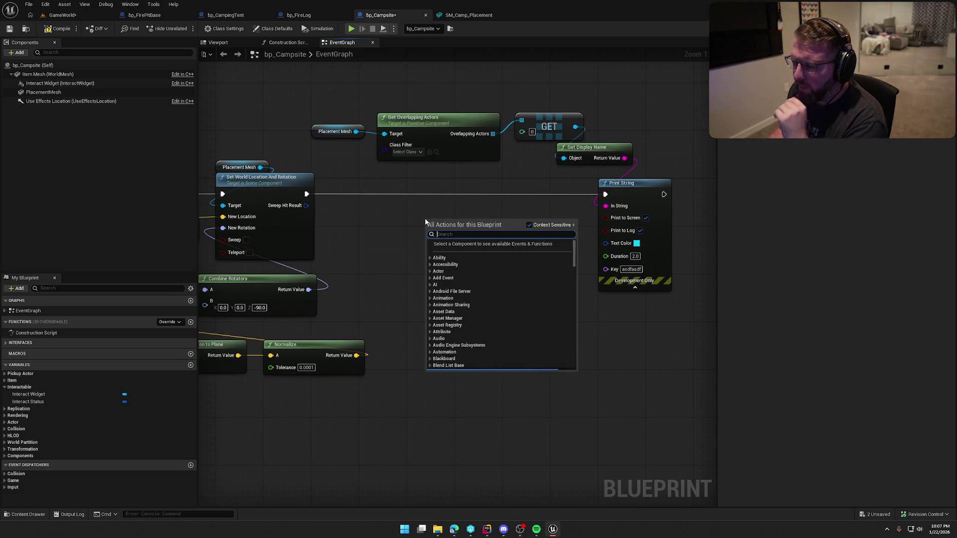
pyautogui.write('box')
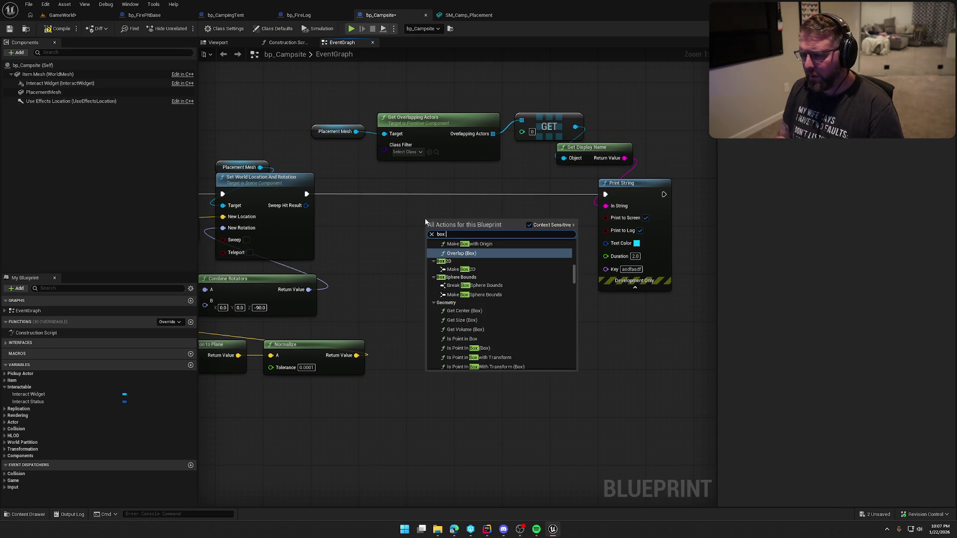
pyautogui.scroll(3, 547, 329)
pyautogui.scroll(2, 547, 329)
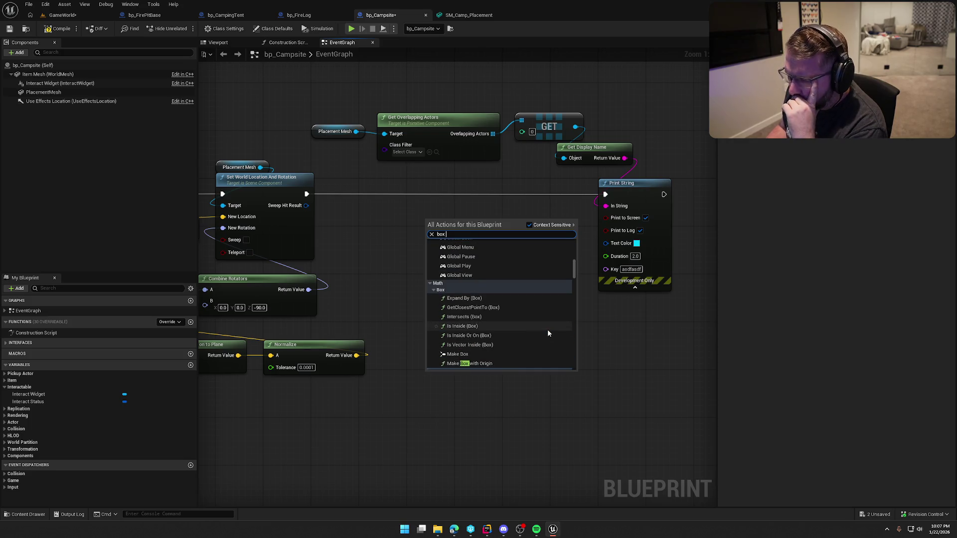
pyautogui.scroll(5, 547, 329)
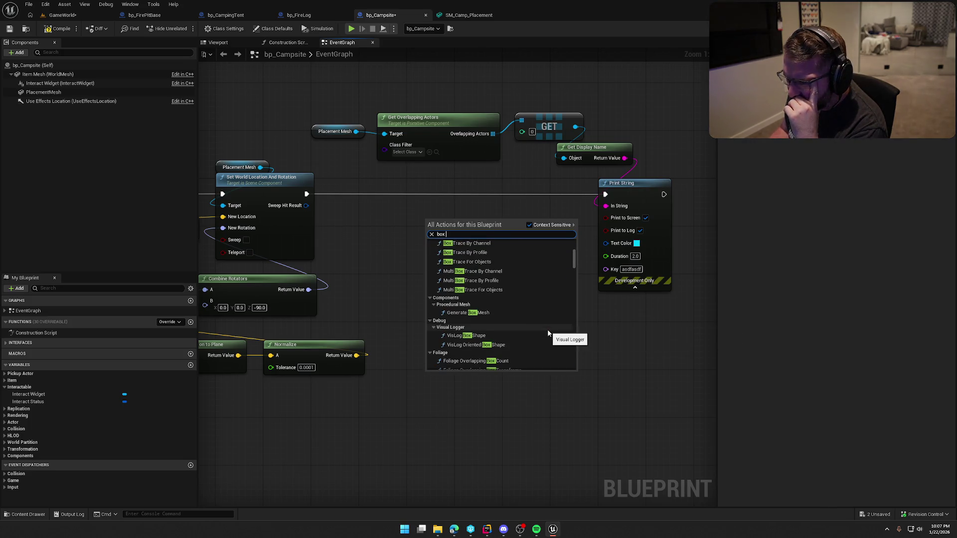
pyautogui.scroll(5, 548, 332)
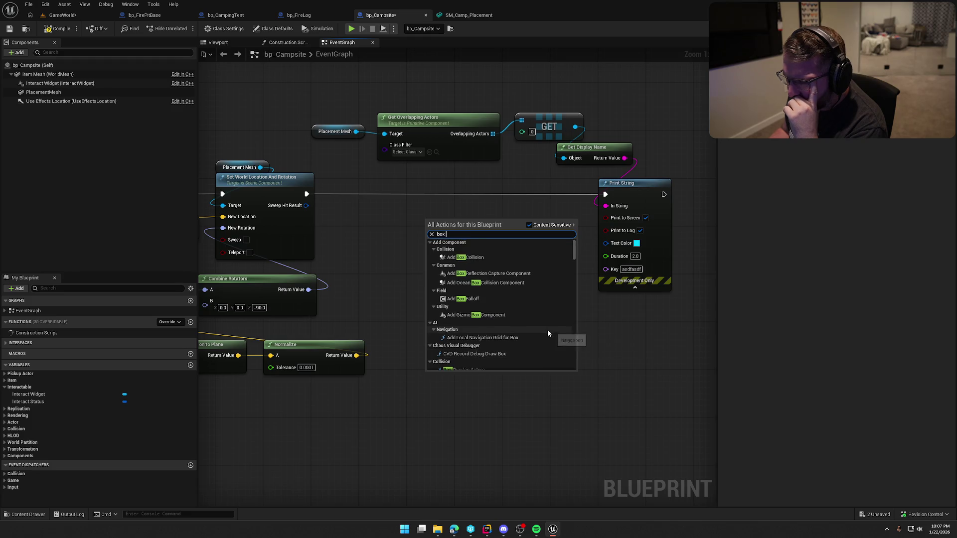
pyautogui.scroll(-12, 547, 329)
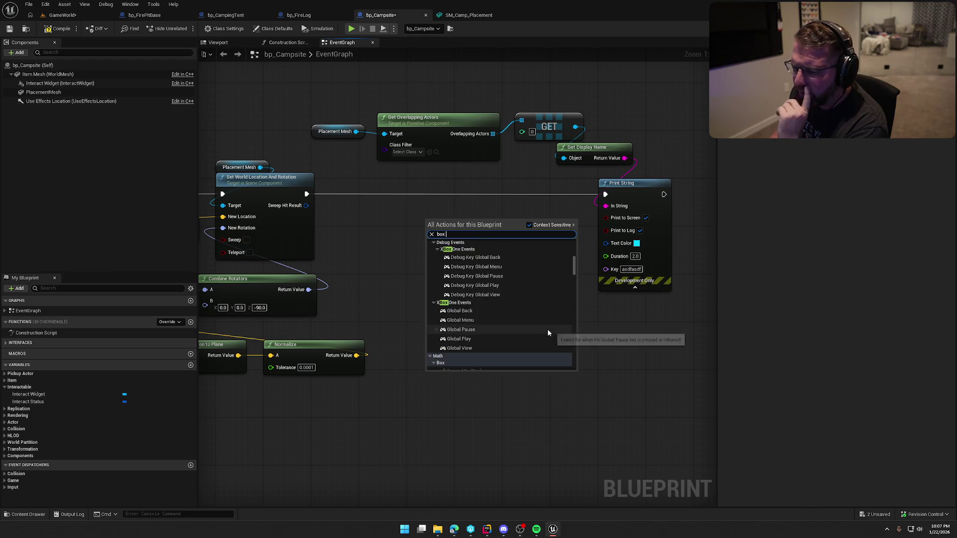
pyautogui.scroll(-8, 546, 332)
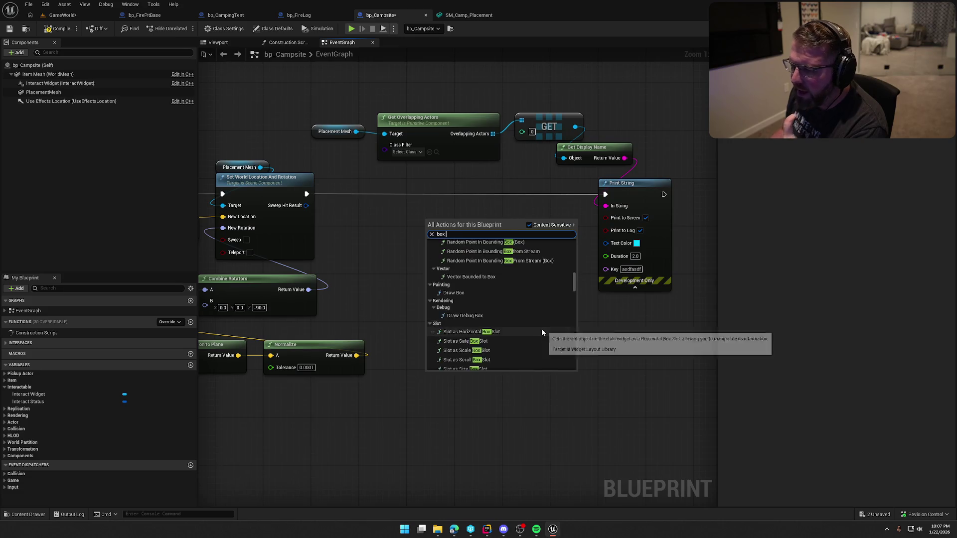
pyautogui.scroll(-10, 542, 331)
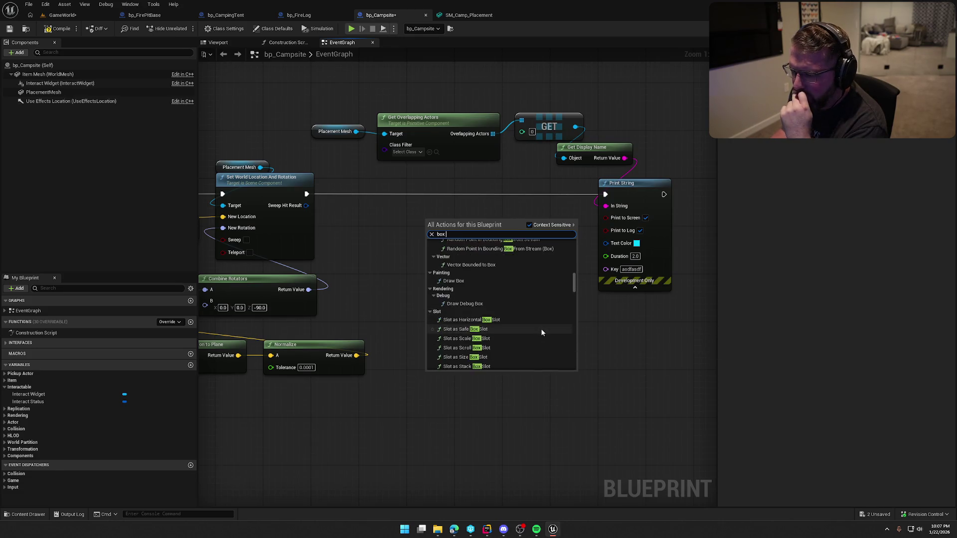
pyautogui.scroll(5, 542, 332)
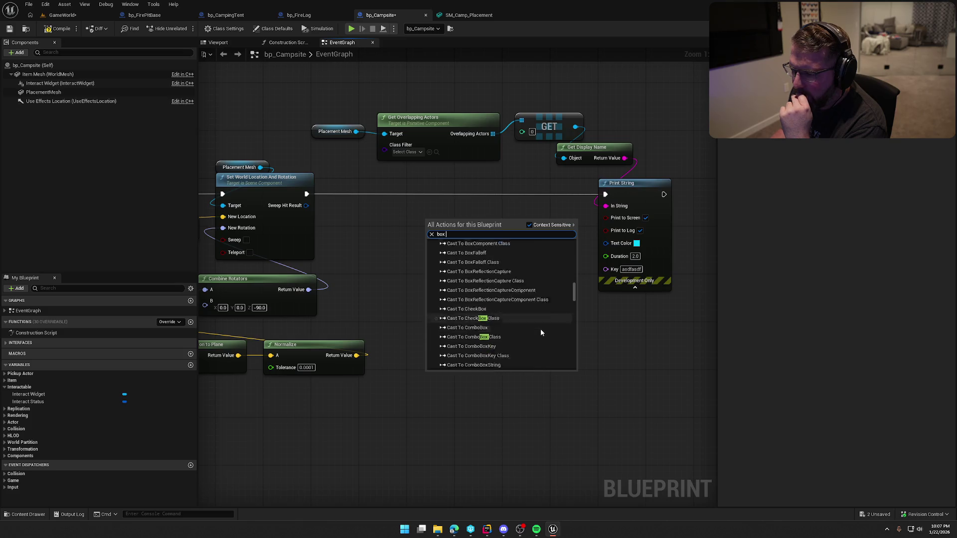
pyautogui.click(406, 227)
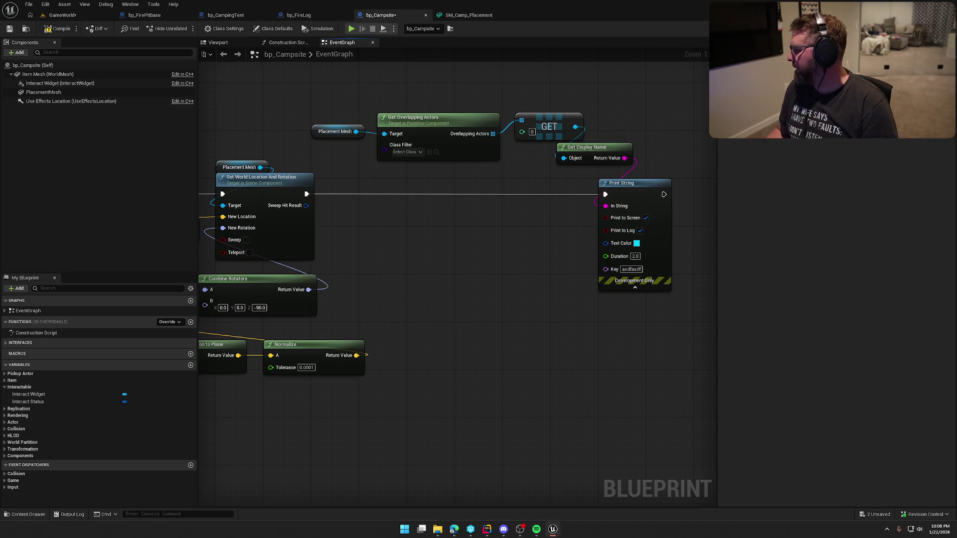
pyautogui.click(454, 529)
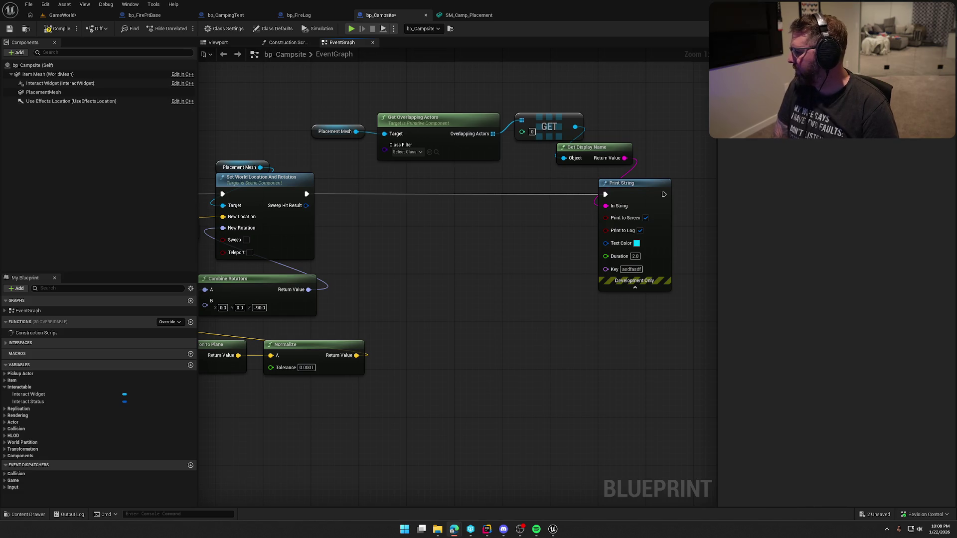
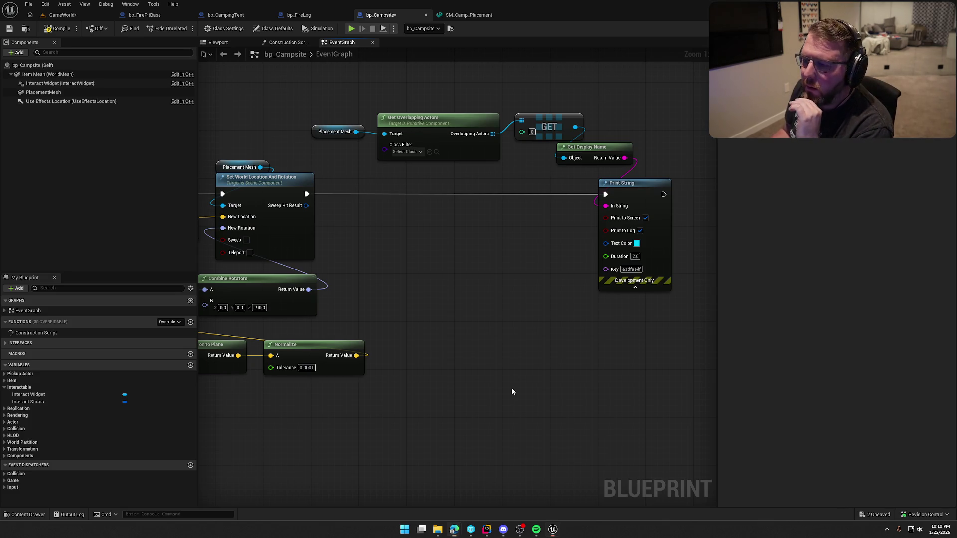
# Tidy the overlap-check node selection and save the bp_Campsite blueprint
pyautogui.moveTo(494, 320); pyautogui.dragTo(504, 347)
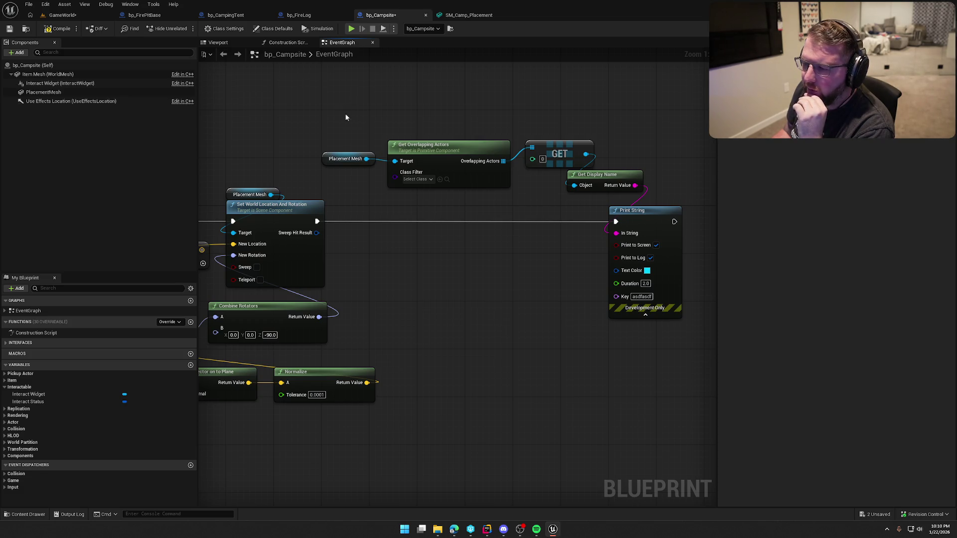
pyautogui.moveTo(345, 115); pyautogui.dragTo(605, 190)
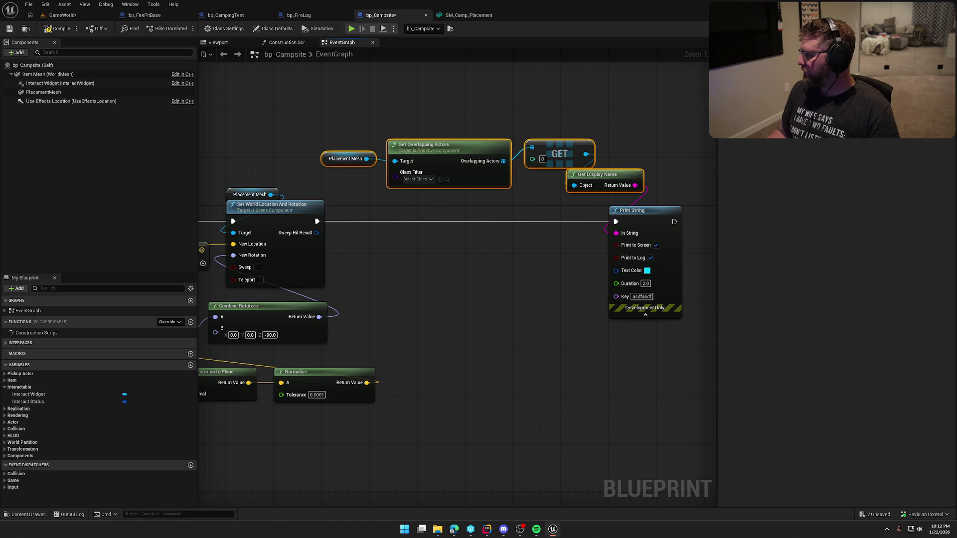
pyautogui.click(491, 317)
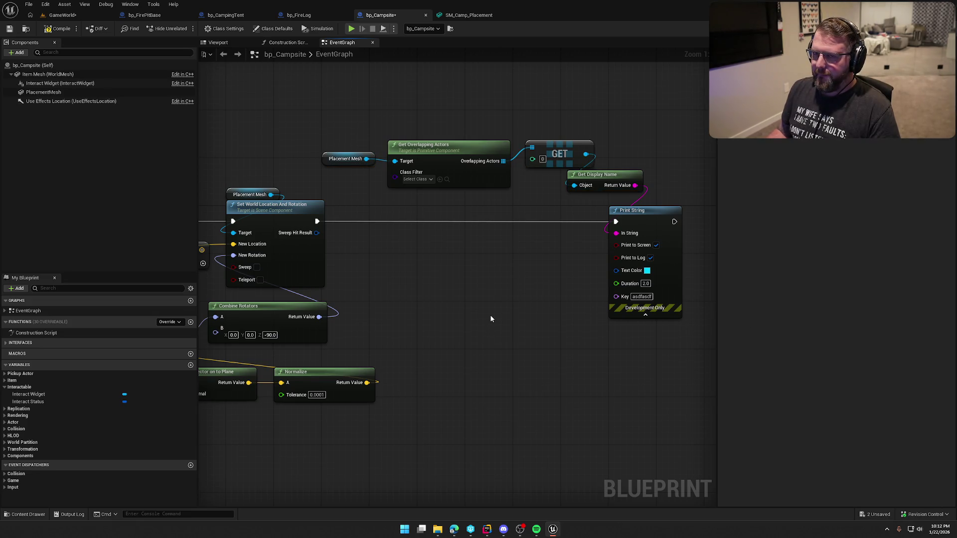
pyautogui.hotkey('ctrl', 's')
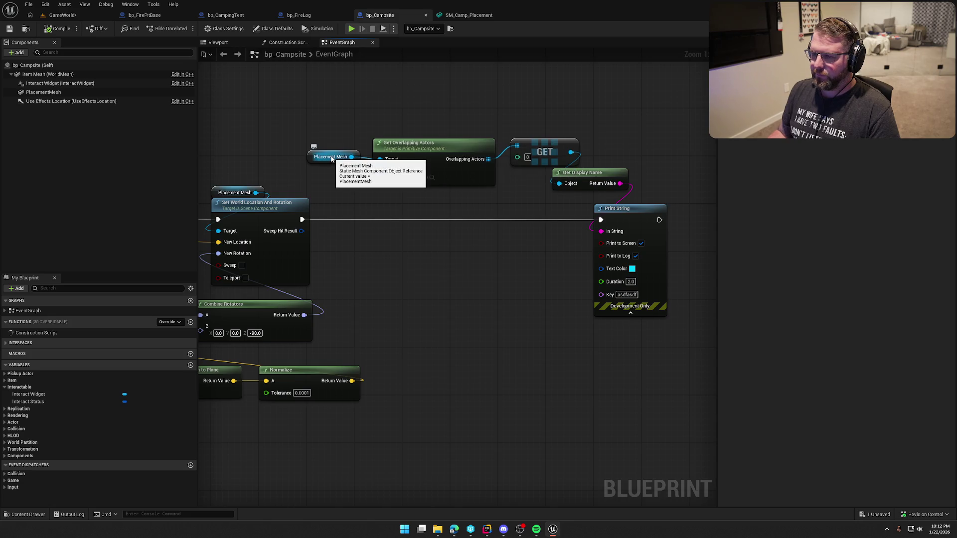
# Review PlacementMesh's Details down to its Events, then return to the GameWorld level
pyautogui.click(45, 92)
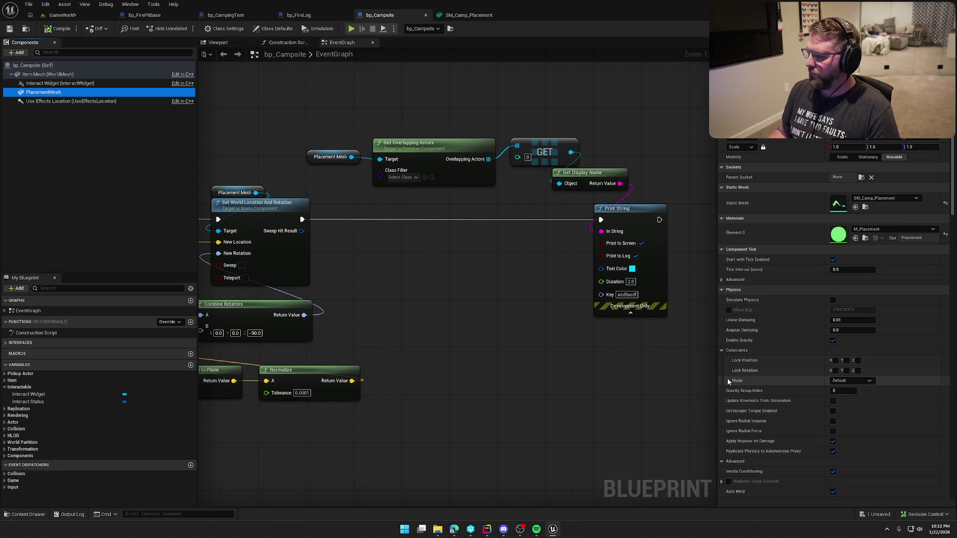
pyautogui.scroll(-10, 766, 394)
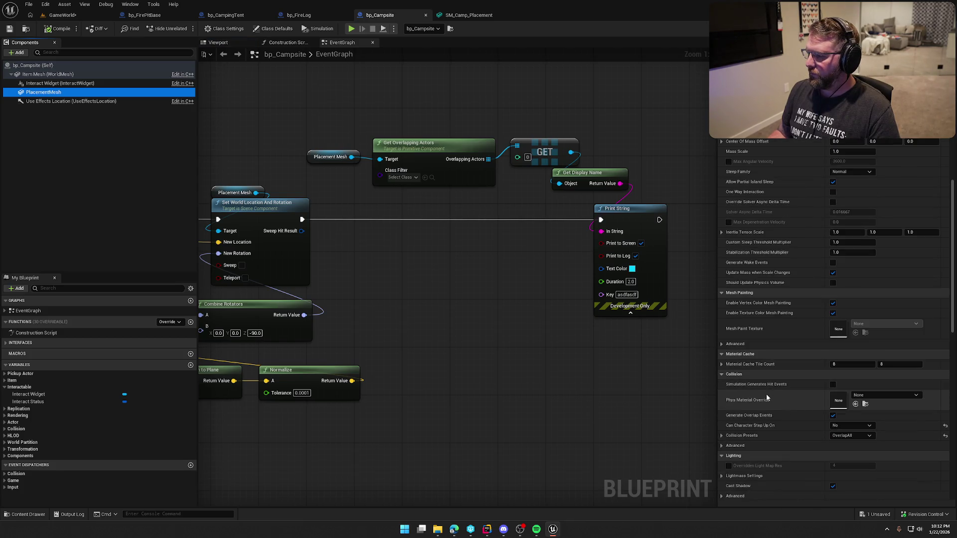
pyautogui.scroll(-10, 766, 394)
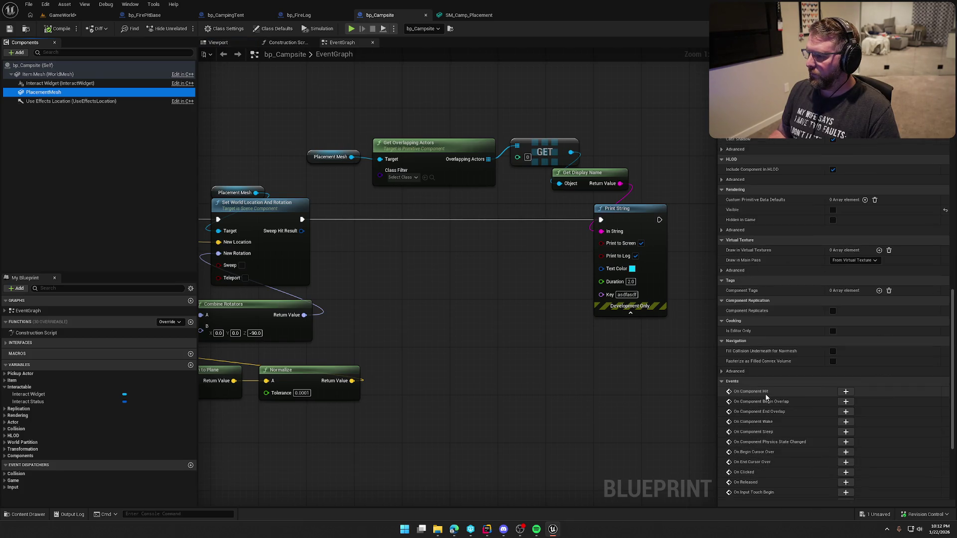
pyautogui.scroll(-5, 765, 393)
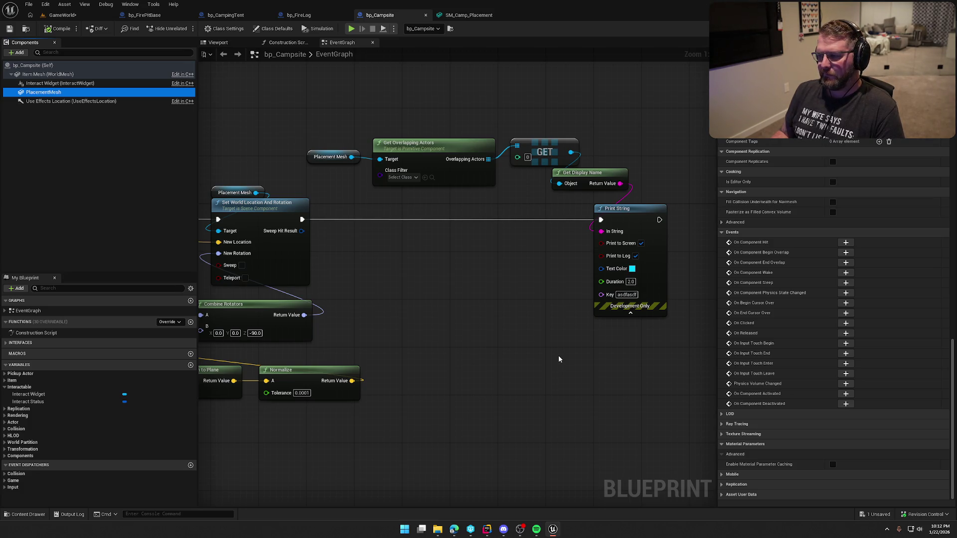
pyautogui.click(62, 15)
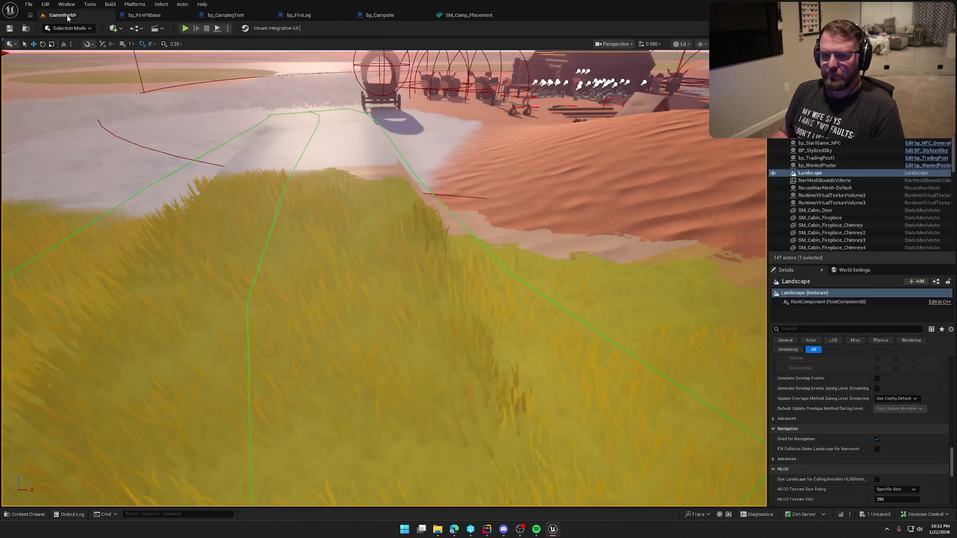
# Playtest the level, pick up the campsite and carry its preview up the hill
pyautogui.click(186, 28)
pyautogui.press('w')
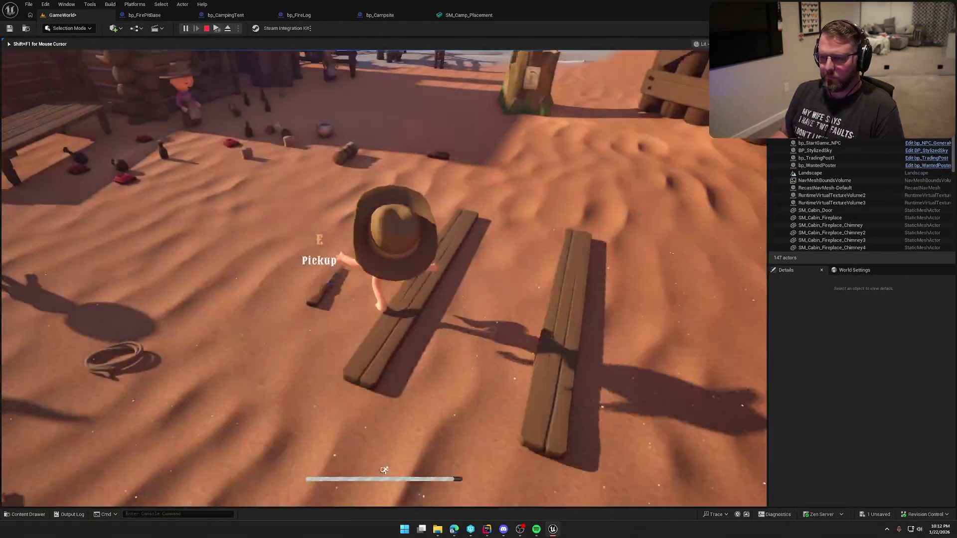
pyautogui.press('e')
pyautogui.press('w')
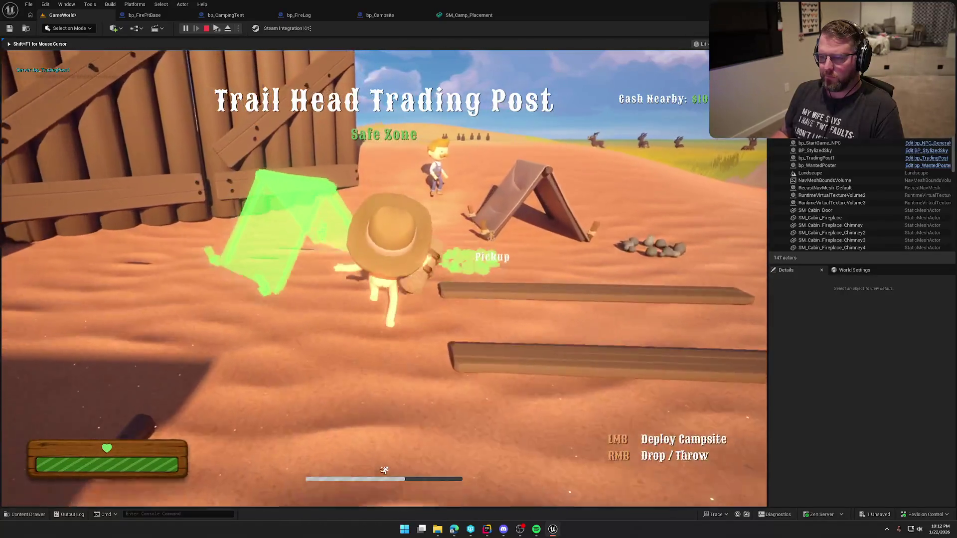
pyautogui.press('w')
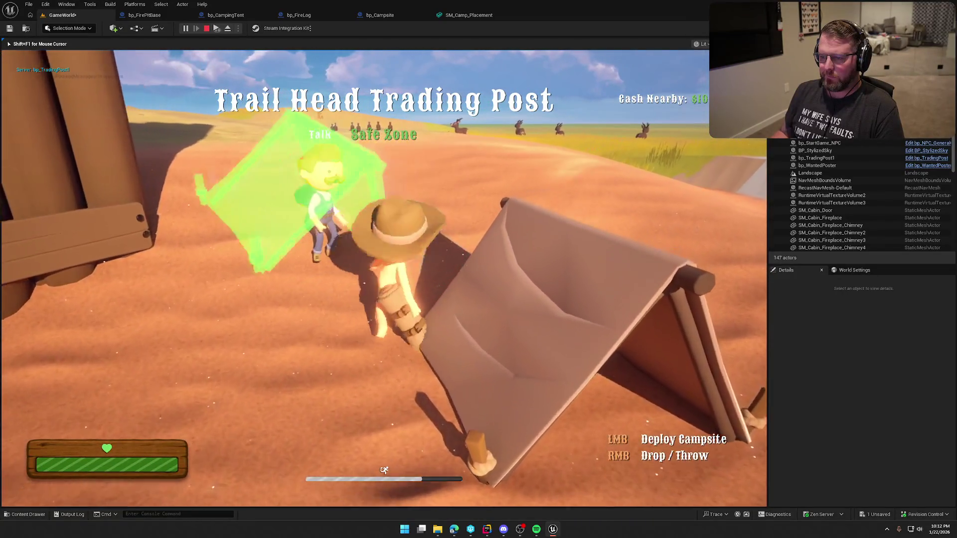
pyautogui.press('w')
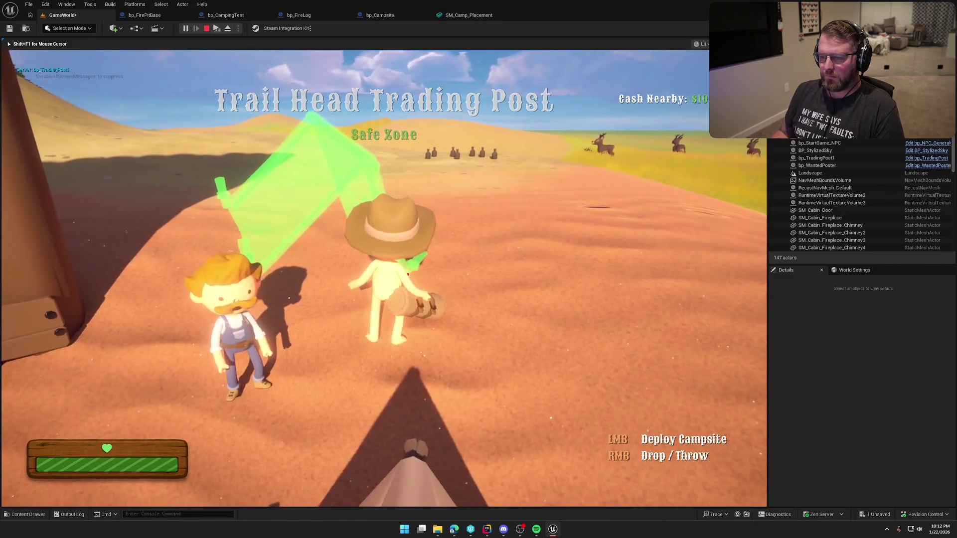
pyautogui.press('w')
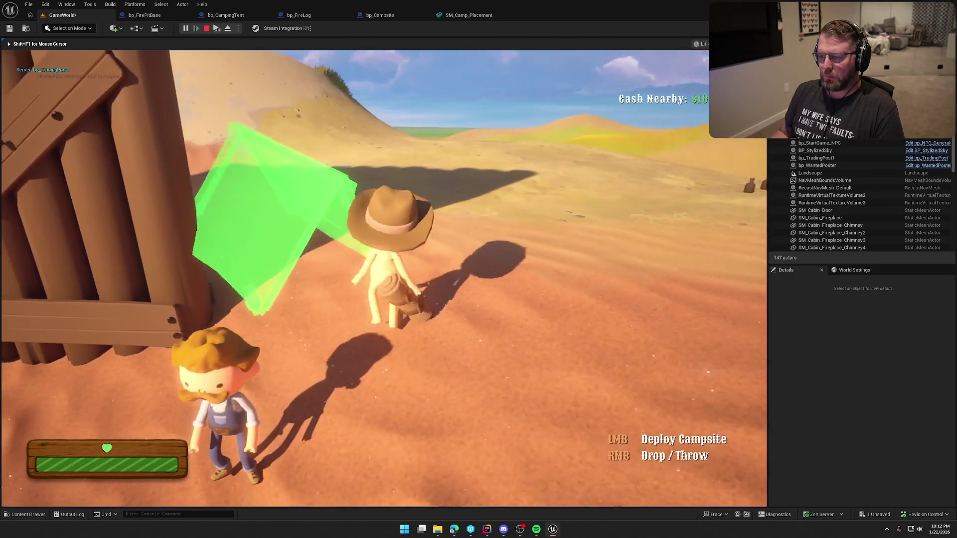
pyautogui.press('w')
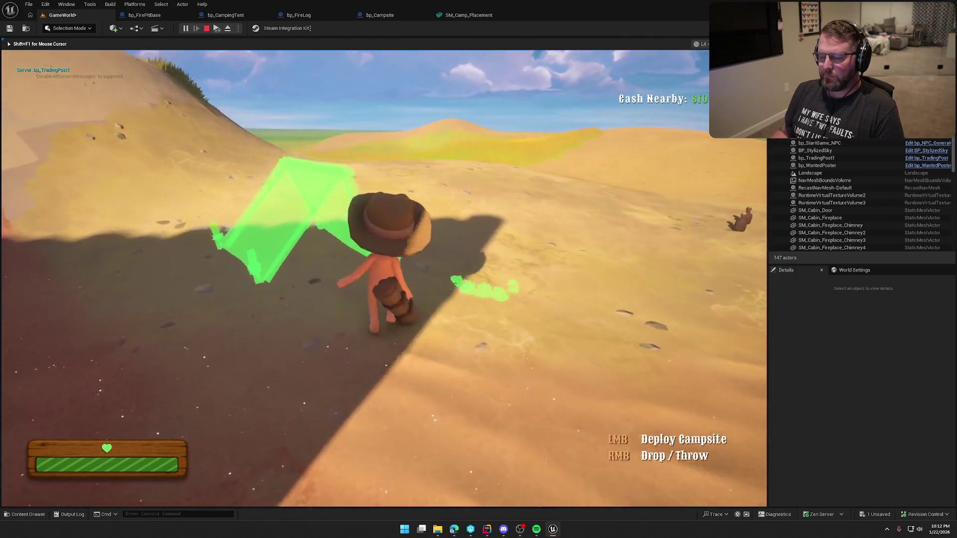
pyautogui.press('w')
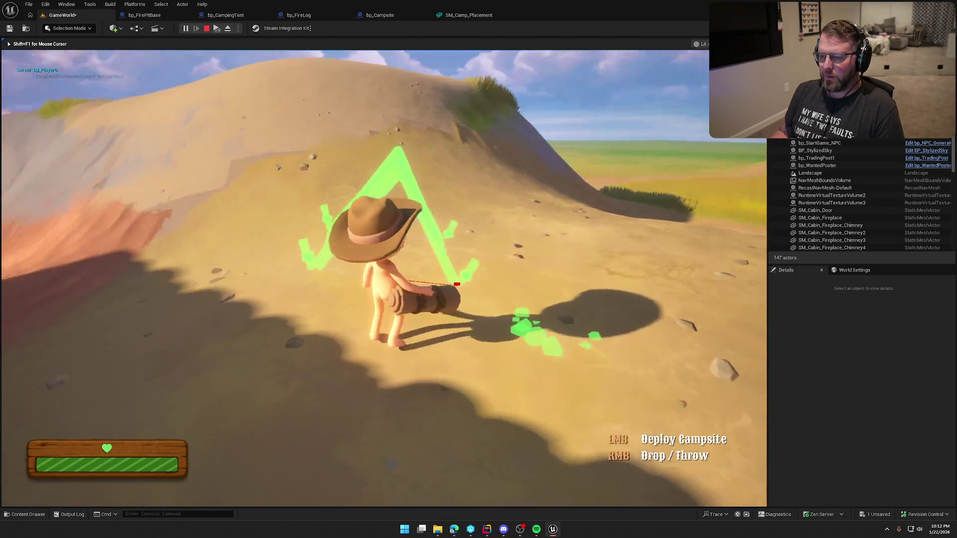
pyautogui.press('w')
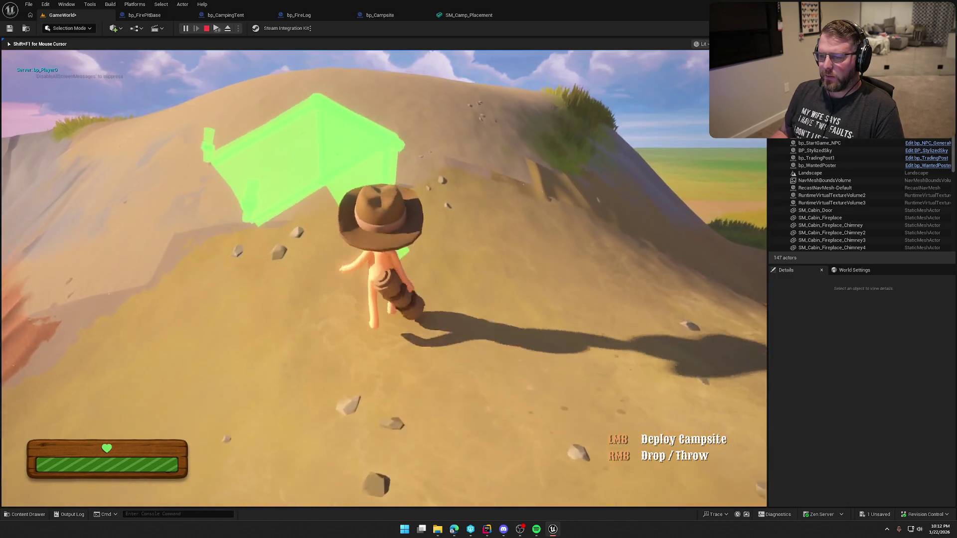
pyautogui.press('w')
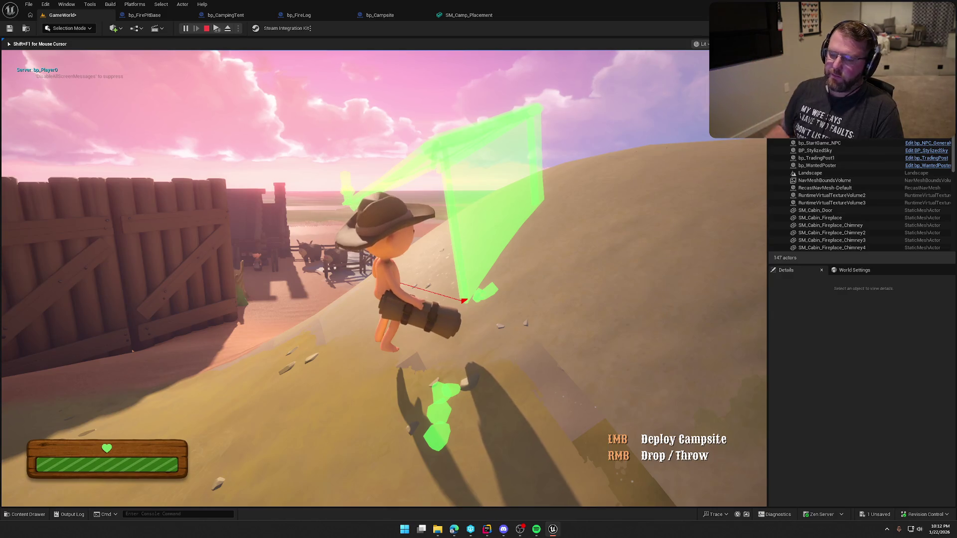
# Carry the preview over the dune and sand, then stop and go back to bp_Campsite
pyautogui.press('w')
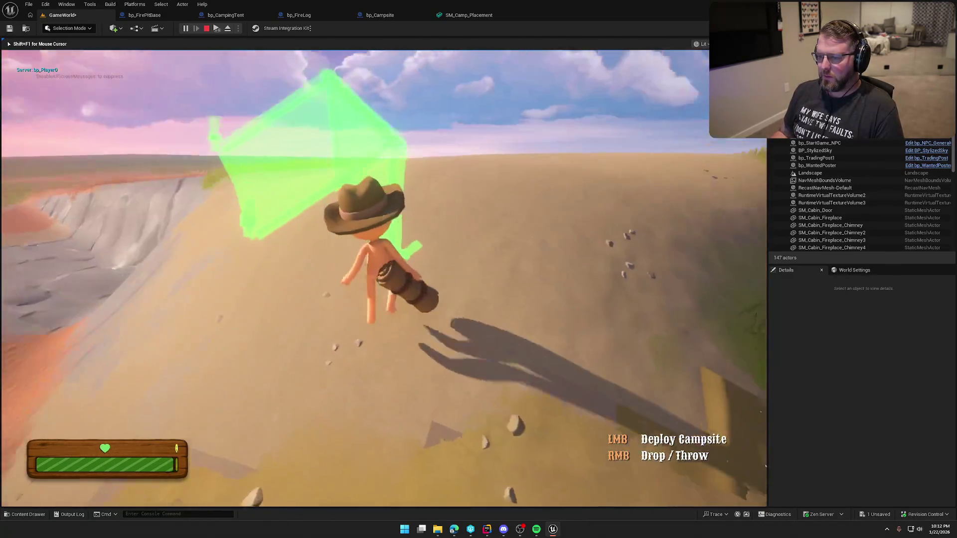
pyautogui.press('w')
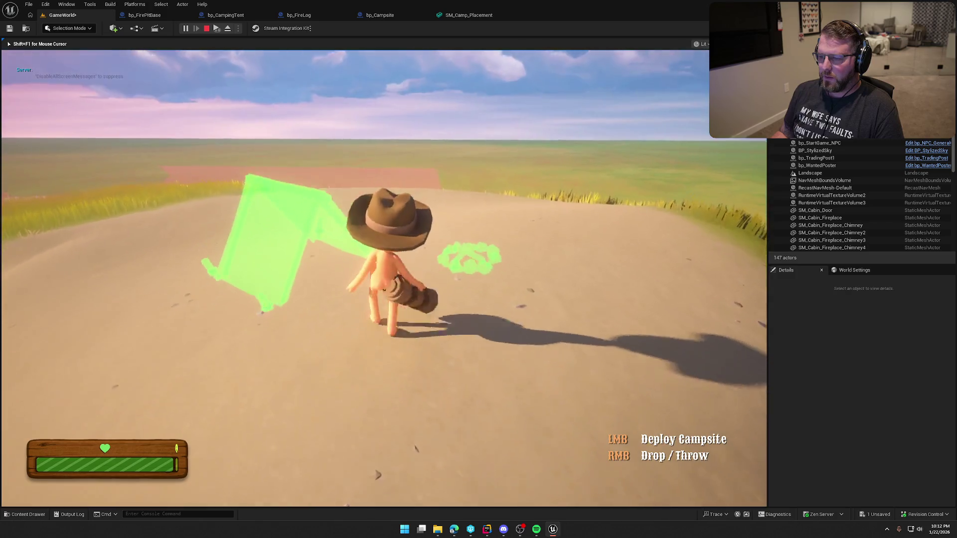
pyautogui.press('w')
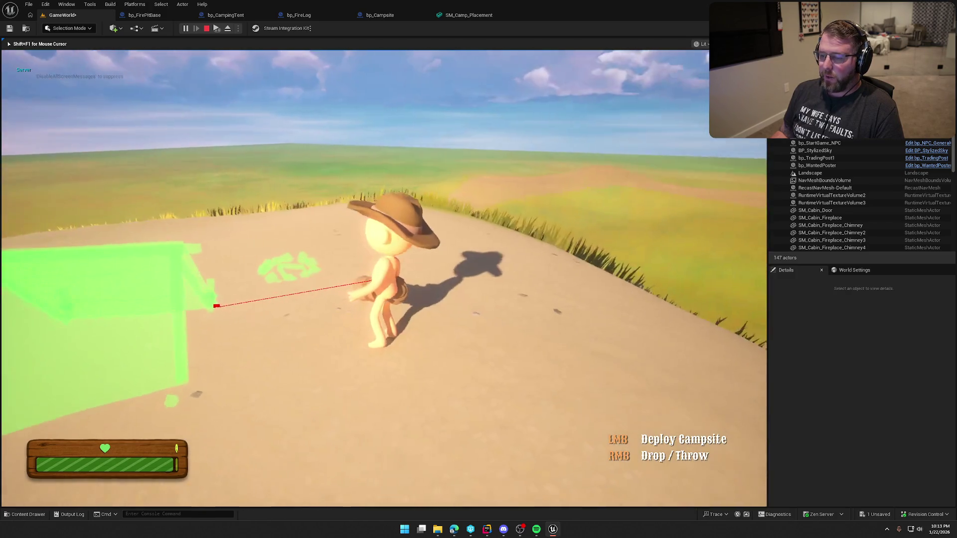
pyautogui.press('w')
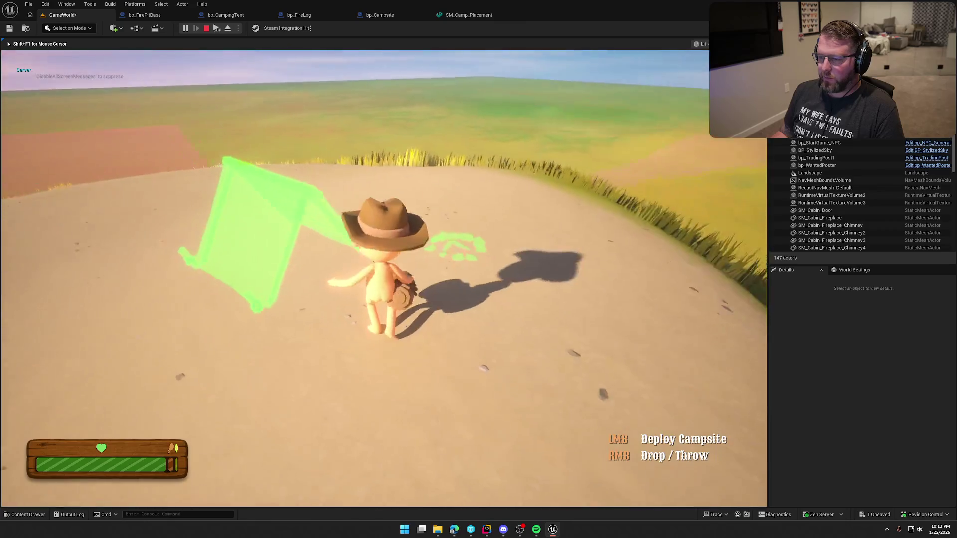
pyautogui.press('w')
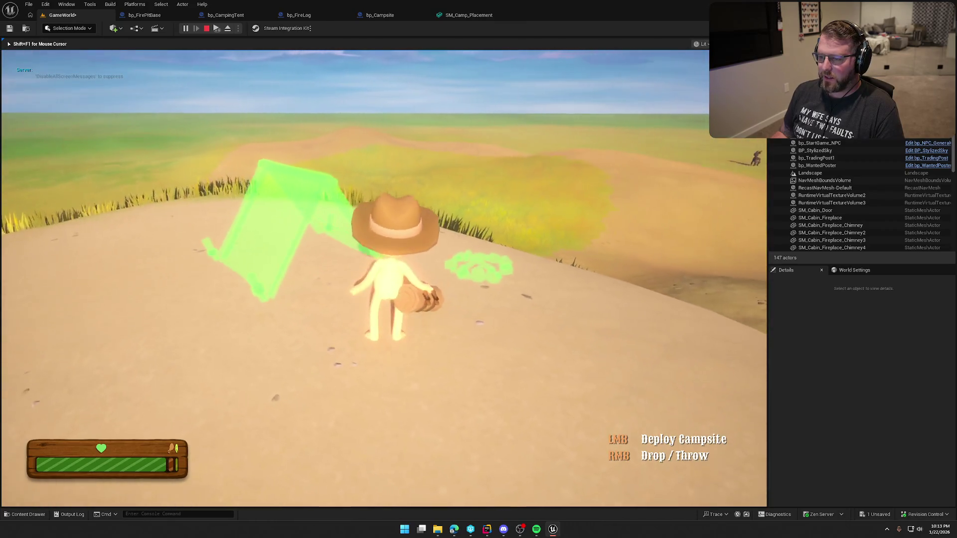
pyautogui.press('w')
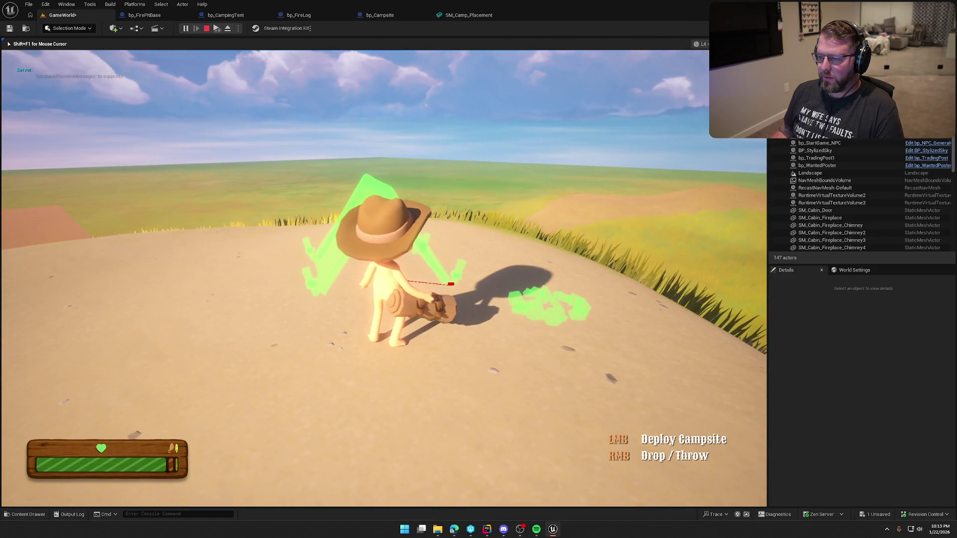
pyautogui.press('a')
pyautogui.press('a')
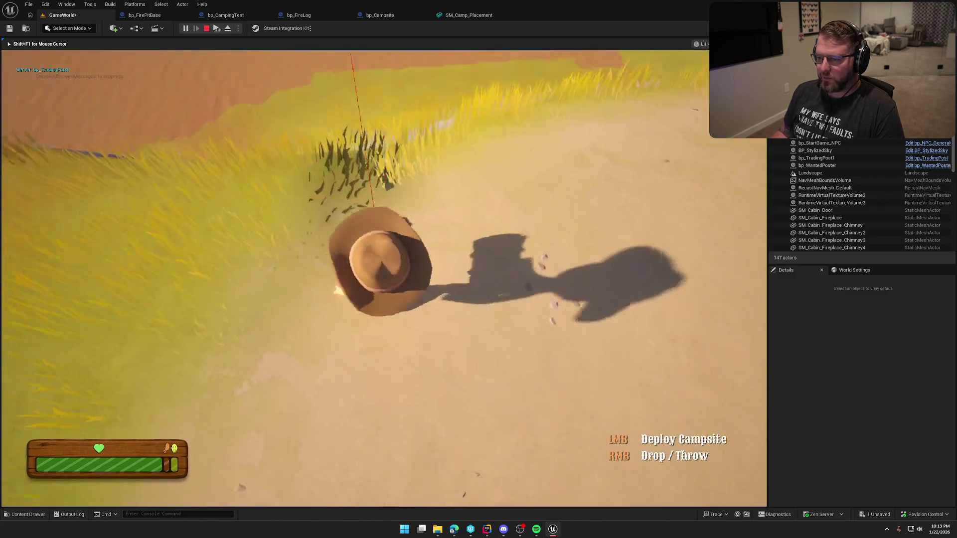
pyautogui.hotkey('shift', 'w')
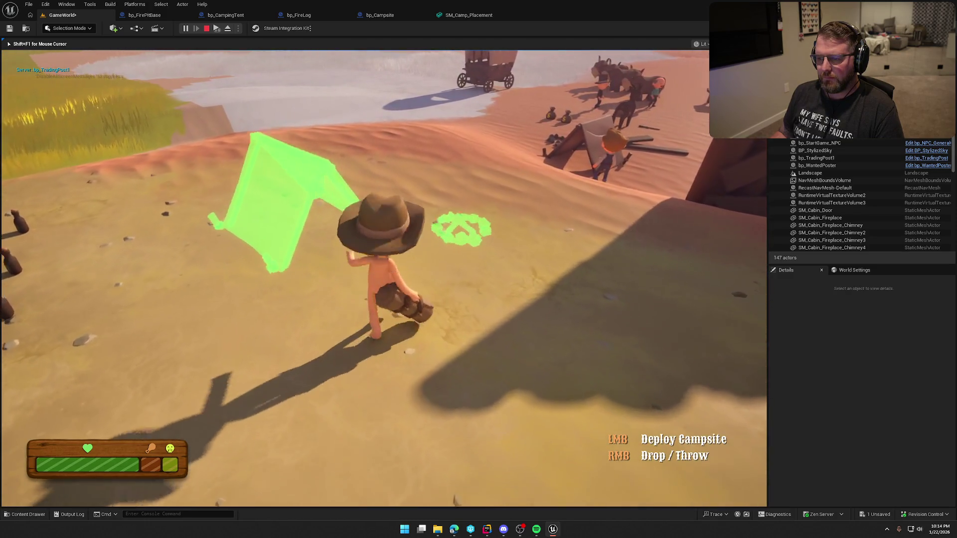
pyautogui.press('Escape')
pyautogui.click(380, 15)
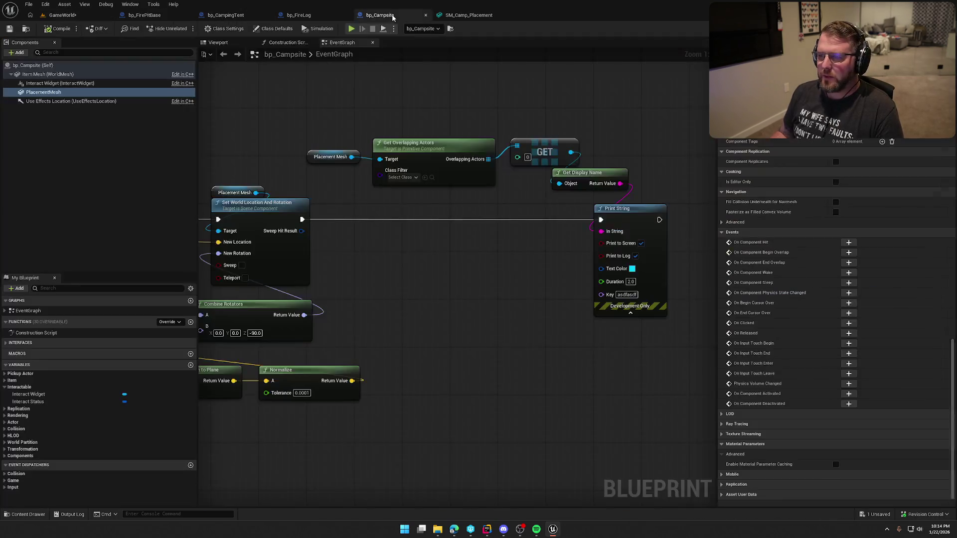
# Add a Make Rot from XZ node beside the hit-result and rotation nodes
pyautogui.moveTo(406, 254)
pyautogui.mouseDown()
pyautogui.moveTo(470, 221)
pyautogui.moveTo(608, 228)
pyautogui.moveTo(430, 216)
pyautogui.mouseUp()
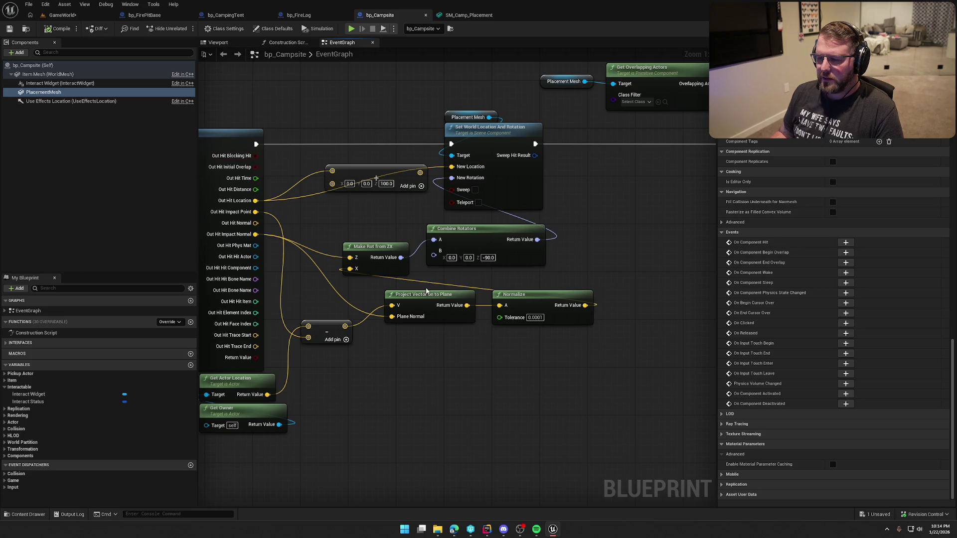
pyautogui.rightClick(347, 213)
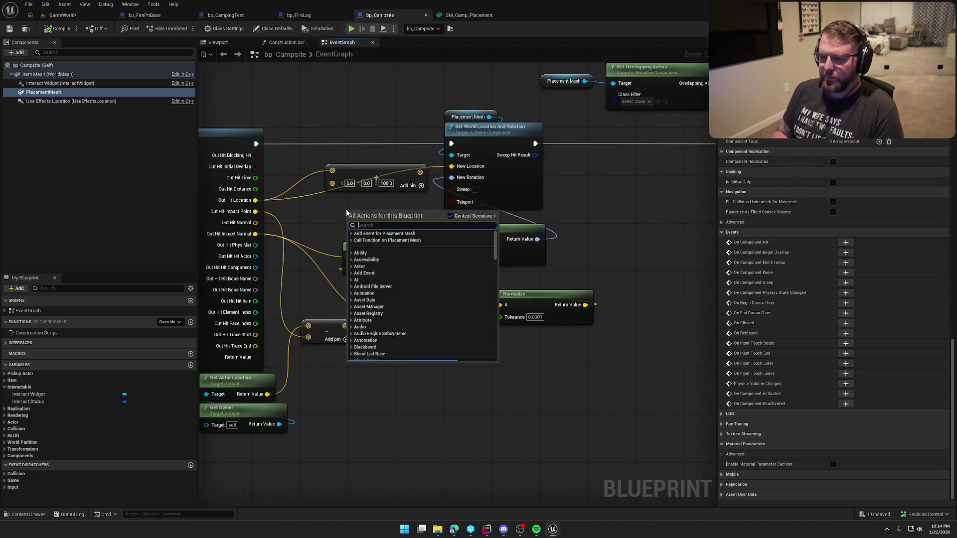
pyautogui.write('make rot')
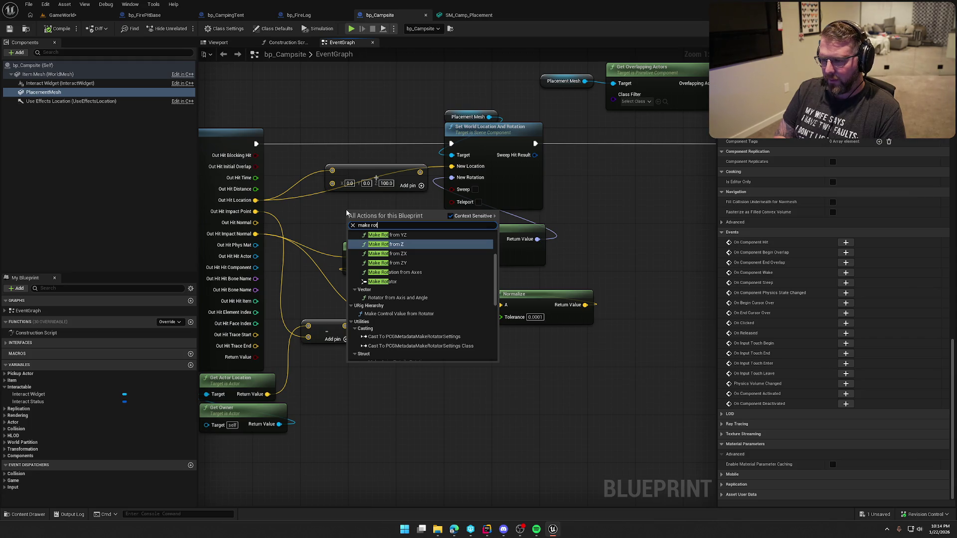
pyautogui.write(' from x')
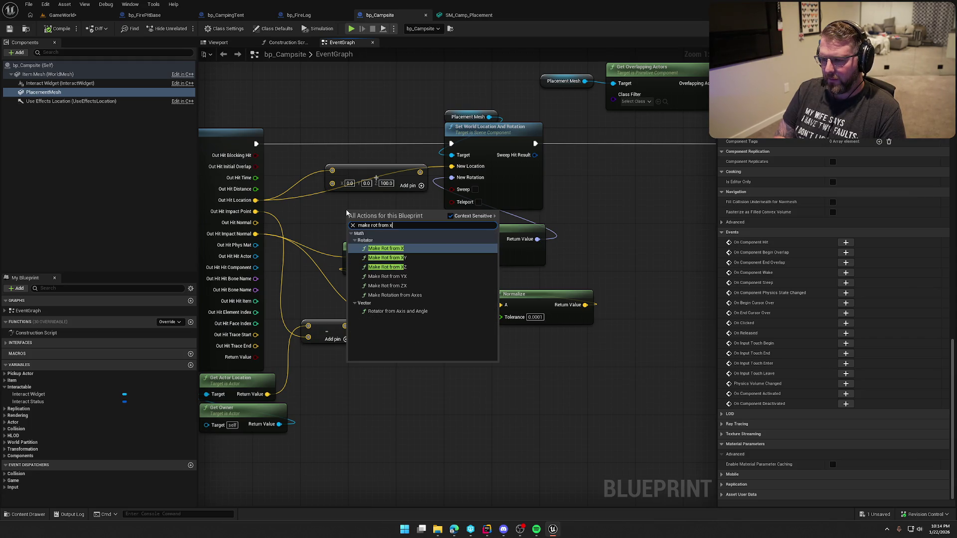
pyautogui.click(387, 268)
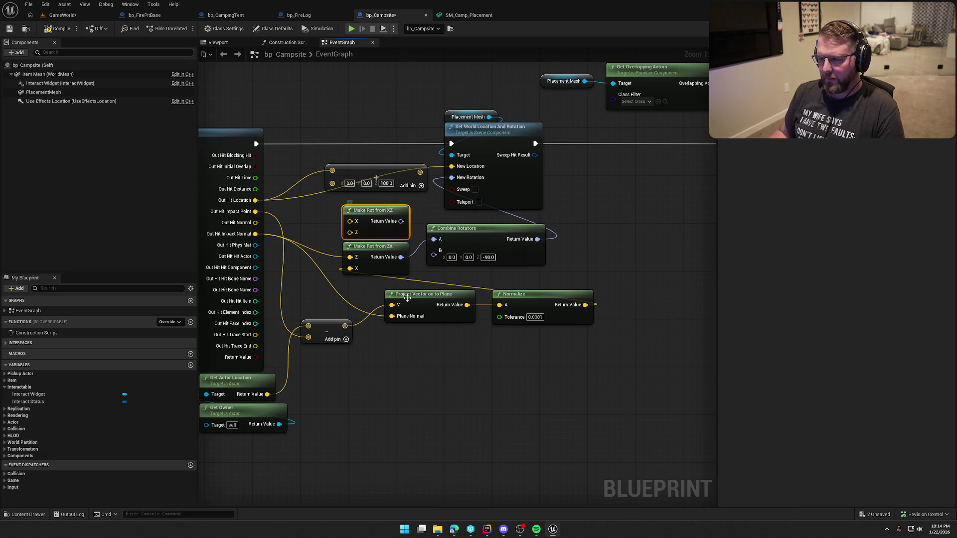
pyautogui.moveTo(437, 391); pyautogui.dragTo(467, 387)
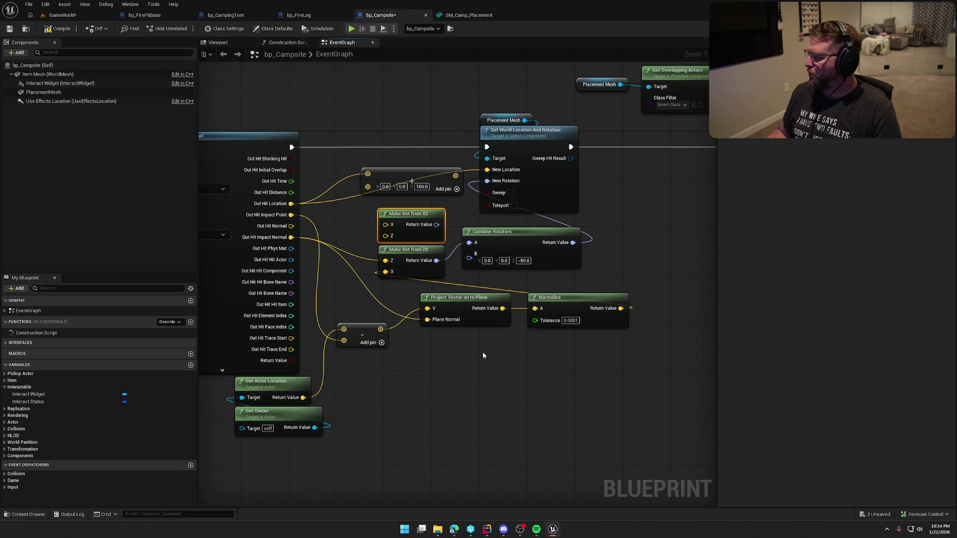
# Wire Normalize's result into Make Rot from XZ and feed it to Combine Rotators A
pyautogui.click(433, 356)
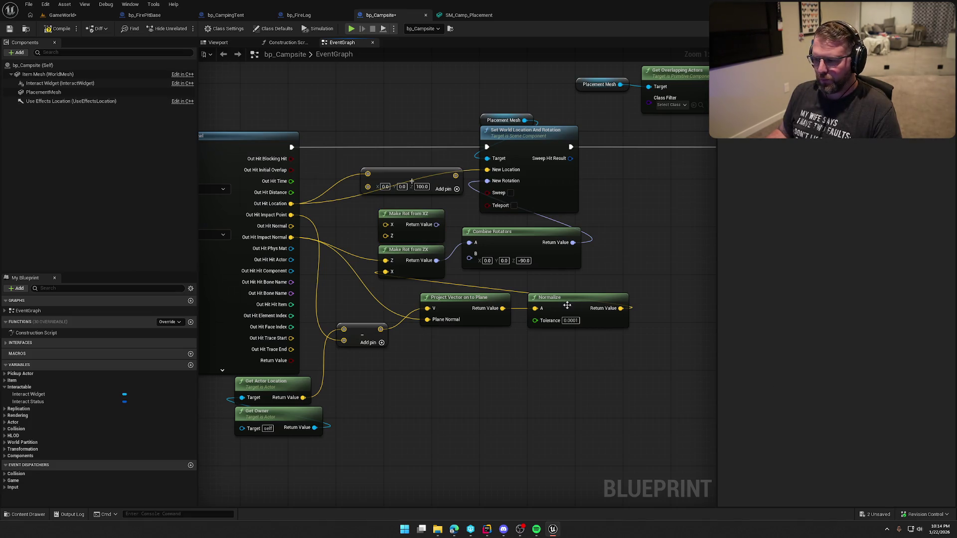
pyautogui.moveTo(619, 311)
pyautogui.mouseDown()
pyautogui.moveTo(399, 239)
pyautogui.moveTo(387, 226)
pyautogui.mouseUp()
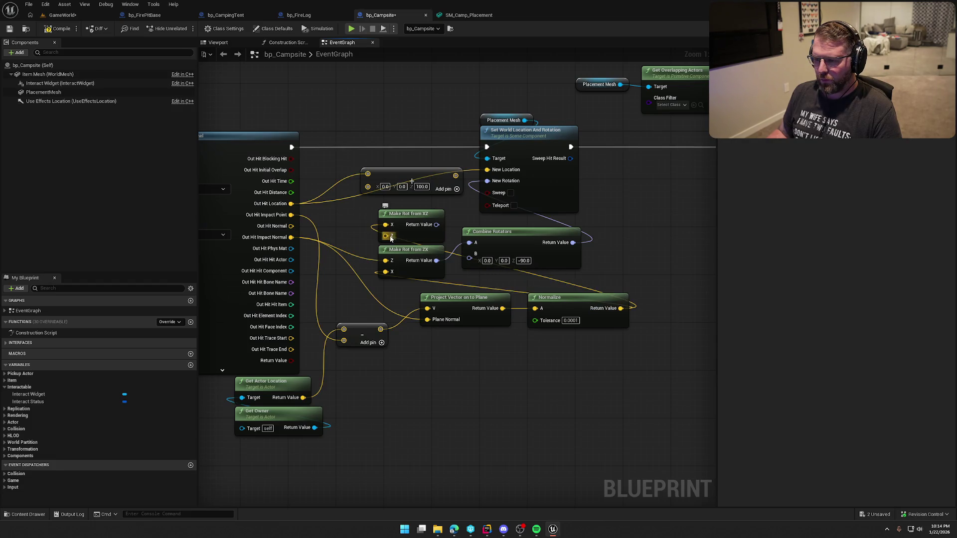
pyautogui.moveTo(291, 238); pyautogui.dragTo(476, 244)
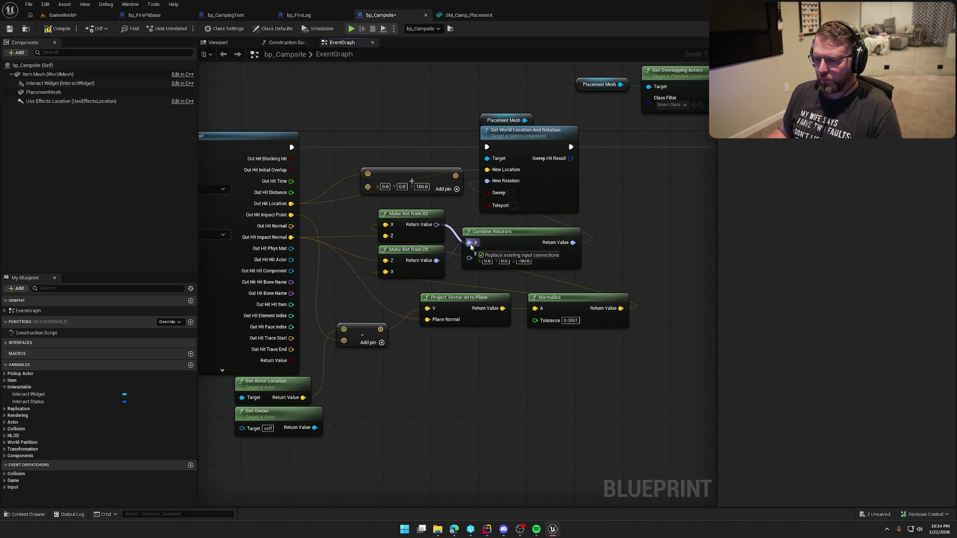
pyautogui.moveTo(470, 246); pyautogui.dragTo(470, 244)
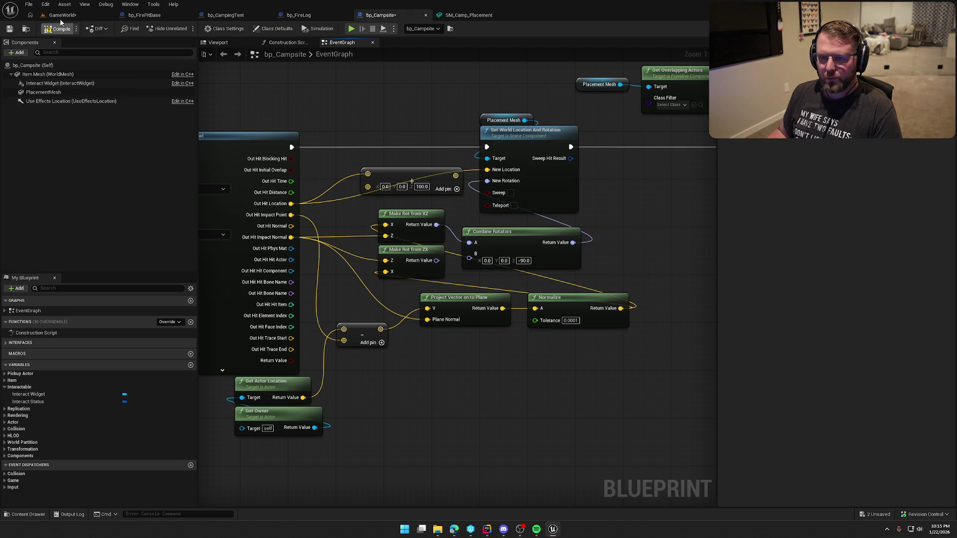
# Playtest GameWorld, walking the tent preview past the fire ring toward grass and the wagon
pyautogui.click(63, 16)
pyautogui.hotkey('alt', 'p')
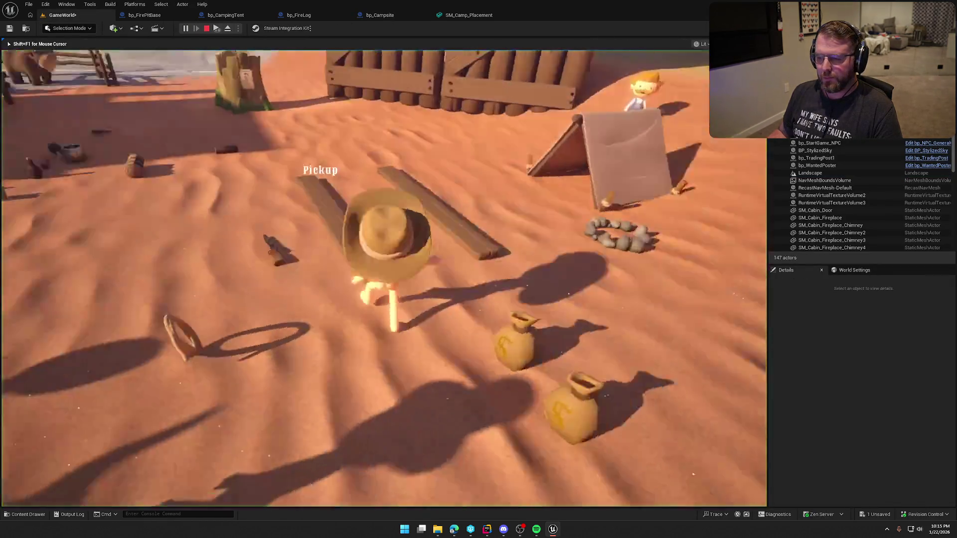
pyautogui.press('w')
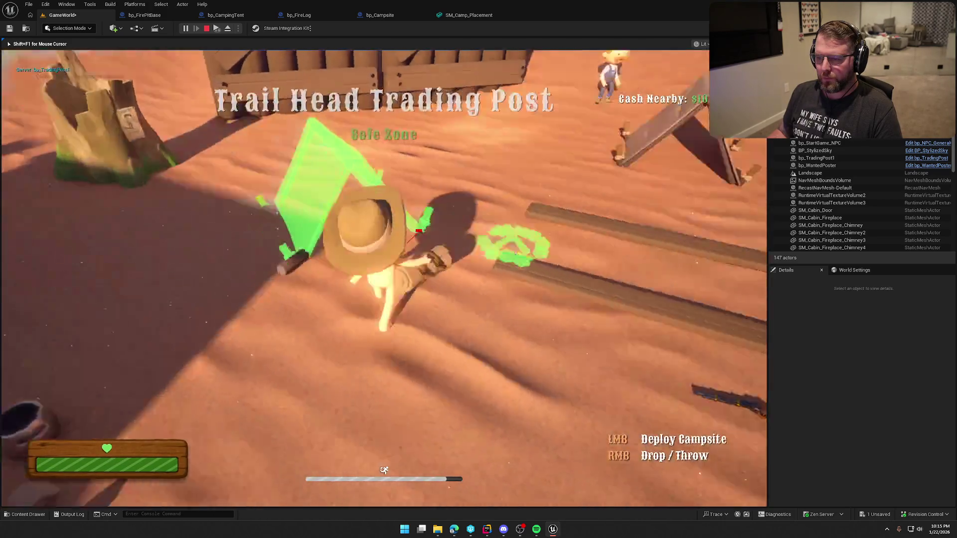
pyautogui.press('w')
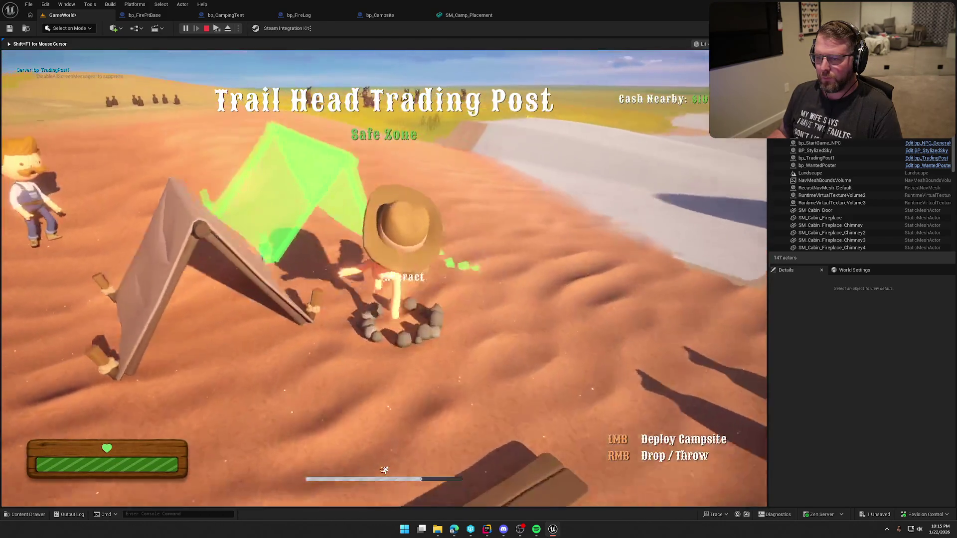
pyautogui.press('w')
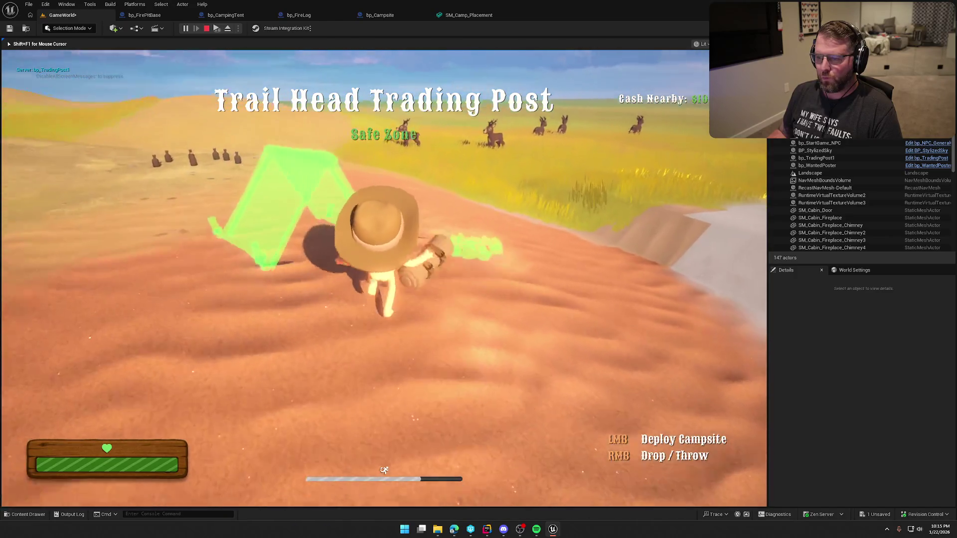
pyautogui.press('w')
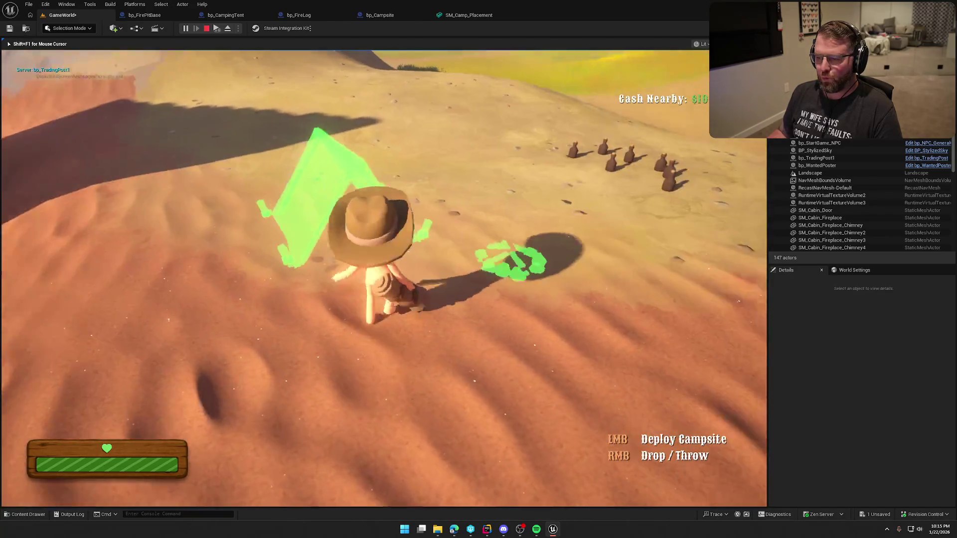
pyautogui.press('w')
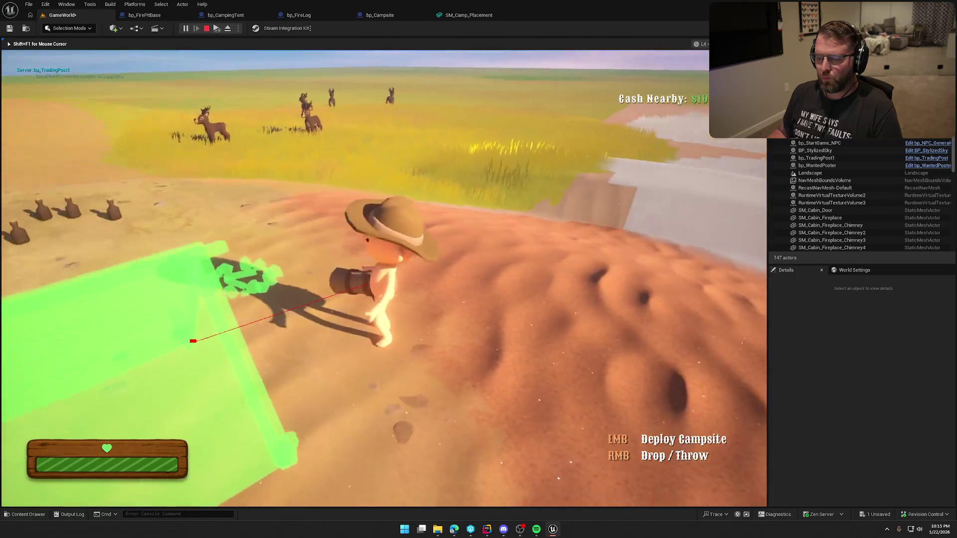
pyautogui.press('w')
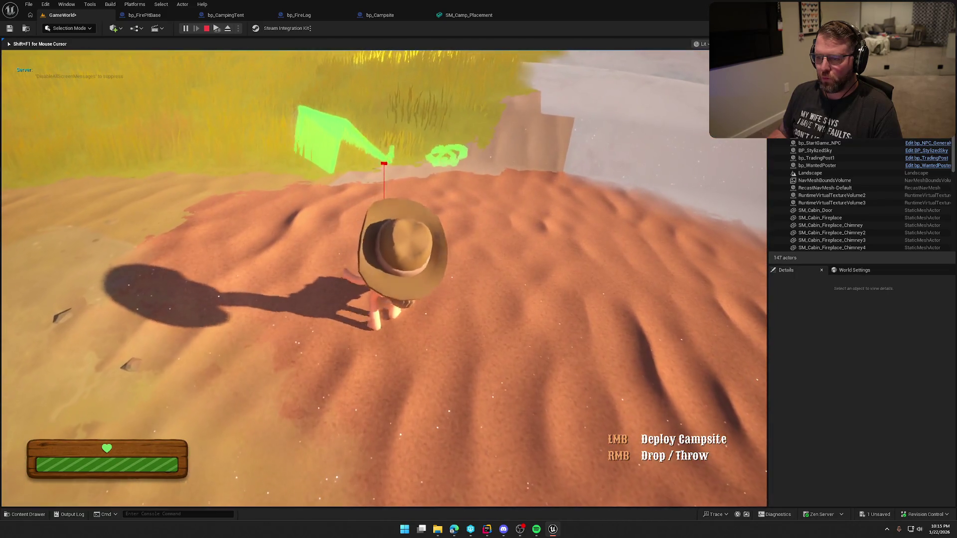
pyautogui.press('w')
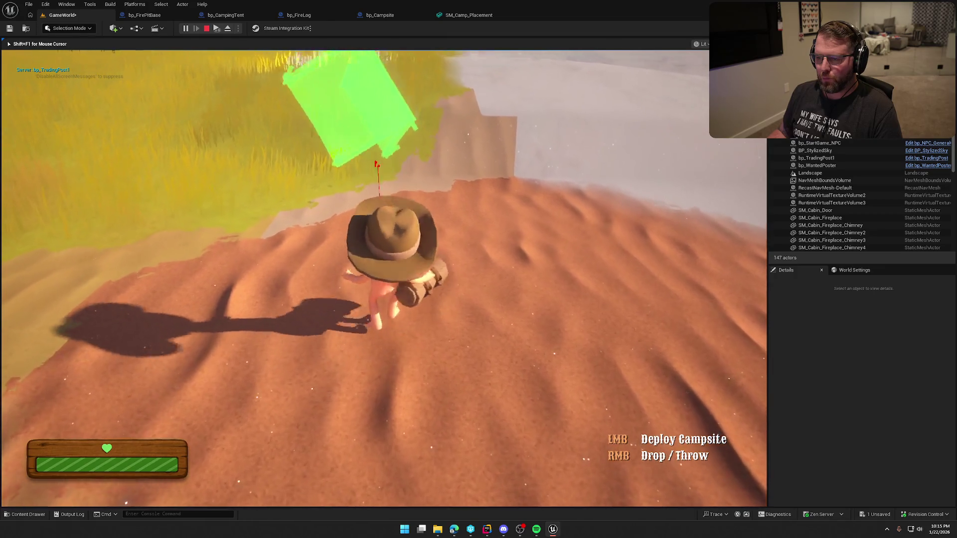
pyautogui.press('w')
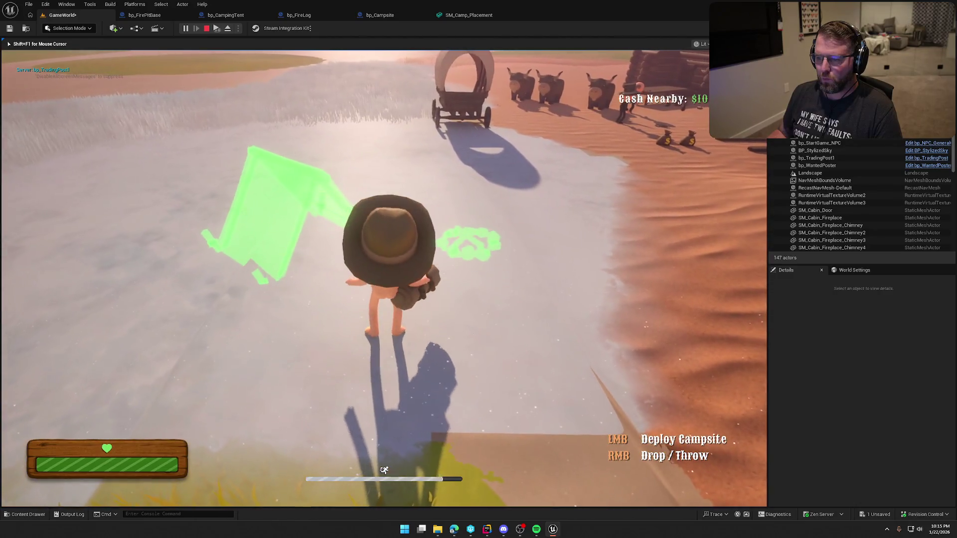
pyautogui.press('Escape')
pyautogui.click(383, 15)
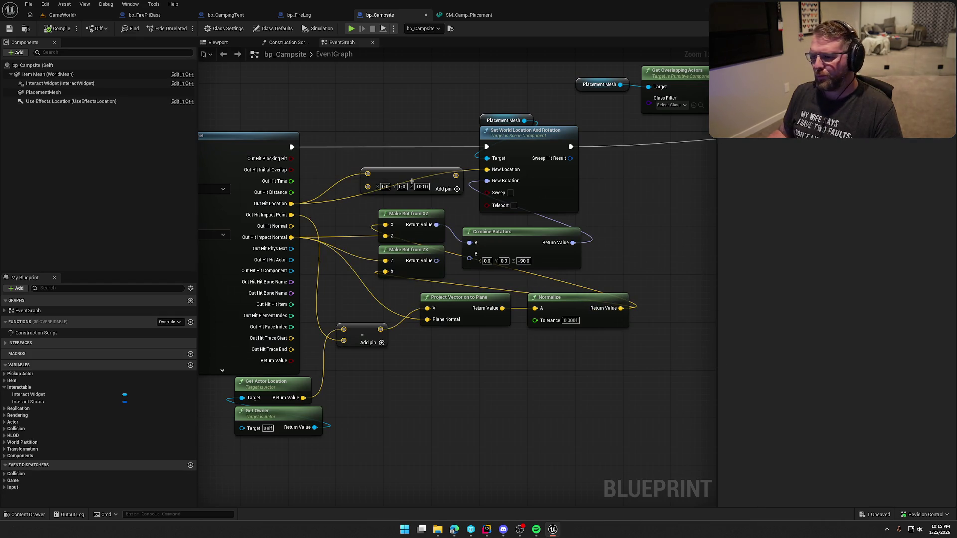
# Drive the mesh's New Rotation from a Make Rot from X node fed by Normalize
pyautogui.moveTo(621, 309); pyautogui.dragTo(652, 290)
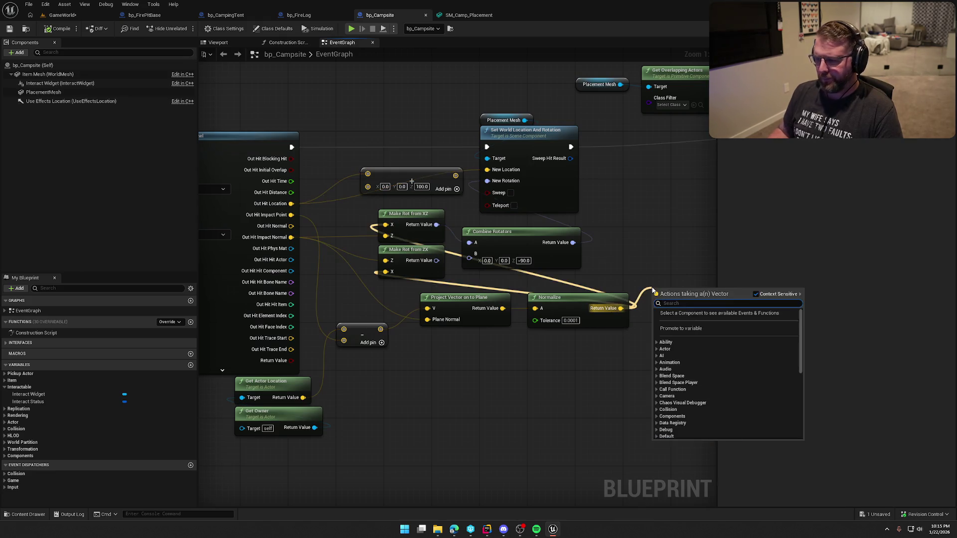
pyautogui.write('make rot')
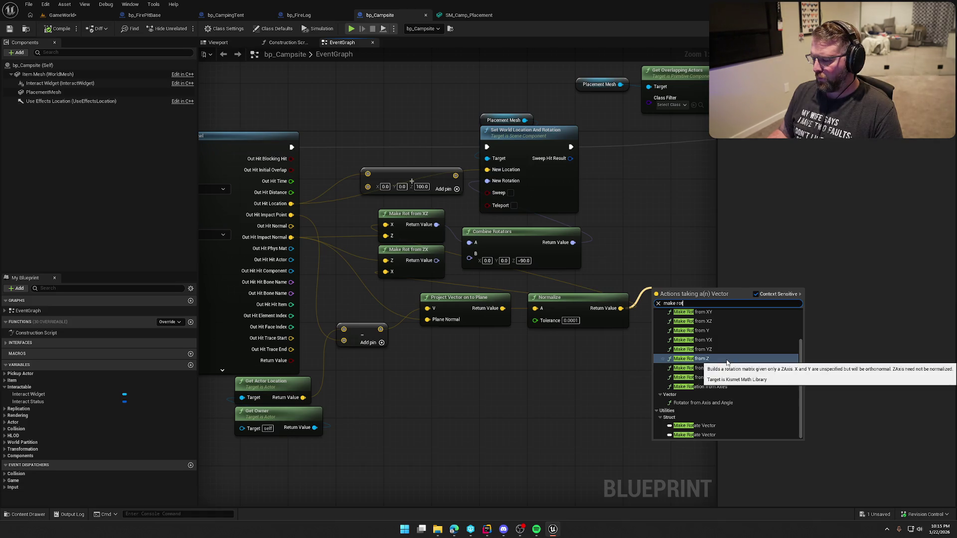
pyautogui.scroll(2, 756, 419)
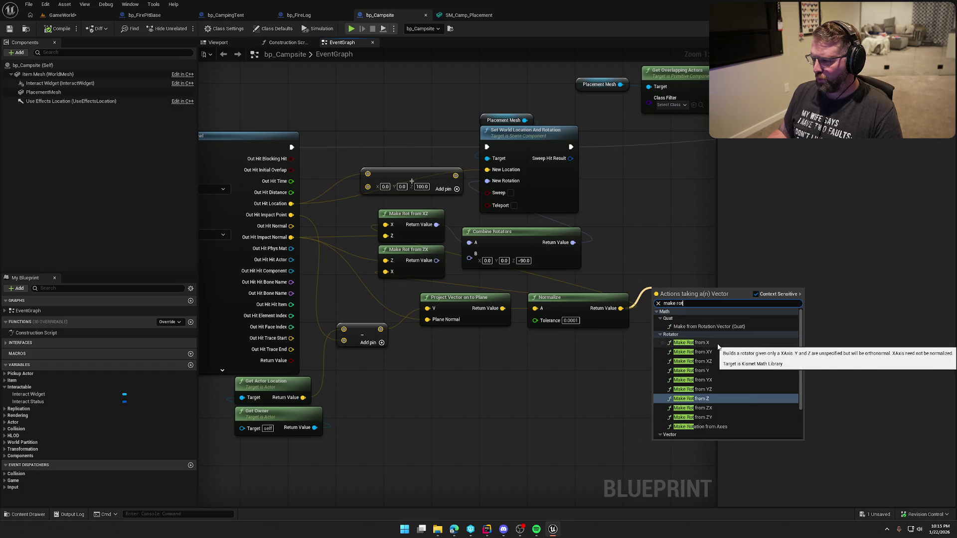
pyautogui.click(693, 343)
pyautogui.moveTo(700, 302); pyautogui.dragTo(468, 183)
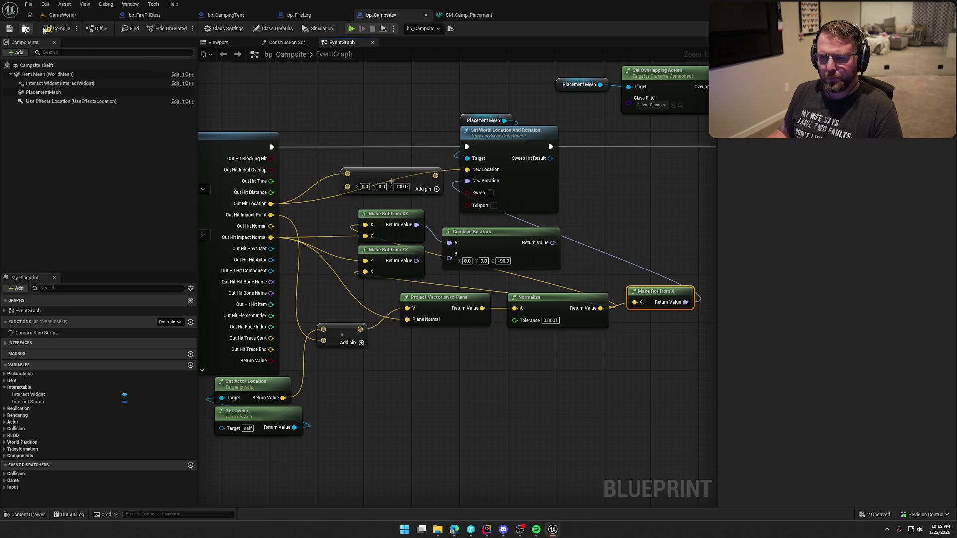
# Compile bp_Campsite and start playing the GameWorld level
pyautogui.click(74, 29)
pyautogui.click(69, 13)
pyautogui.click(183, 28)
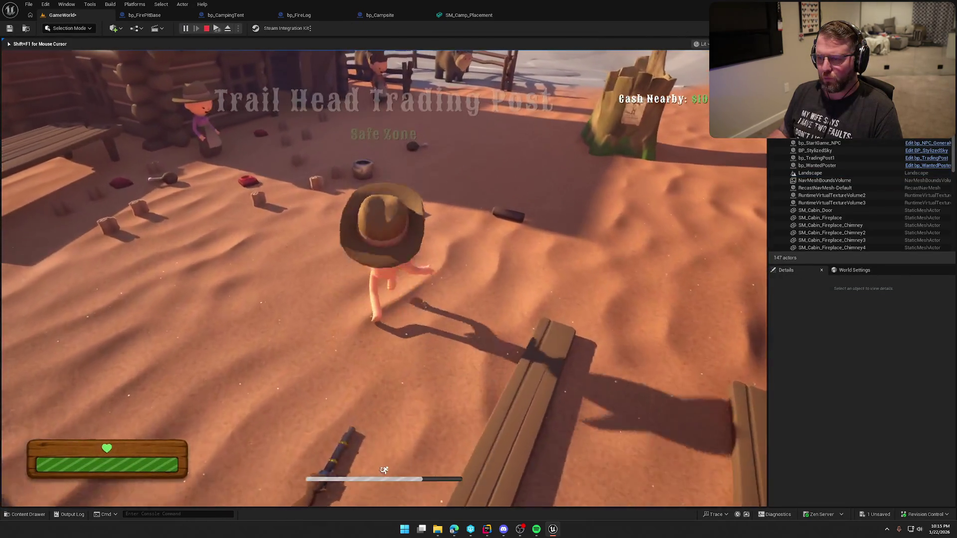
# Pick up the campsite and walk it past the campfire onto hills, turning to test tilt, then stop
pyautogui.press('e')
pyautogui.press('w')
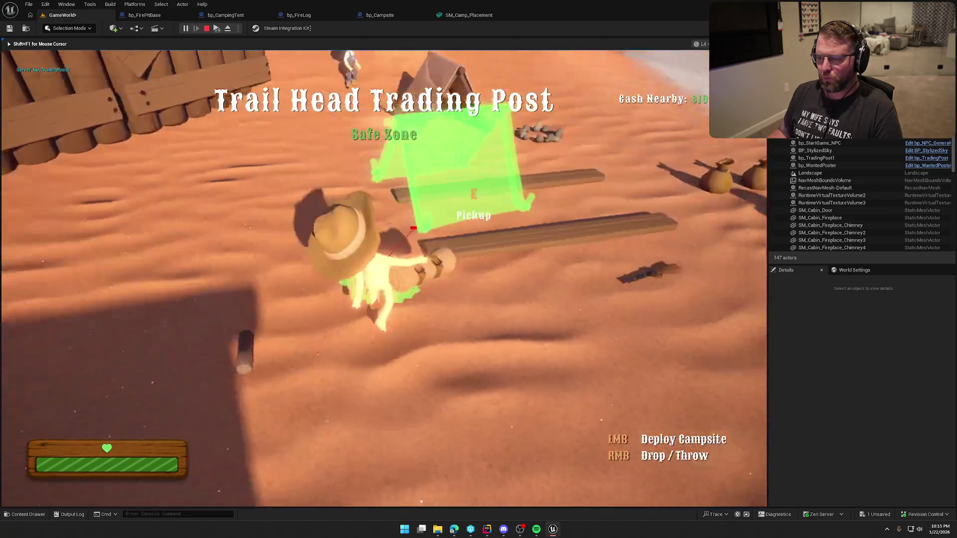
pyautogui.press('w')
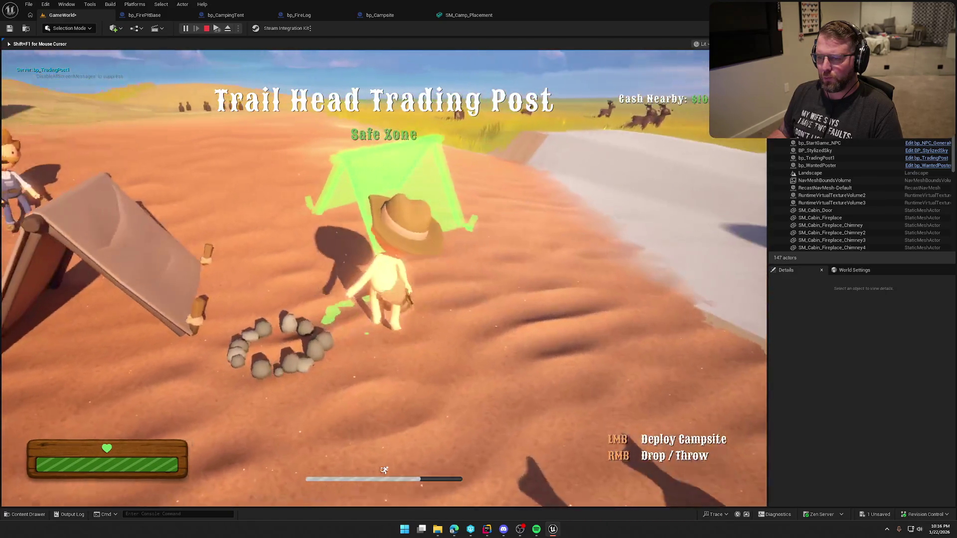
pyautogui.press('w')
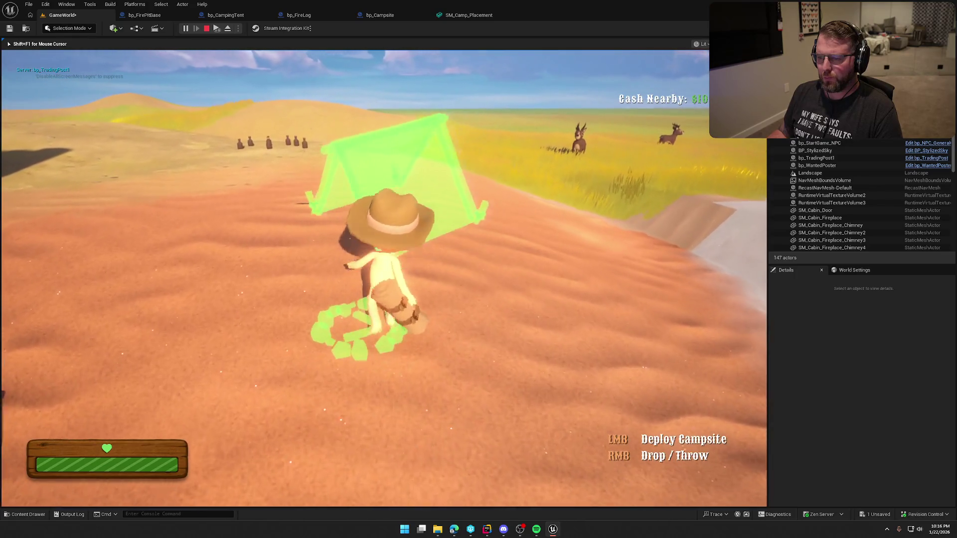
pyautogui.press('w')
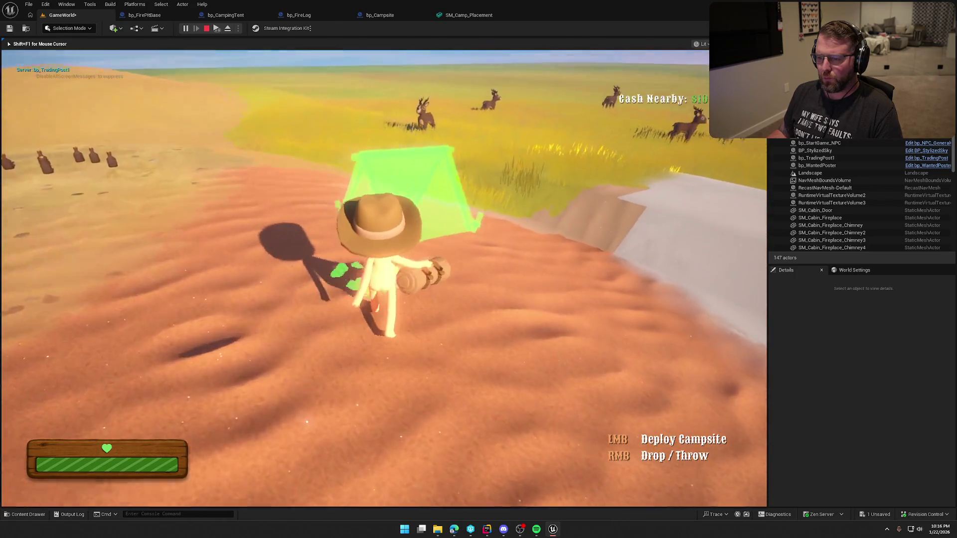
pyautogui.press('w')
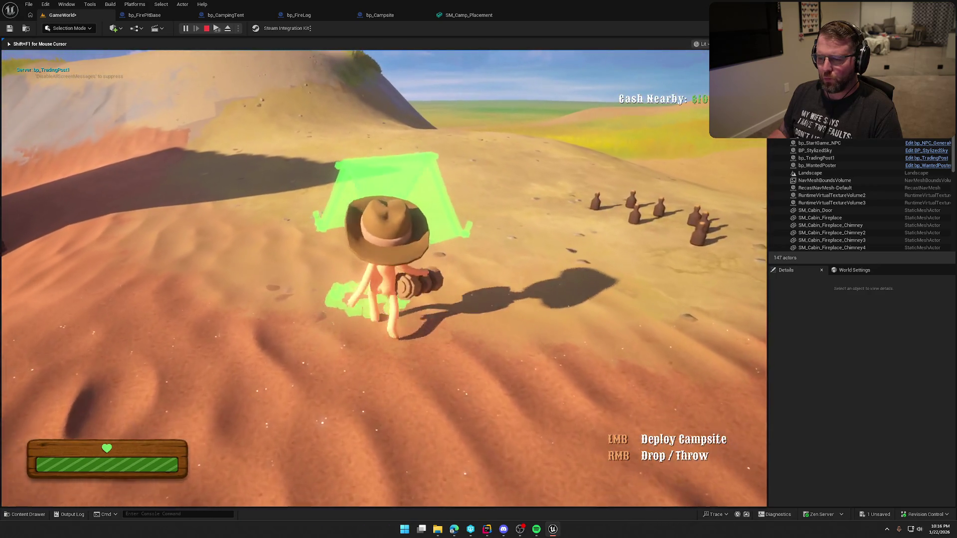
pyautogui.press('a')
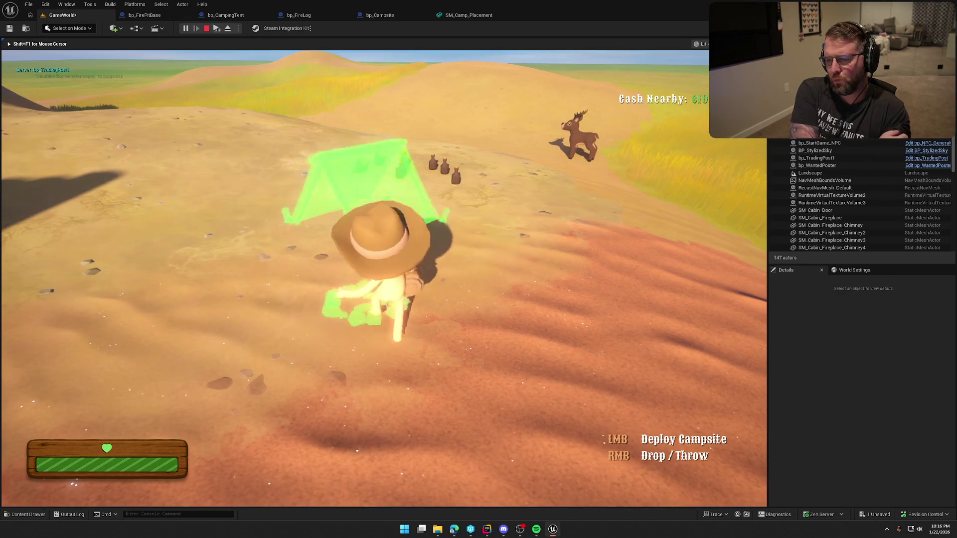
pyautogui.press('d')
pyautogui.press('a')
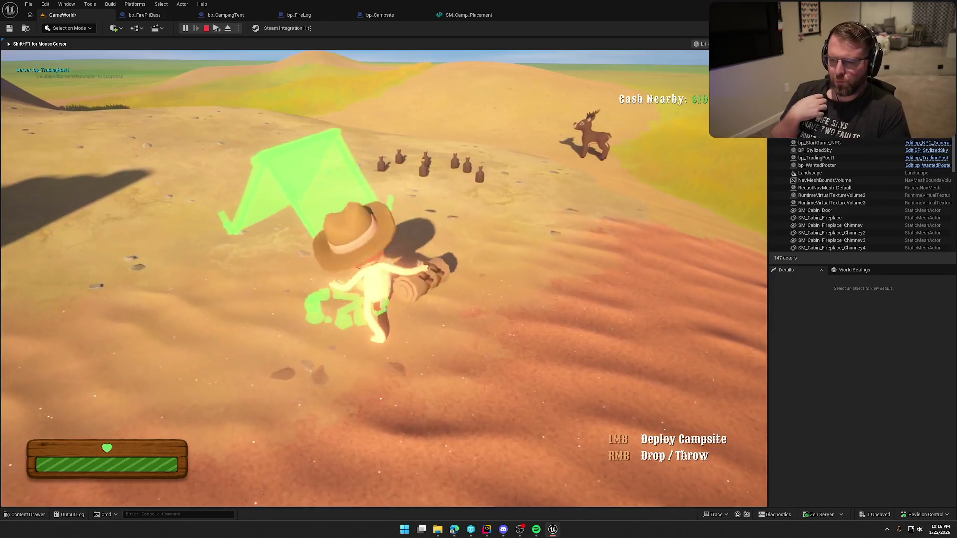
pyautogui.press('Escape')
# Rewire Combine Rotators into New Rotation, replacing Make Rot from X, and start a playtest
pyautogui.click(452, 16)
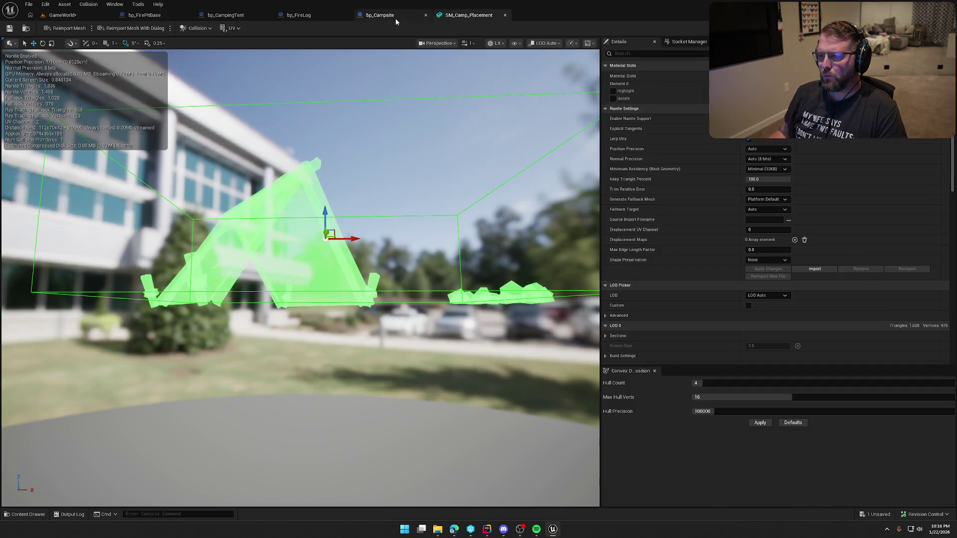
pyautogui.click(396, 18)
pyautogui.moveTo(518, 382); pyautogui.dragTo(454, 333)
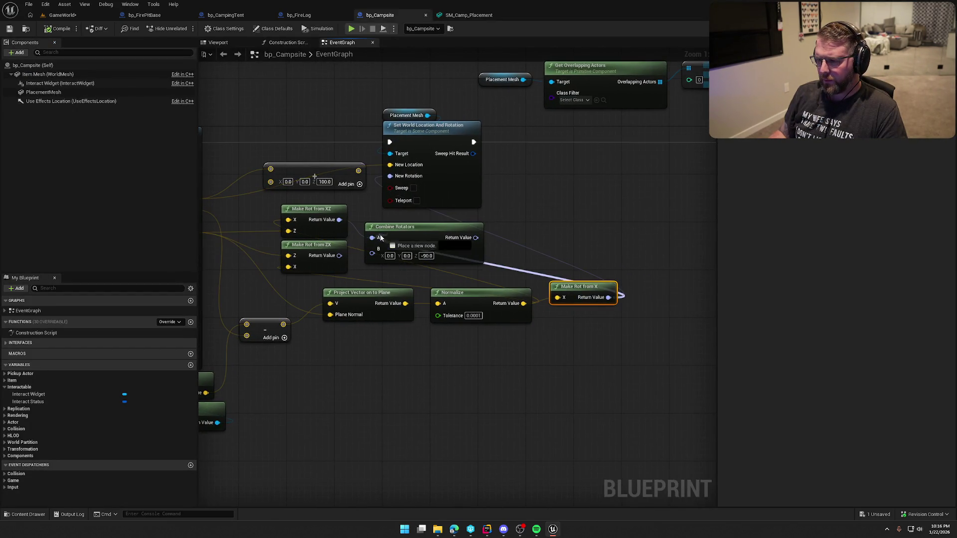
pyautogui.moveTo(476, 242); pyautogui.dragTo(399, 192)
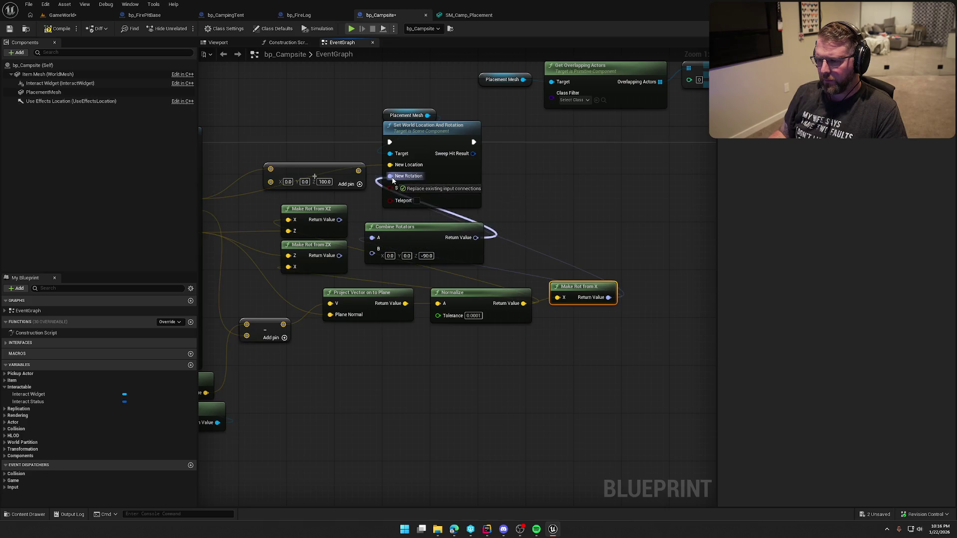
pyautogui.moveTo(499, 209); pyautogui.dragTo(599, 207)
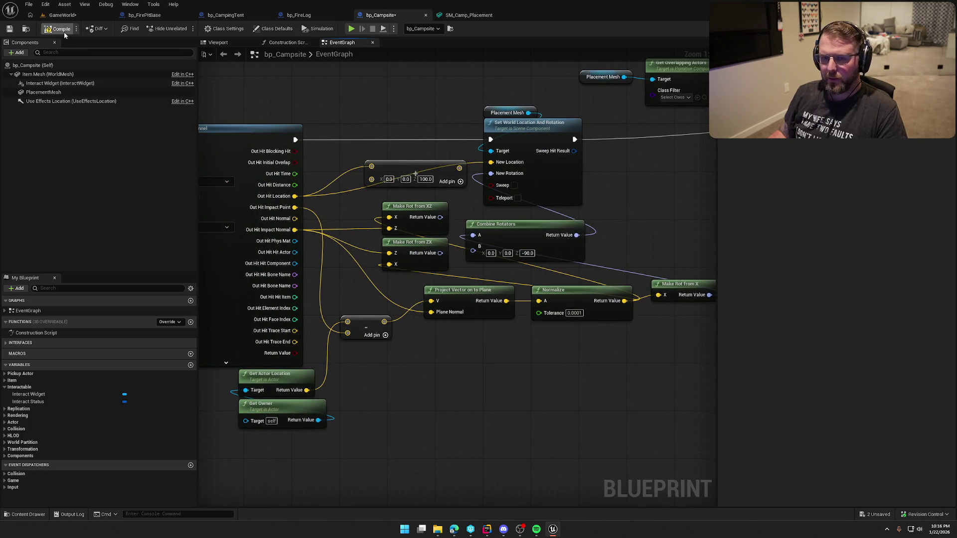
pyautogui.click(61, 14)
pyautogui.hotkey('alt', 'p')
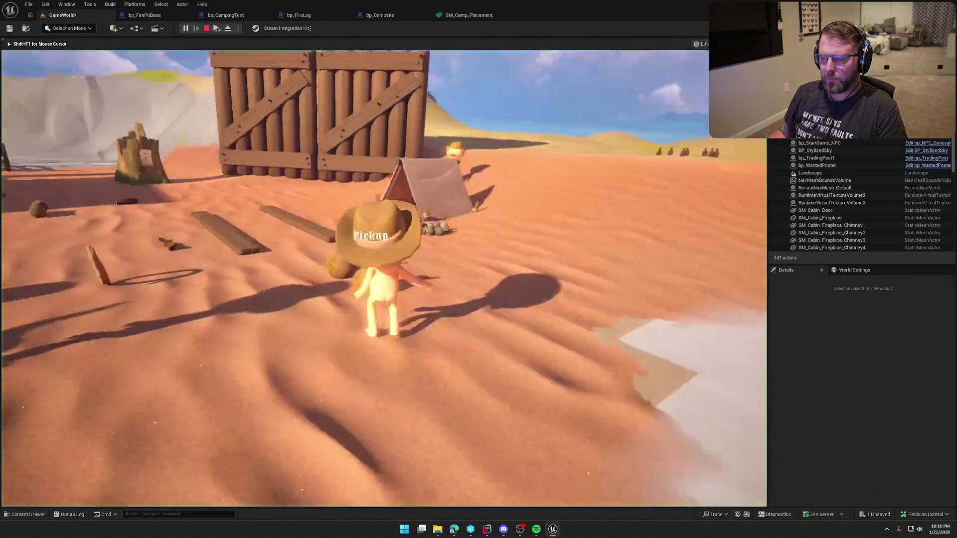
pyautogui.press('w')
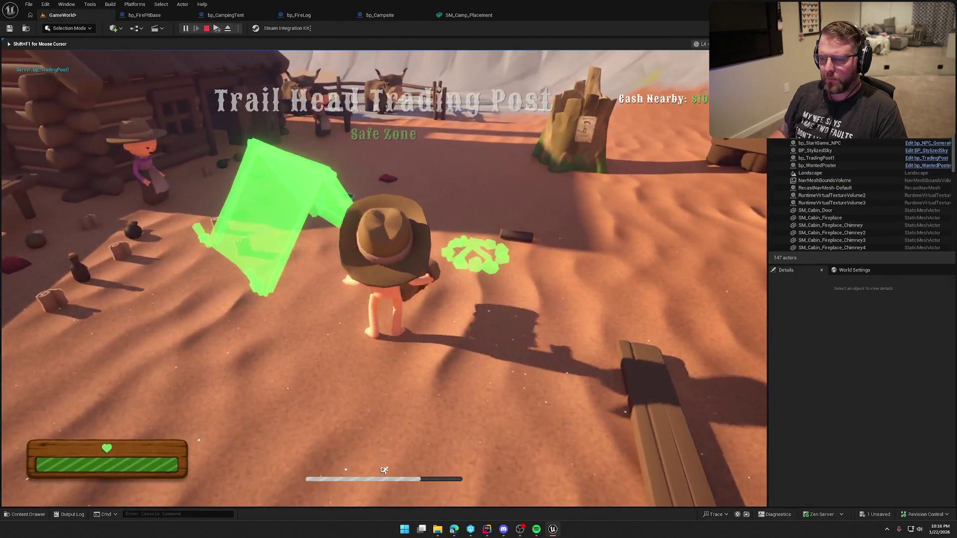
pyautogui.press('w')
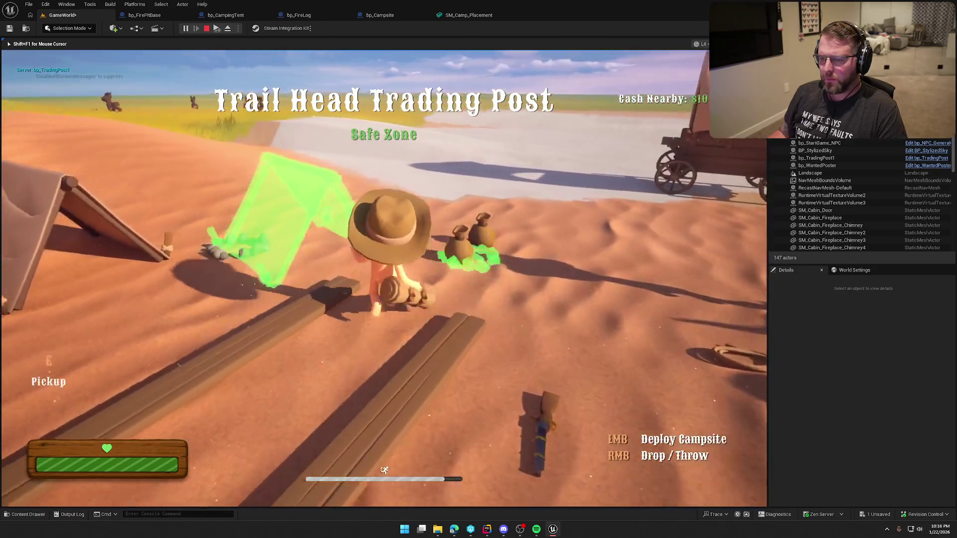
pyautogui.press('w')
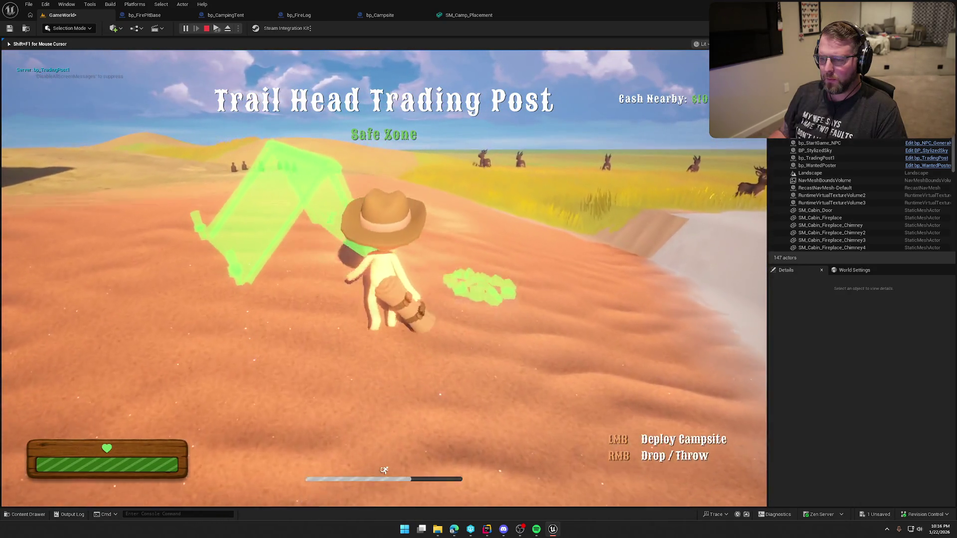
pyautogui.press('w')
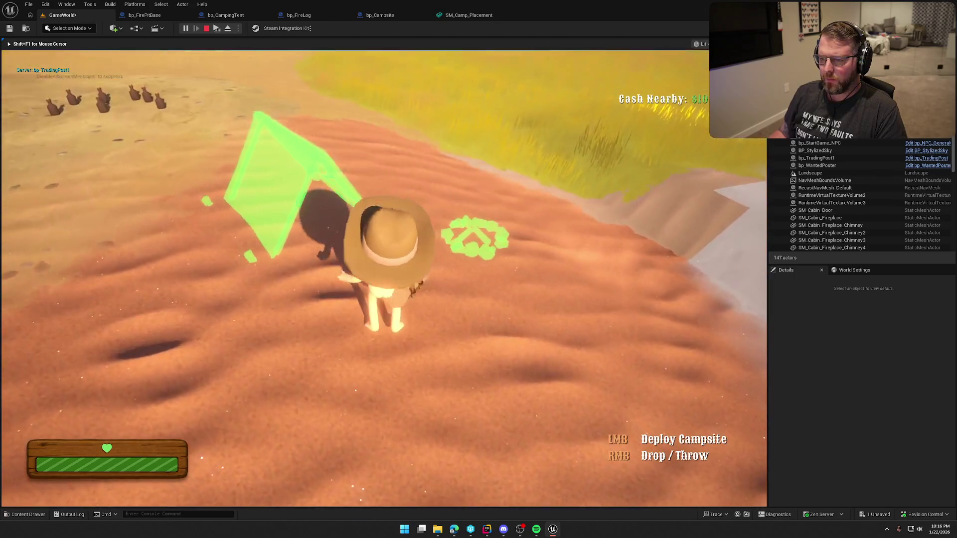
pyautogui.press('w')
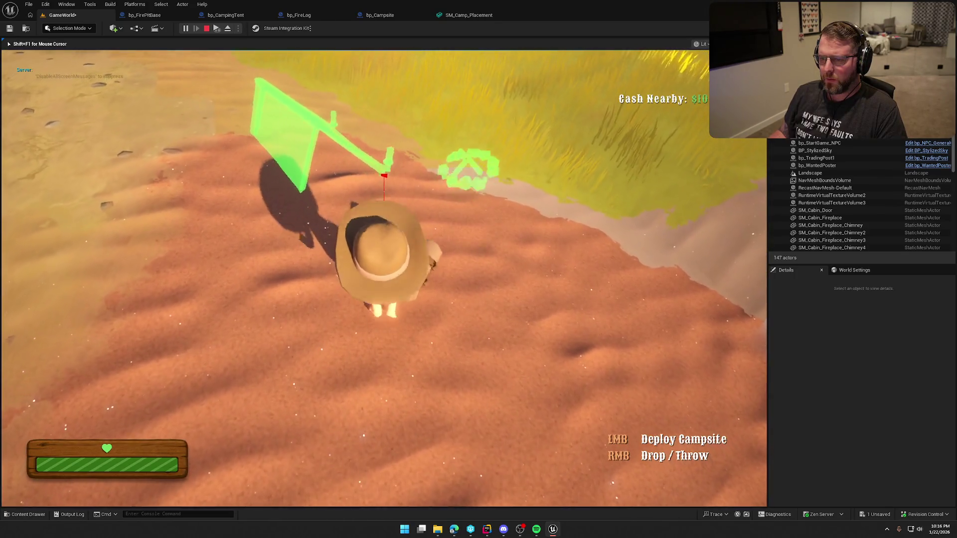
pyautogui.press('w')
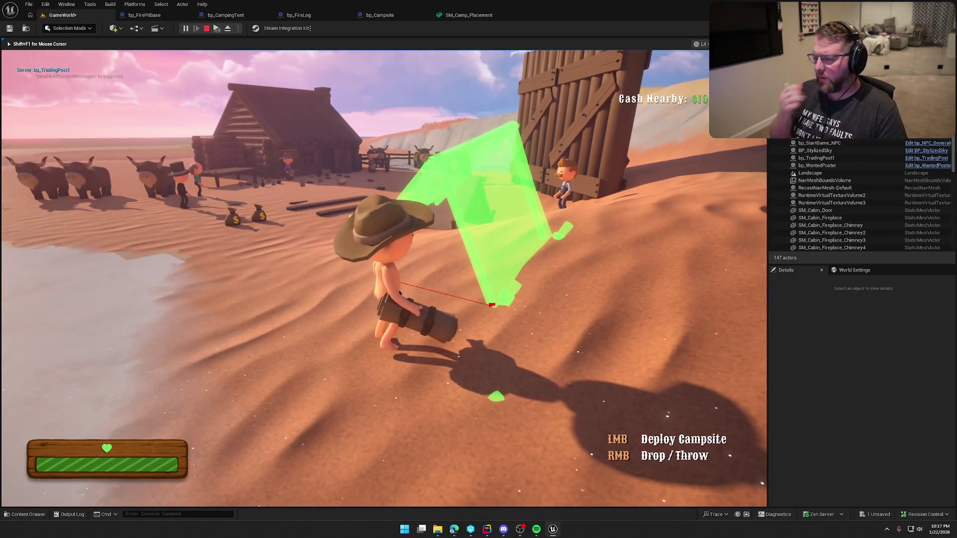
pyautogui.press('Escape')
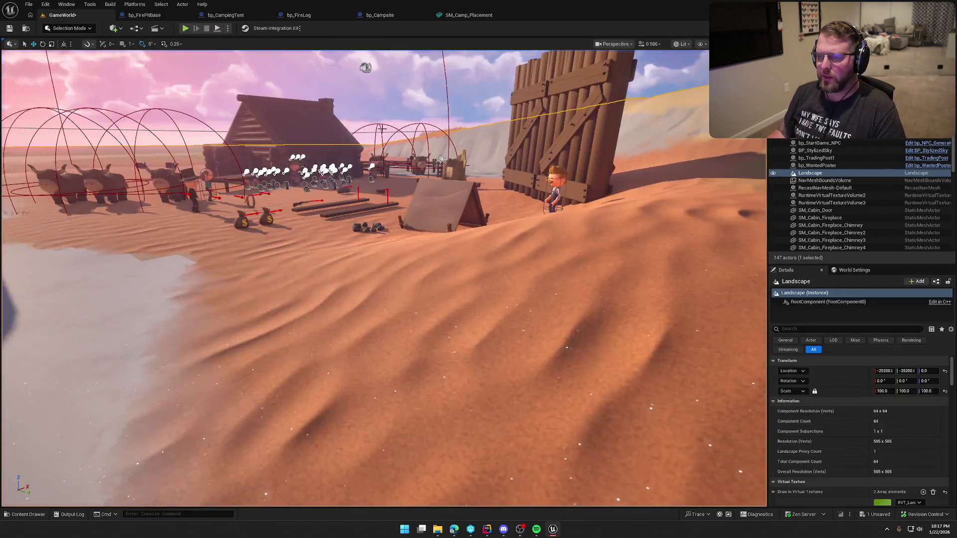
# Add a Make Rot from Y node from Normalize and feed it into Combine Rotators B
pyautogui.click(462, 18)
pyautogui.click(397, 17)
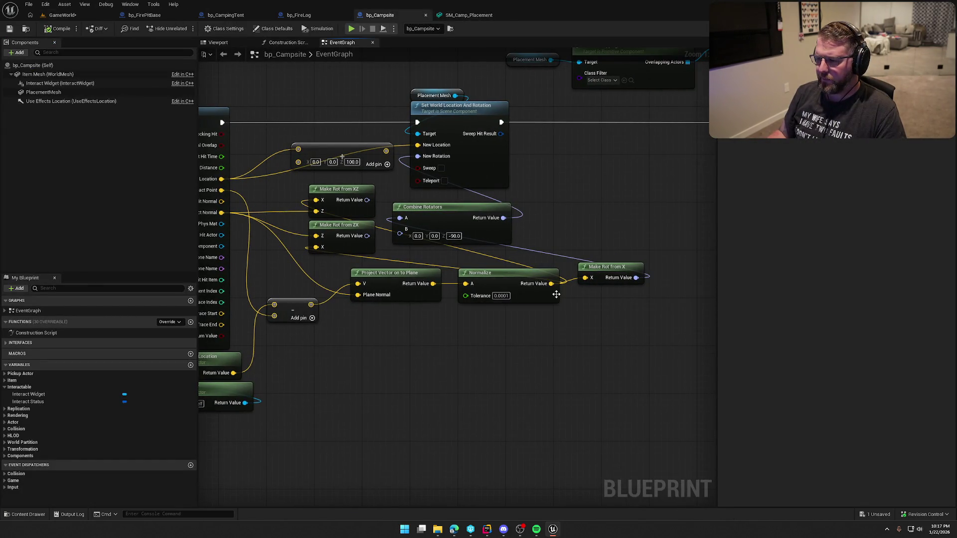
pyautogui.moveTo(551, 283); pyautogui.dragTo(607, 310)
pyautogui.write('make')
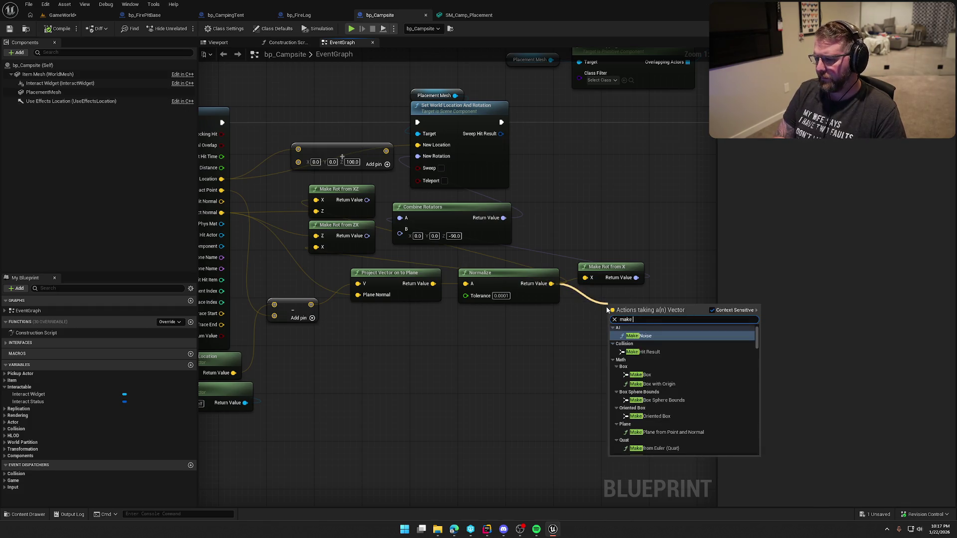
pyautogui.write('rot fromy')
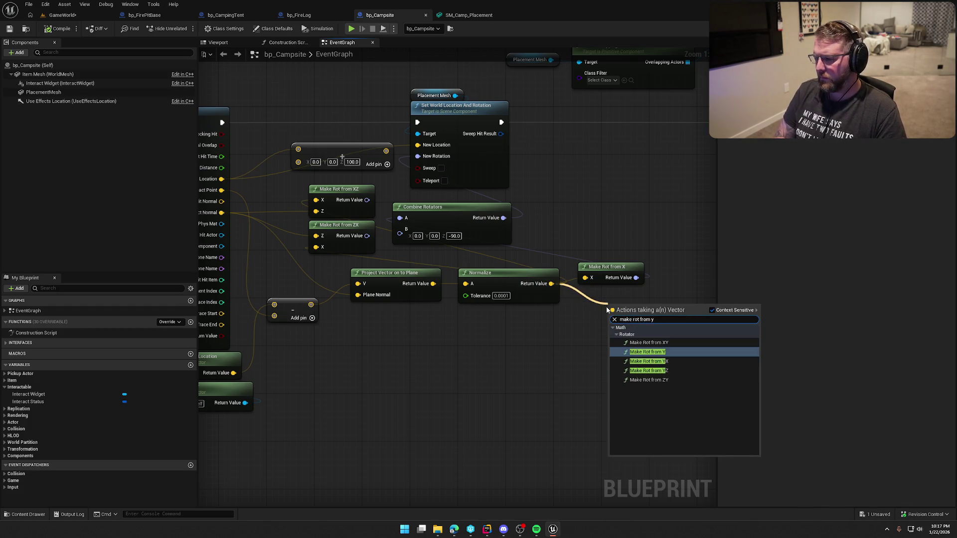
pyautogui.press('Return')
pyautogui.moveTo(665, 314); pyautogui.dragTo(400, 233)
# After stopping the playtest, feed a new Make Rot from Z node into Combine Rotators B
pyautogui.click(61, 15)
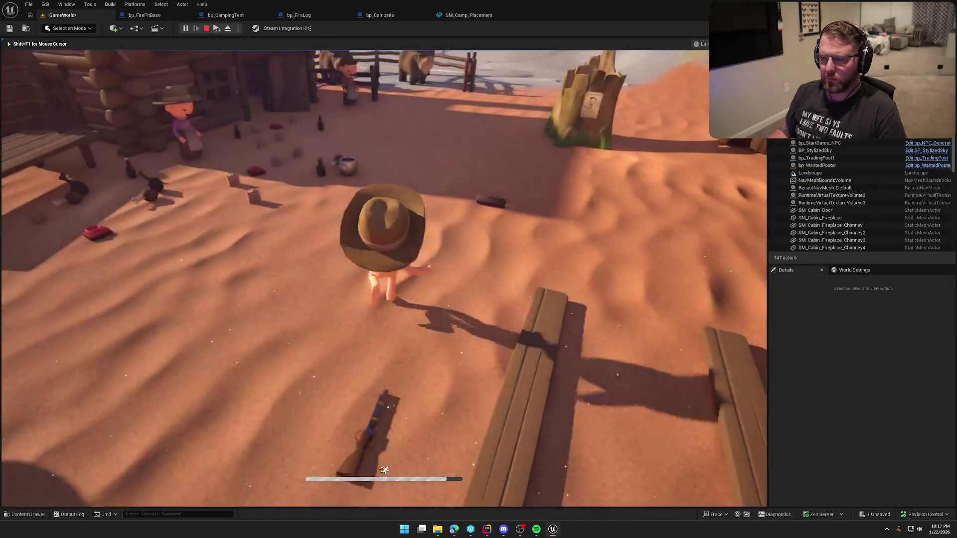
pyautogui.press('Escape')
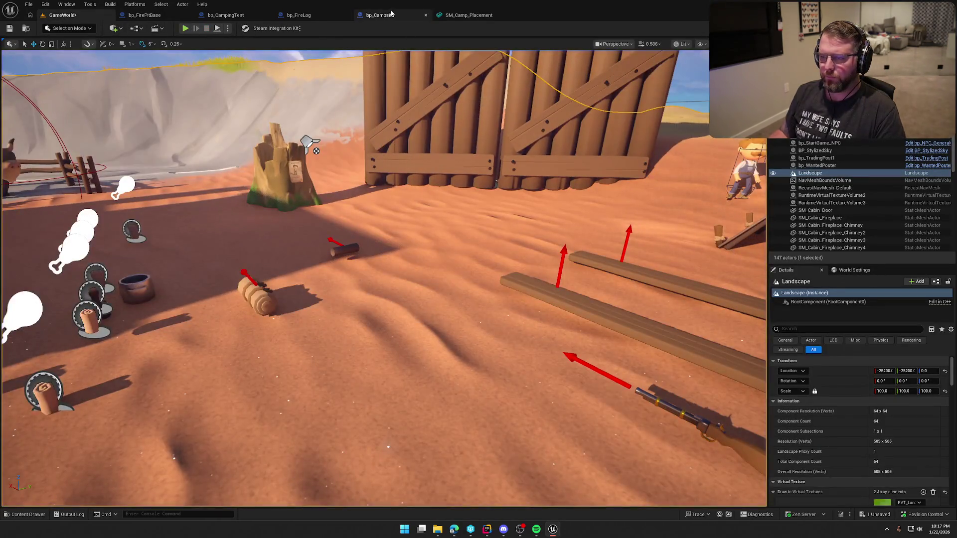
pyautogui.click(380, 15)
pyautogui.moveTo(551, 284); pyautogui.dragTo(578, 344)
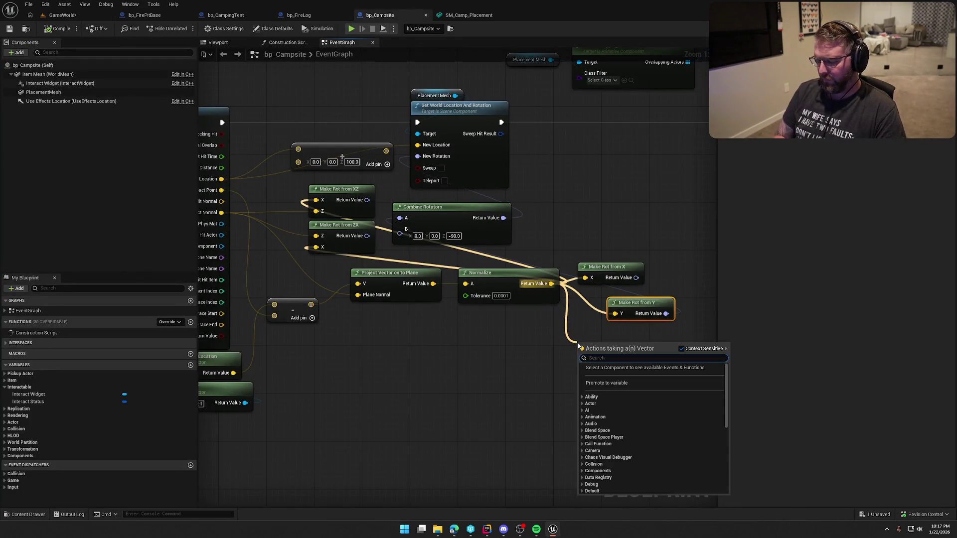
pyautogui.write('make rot from')
pyautogui.press('Return')
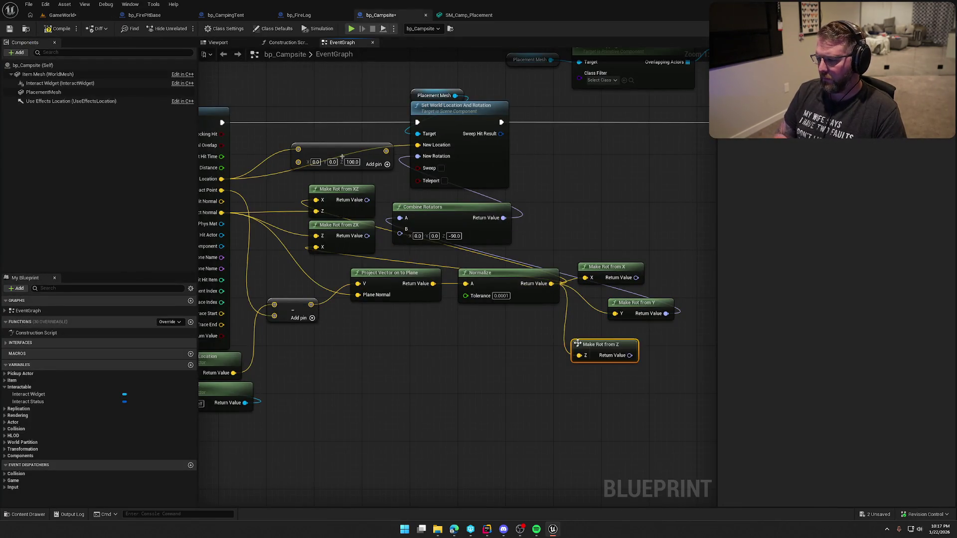
pyautogui.moveTo(618, 354)
pyautogui.mouseDown()
pyautogui.moveTo(395, 215)
pyautogui.moveTo(400, 232)
pyautogui.mouseUp()
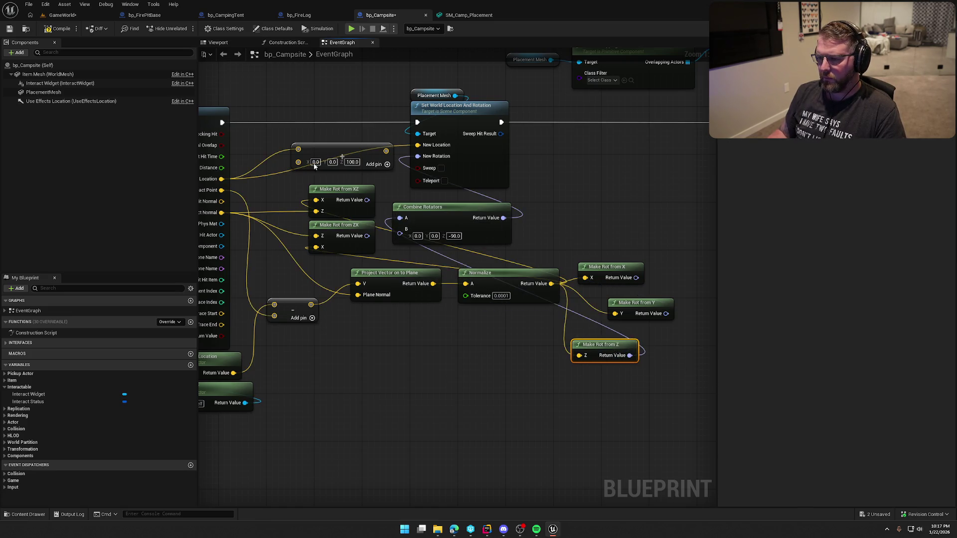
pyautogui.click(61, 15)
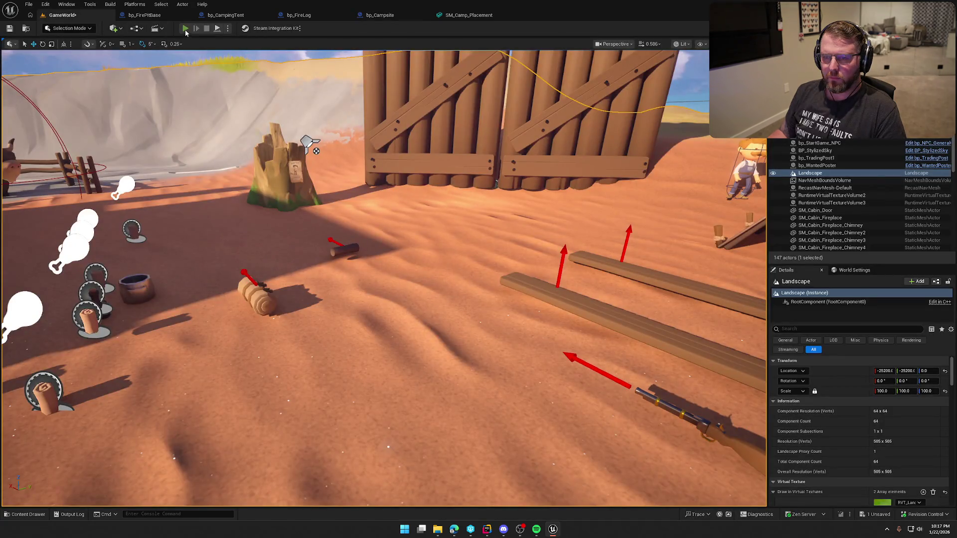
# Stop the playtest and delete the Make Rot from X, Y and Z nodes
pyautogui.press('w')
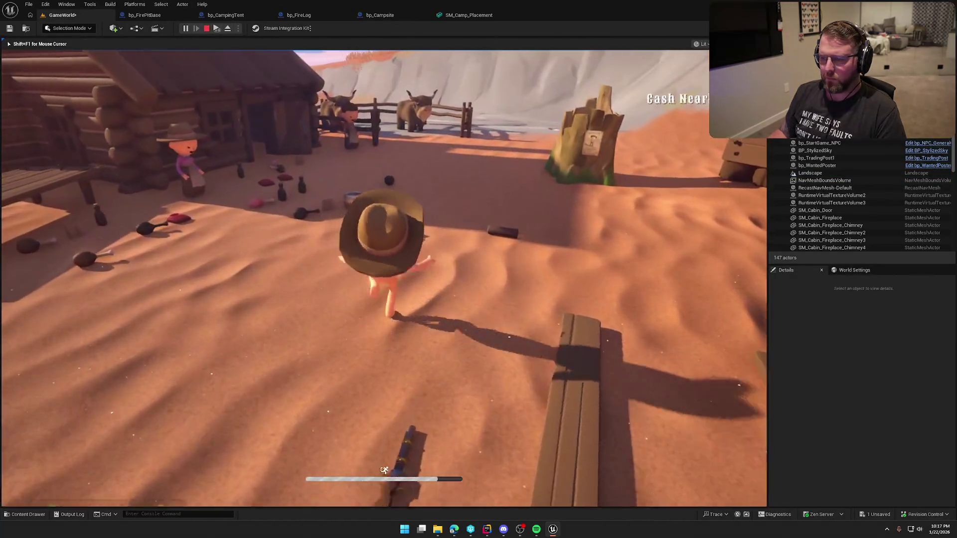
pyautogui.press('Escape')
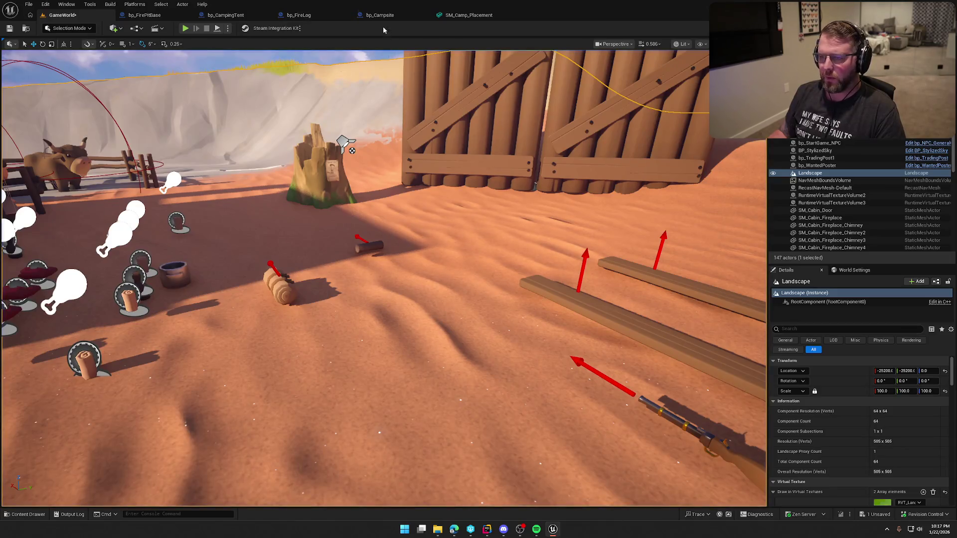
pyautogui.click(380, 15)
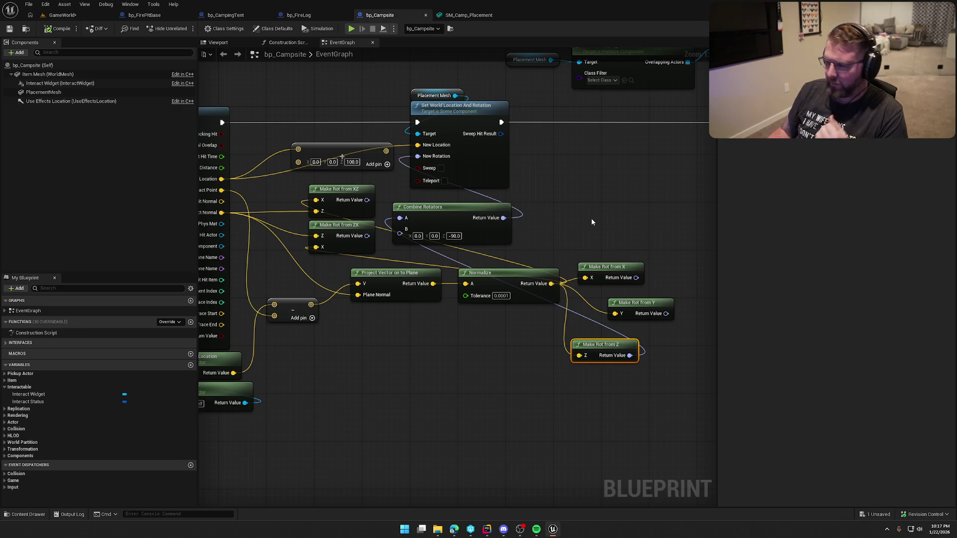
pyautogui.moveTo(592, 221)
pyautogui.mouseDown()
pyautogui.moveTo(648, 331)
pyautogui.moveTo(666, 417)
pyautogui.mouseUp()
pyautogui.press('Delete')
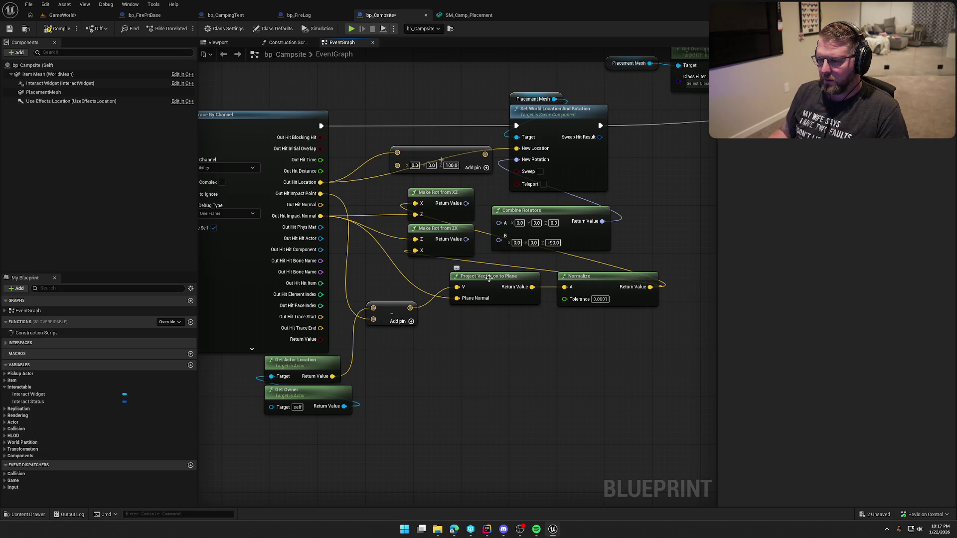
# Feed Make Rot from ZX into Combine Rotators A, delete Make Rot from XZ, and compile
pyautogui.moveTo(468, 241); pyautogui.dragTo(499, 223)
pyautogui.click(433, 196)
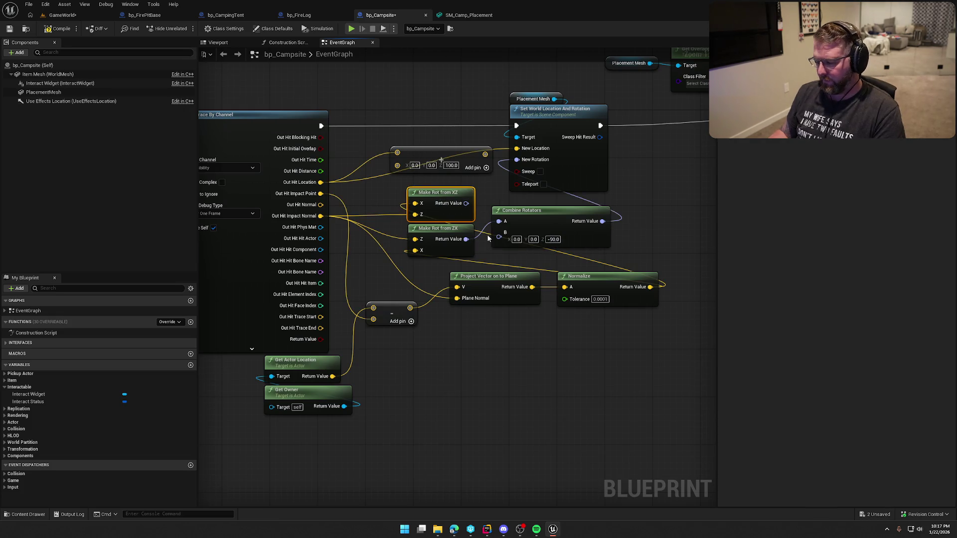
pyautogui.press('Delete')
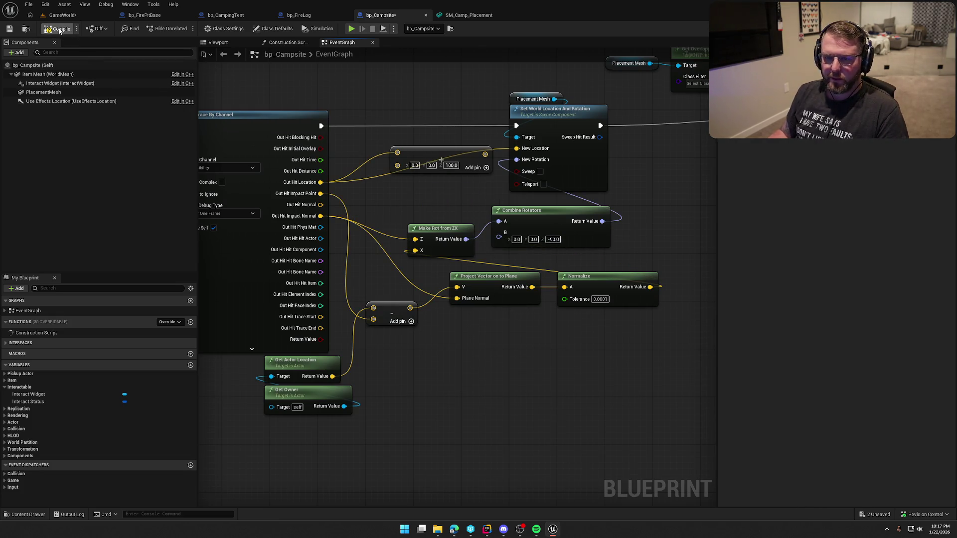
pyautogui.click(60, 30)
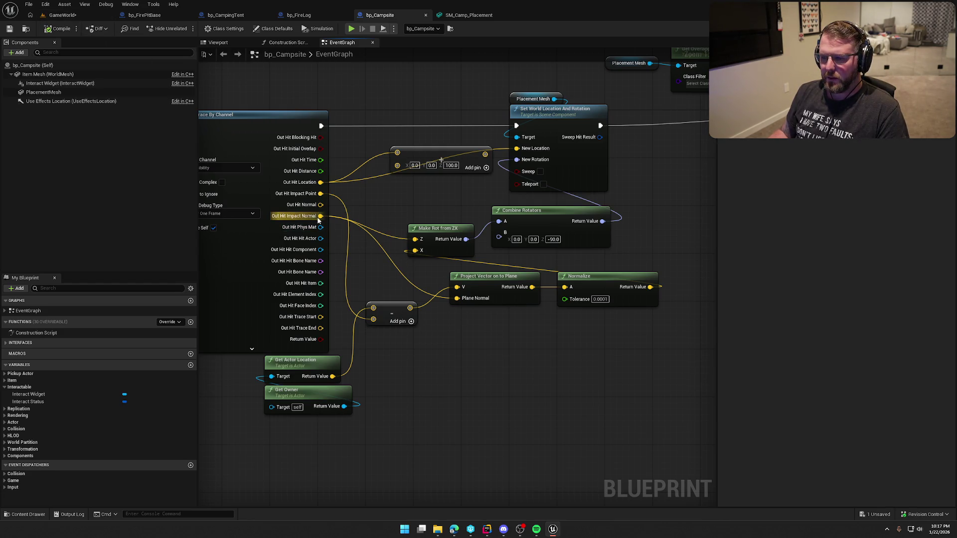
pyautogui.moveTo(320, 216)
pyautogui.mouseDown()
pyautogui.moveTo(416, 253)
pyautogui.moveTo(397, 277)
pyautogui.mouseUp()
pyautogui.click(385, 214)
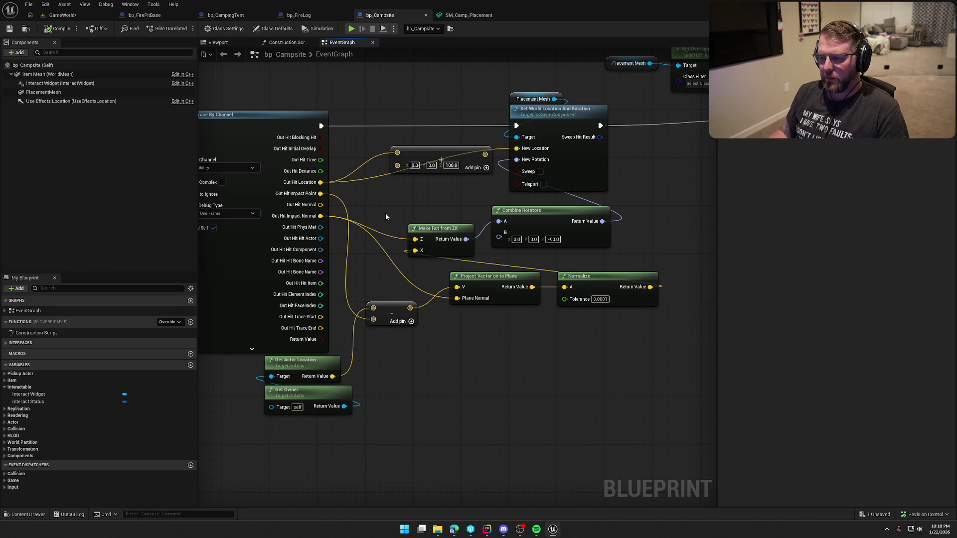
pyautogui.click(61, 29)
pyautogui.click(66, 16)
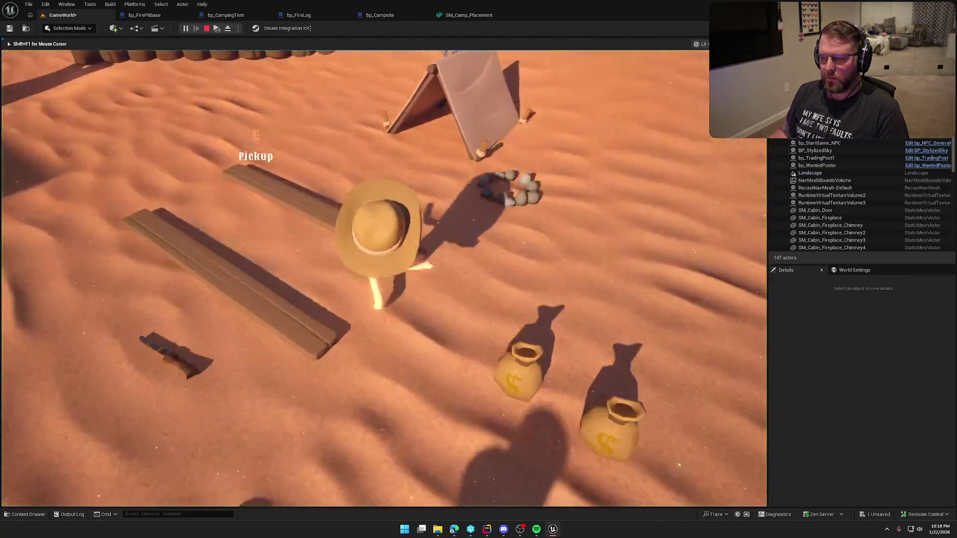
pyautogui.press('w')
pyautogui.press('e')
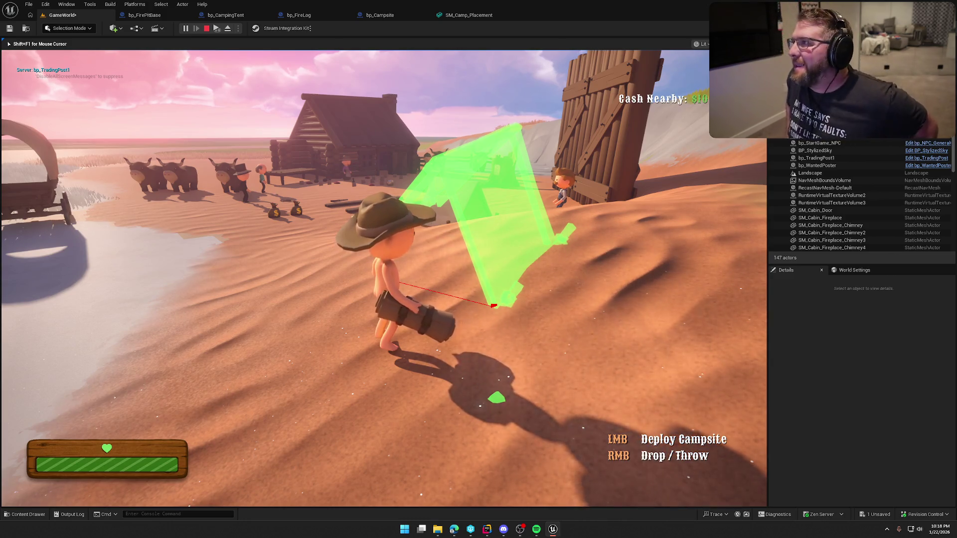
pyautogui.press('w')
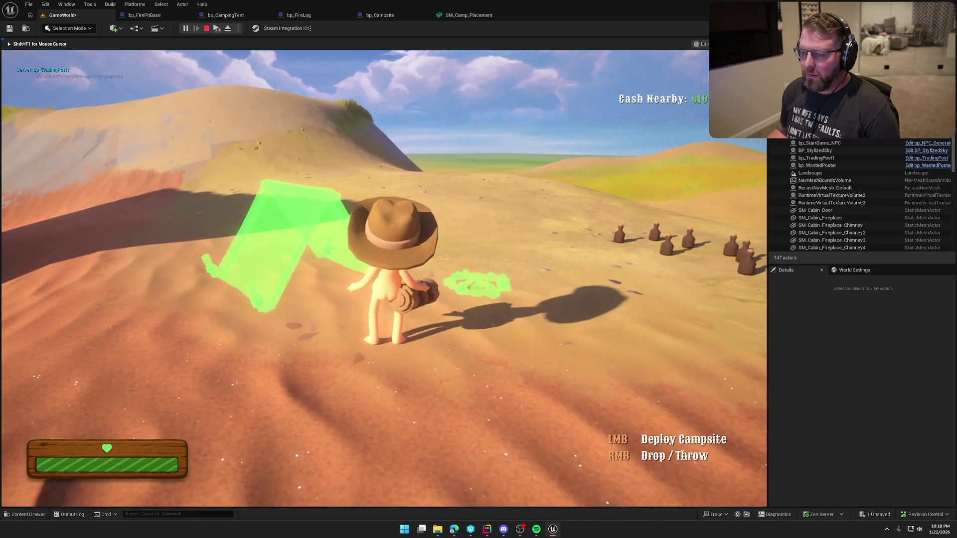
pyautogui.press('w')
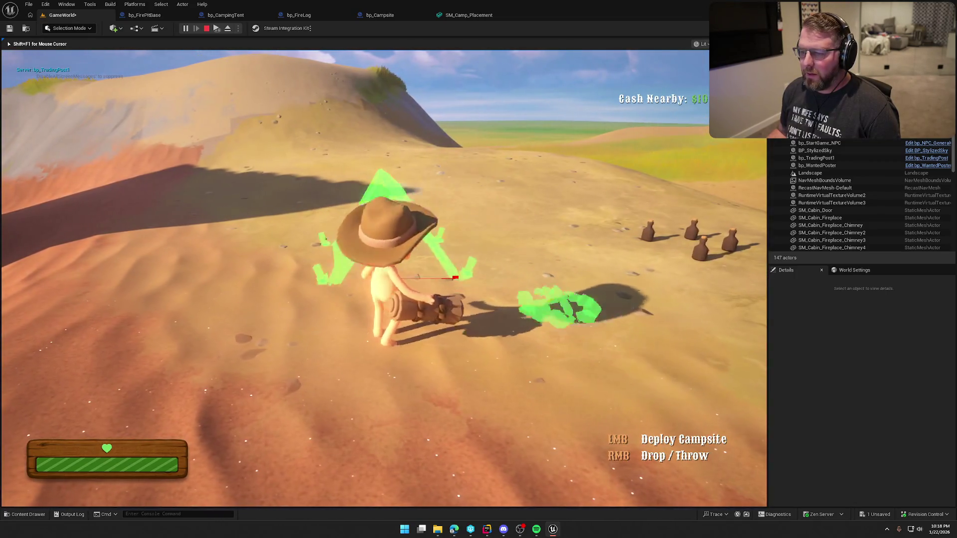
pyautogui.press('a')
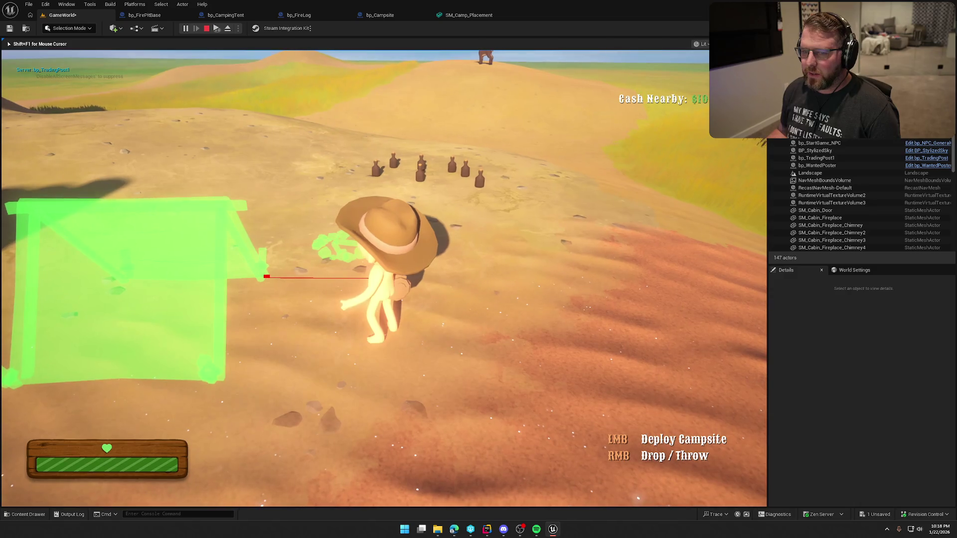
pyautogui.press('shift')
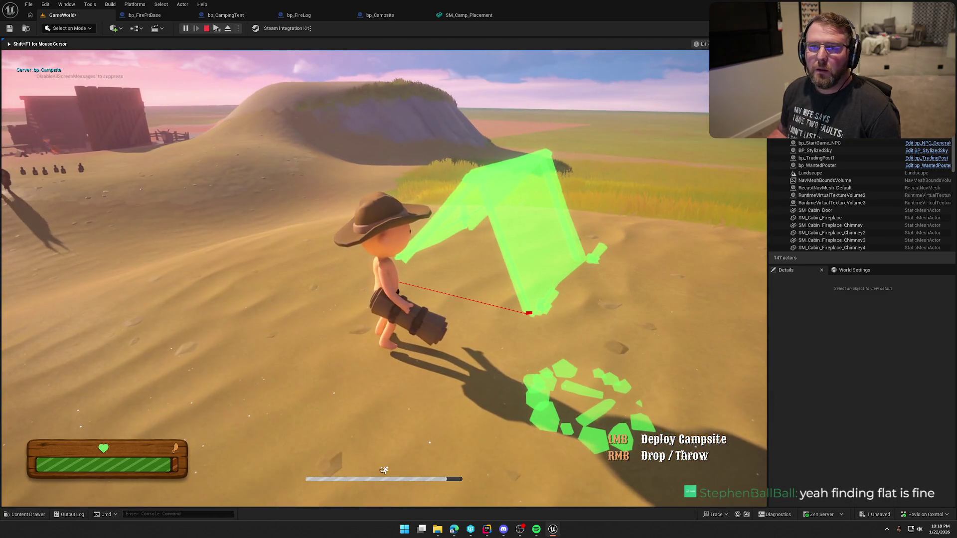
pyautogui.press('Escape')
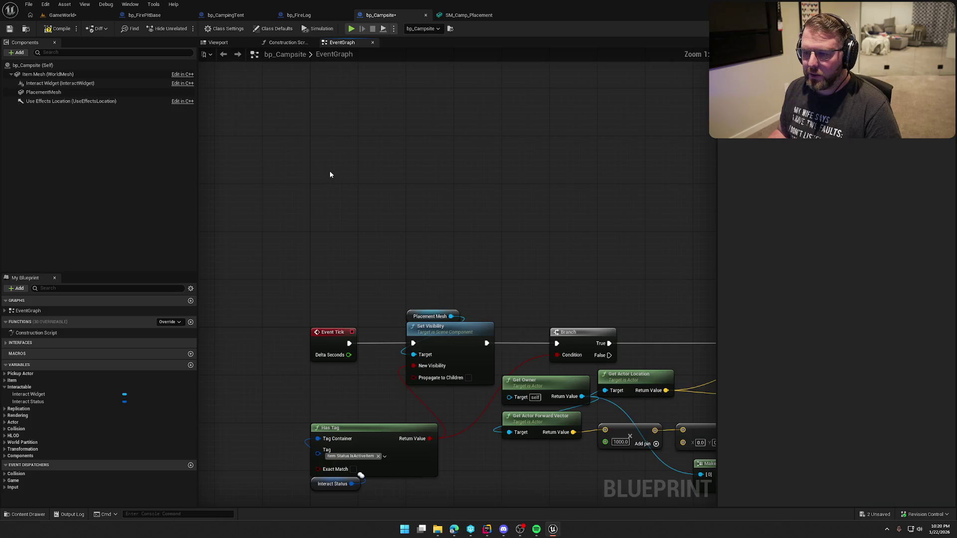
# Add Event BeginPlay running Create Dynamic Material Instance on Placement Mesh
pyautogui.rightClick(330, 170)
pyautogui.write('event begin pla')
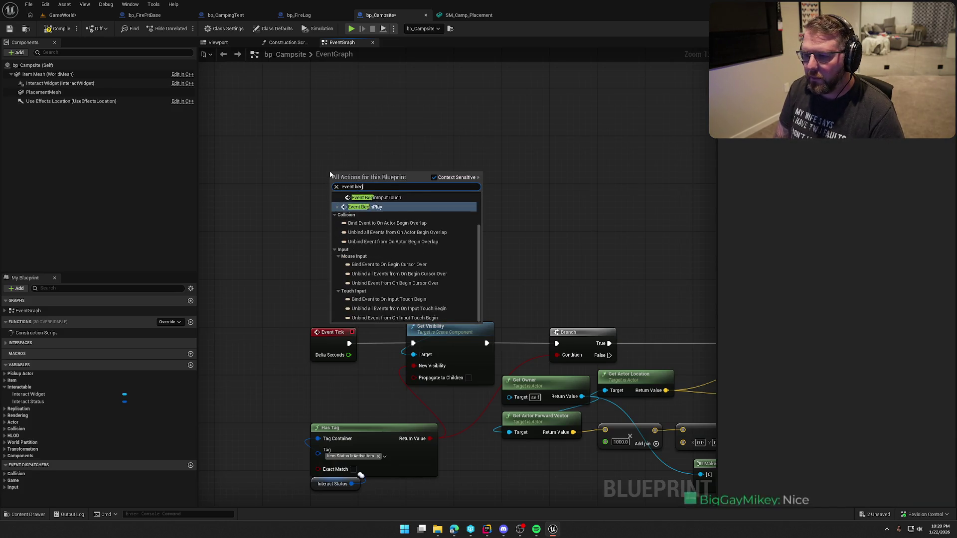
pyautogui.press('Return')
pyautogui.moveTo(359, 171); pyautogui.dragTo(342, 147)
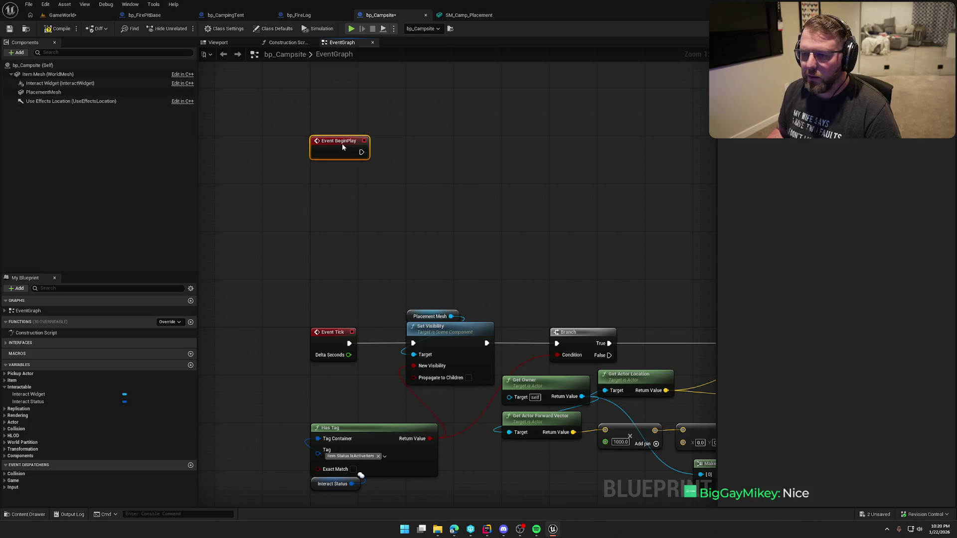
pyautogui.click(44, 93)
pyautogui.moveTo(43, 92)
pyautogui.mouseDown()
pyautogui.moveTo(303, 172)
pyautogui.moveTo(385, 173)
pyautogui.mouseUp()
pyautogui.write('create')
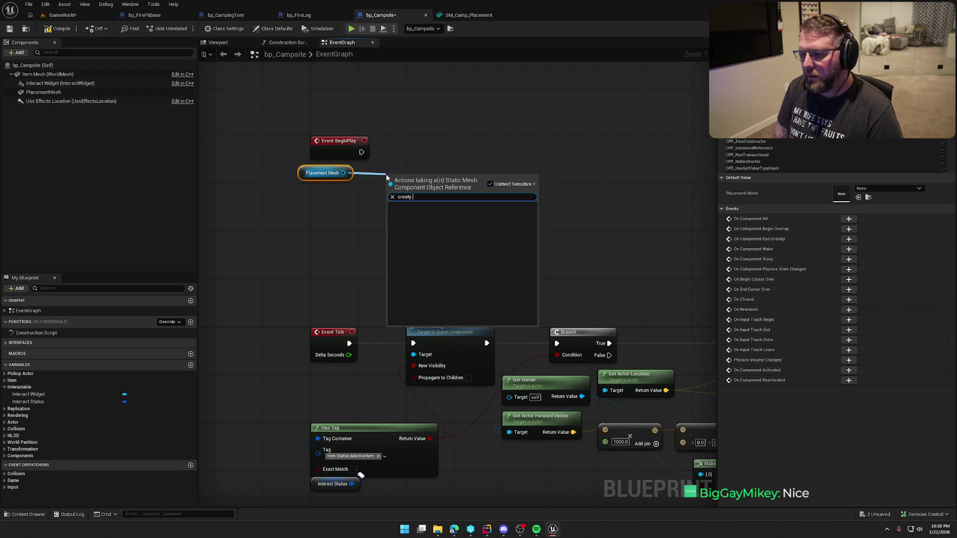
pyautogui.write(' dyn')
pyautogui.press('Return')
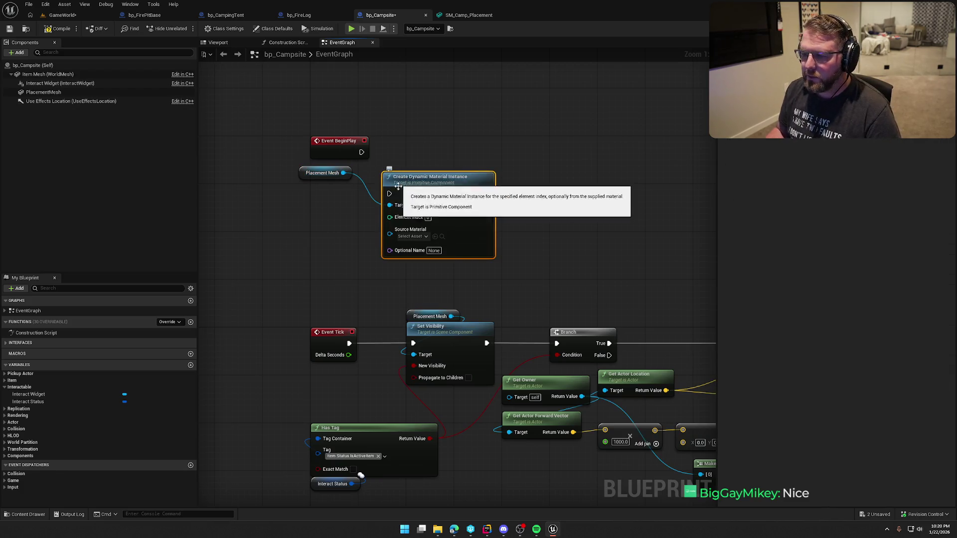
pyautogui.moveTo(366, 155)
pyautogui.mouseDown()
pyautogui.moveTo(408, 149)
pyautogui.moveTo(362, 152)
pyautogui.mouseUp()
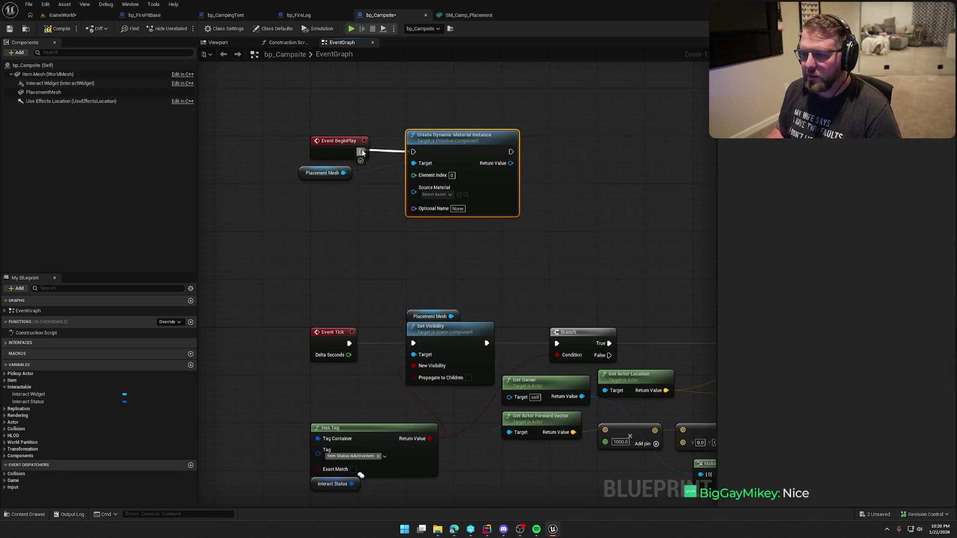
pyautogui.click(309, 176)
pyautogui.moveTo(309, 177); pyautogui.dragTo(327, 170)
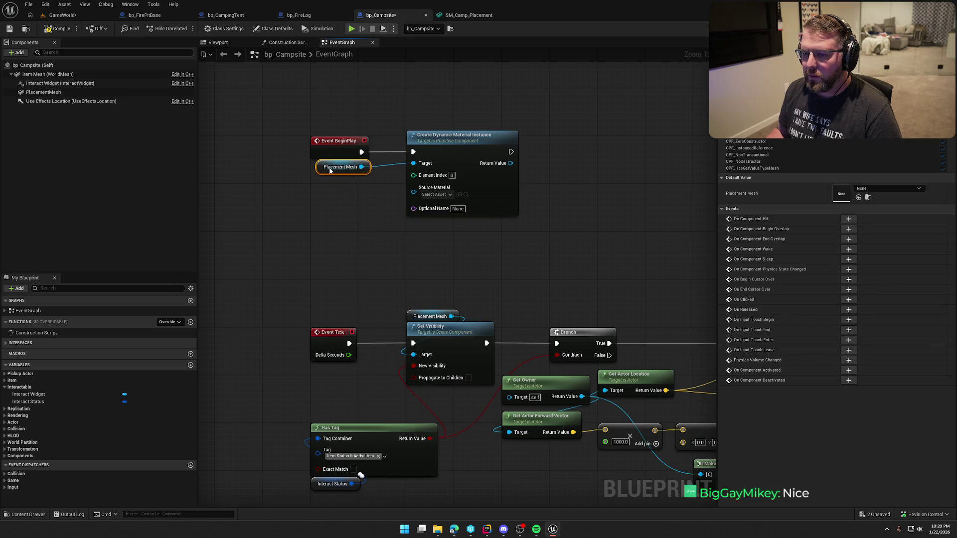
# Set the material instance's Source Material to M_Placement
pyautogui.click(39, 94)
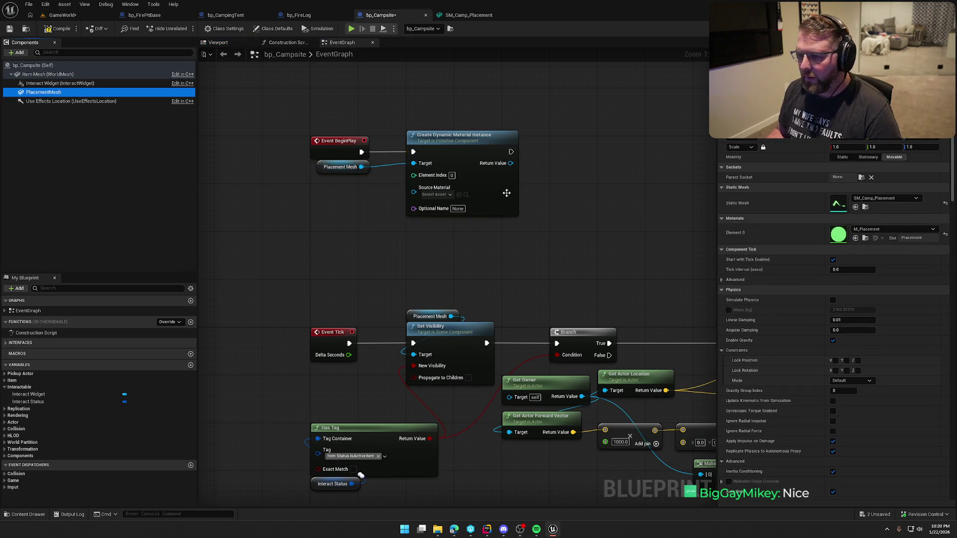
pyautogui.click(445, 195)
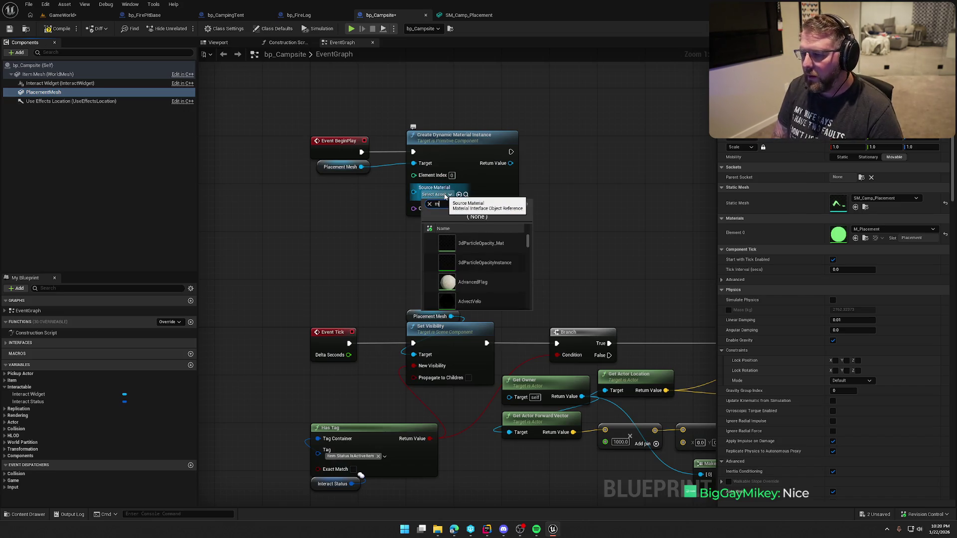
pyautogui.click(446, 242)
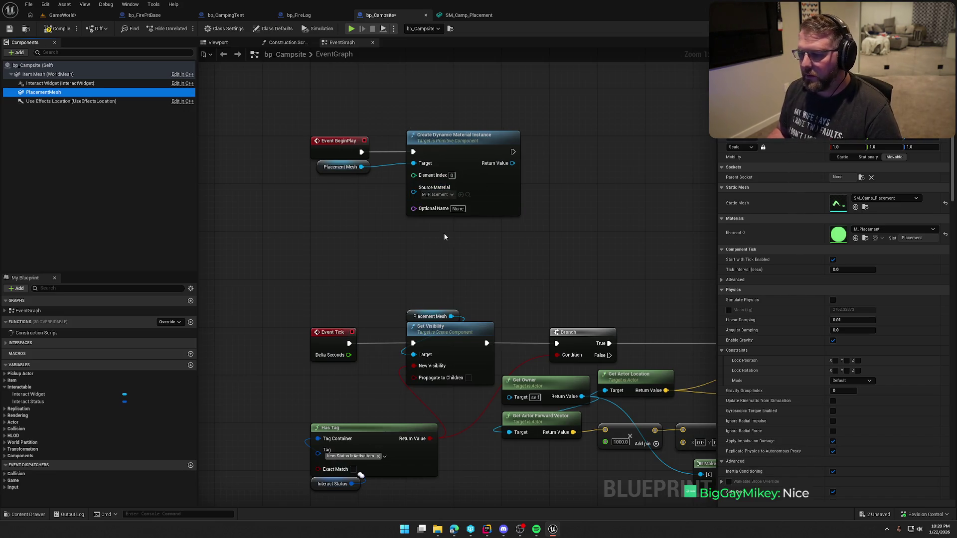
pyautogui.moveTo(455, 242); pyautogui.dragTo(384, 239)
# Promote the instance to a PlacementMeshMat variable and add another Placement Mesh reference
pyautogui.rightClick(437, 160)
pyautogui.click(480, 184)
pyautogui.write('PlacementMeshMate')
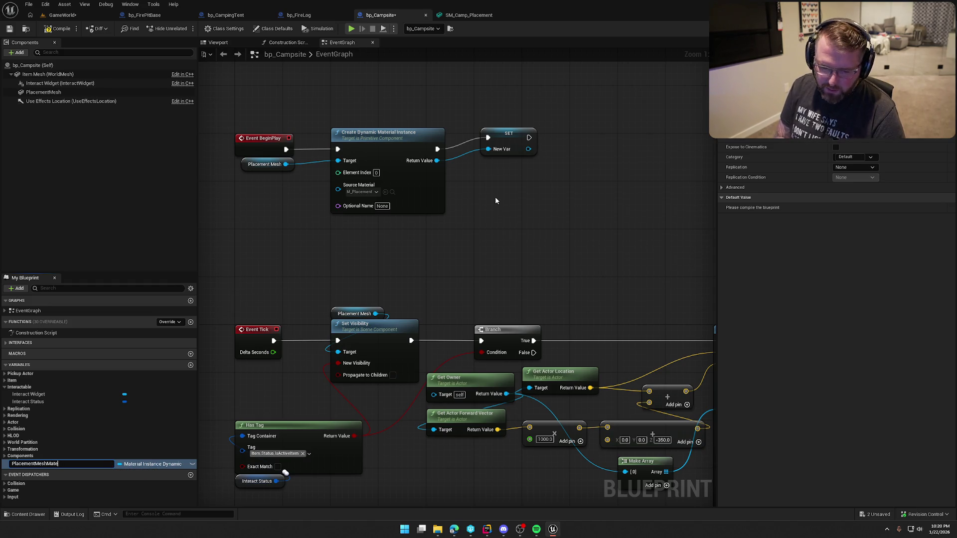
pyautogui.press('BackSpace')
pyautogui.press('BackSpace')
pyautogui.press('Return')
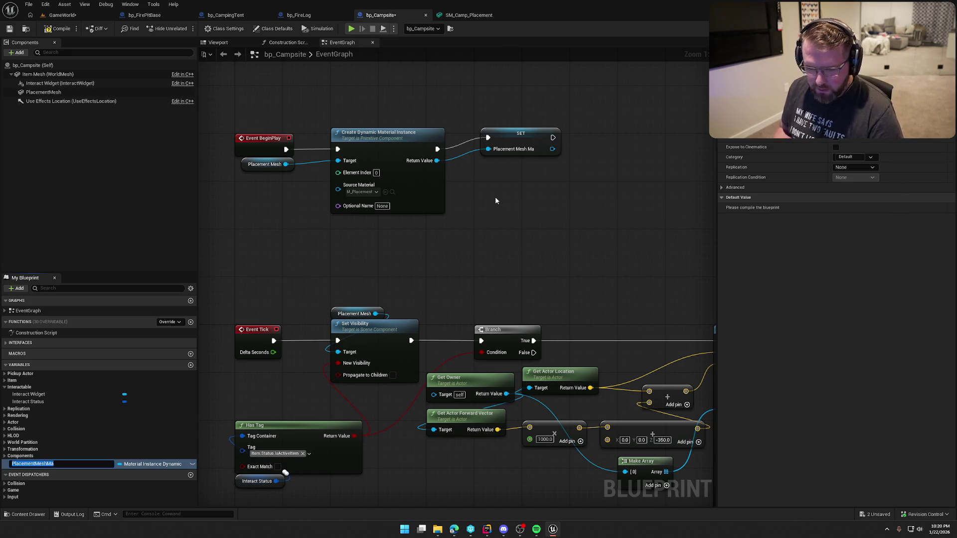
pyautogui.write('t')
pyautogui.press('Return')
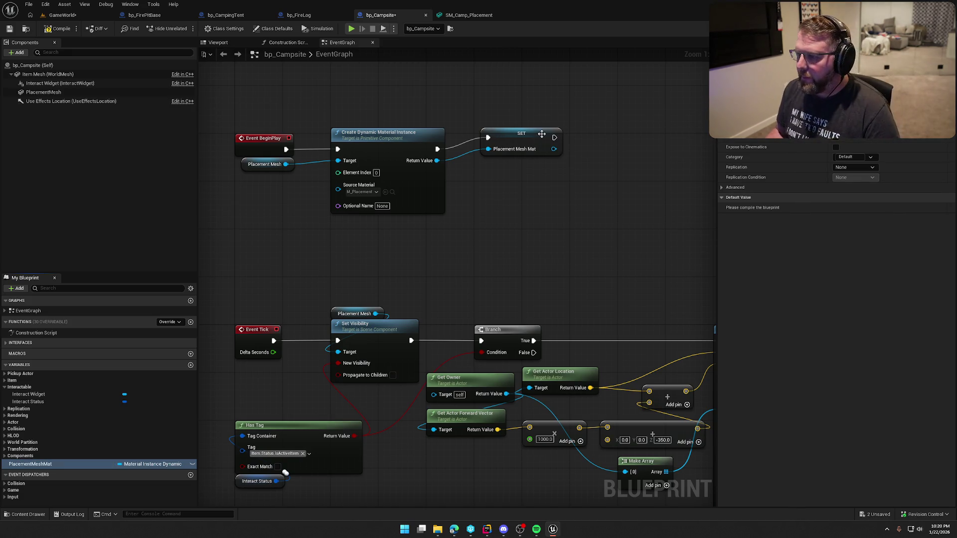
pyautogui.moveTo(536, 133); pyautogui.dragTo(529, 146)
pyautogui.click(529, 213)
pyautogui.moveTo(530, 213)
pyautogui.mouseDown()
pyautogui.moveTo(485, 226)
pyautogui.moveTo(385, 198)
pyautogui.moveTo(302, 201)
pyautogui.mouseUp()
pyautogui.moveTo(43, 92); pyautogui.dragTo(521, 238)
# Replace the Placement Mesh reference with PlacementMeshMat and add a Set Vector Parameter Value node from it
pyautogui.press('Delete')
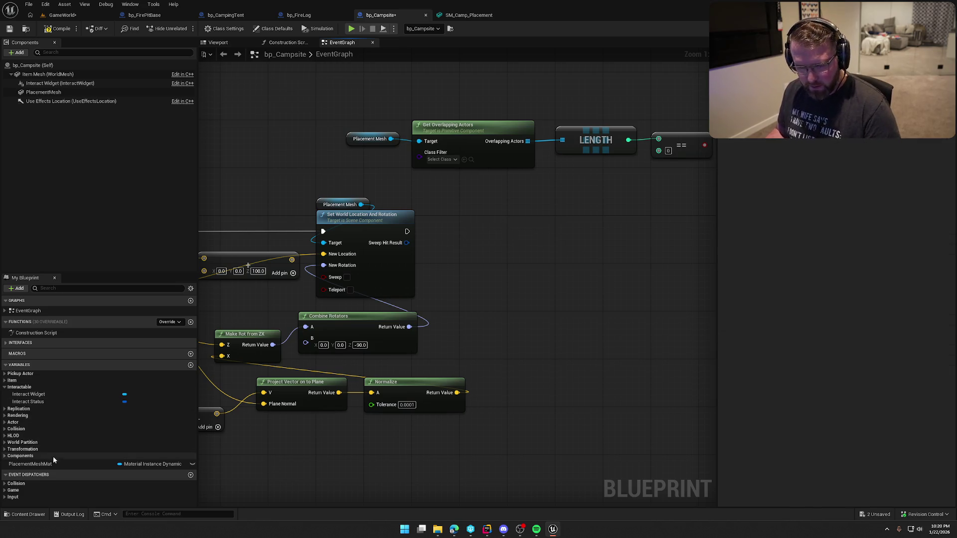
pyautogui.moveTo(49, 464); pyautogui.dragTo(493, 322)
pyautogui.moveTo(482, 207); pyautogui.dragTo(566, 212)
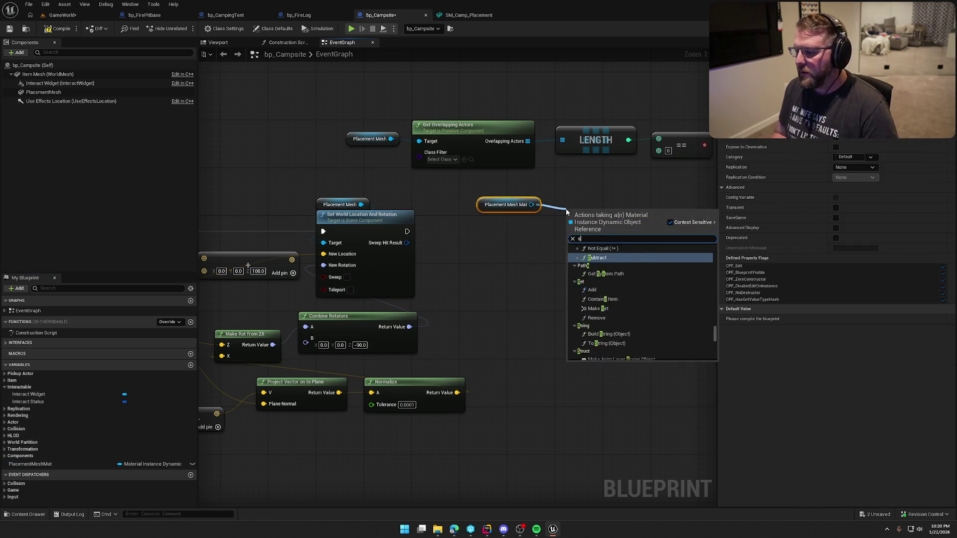
pyautogui.write('set')
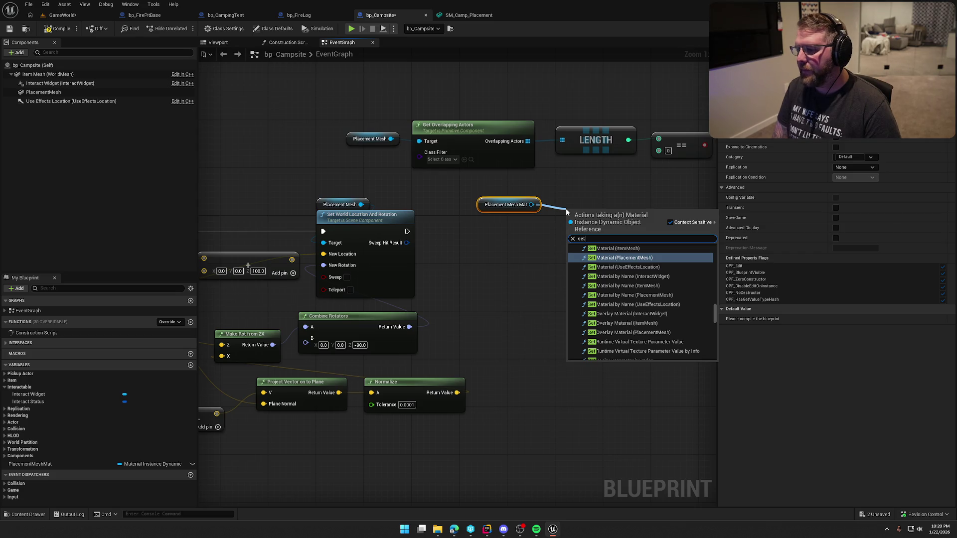
pyautogui.write(' scal')
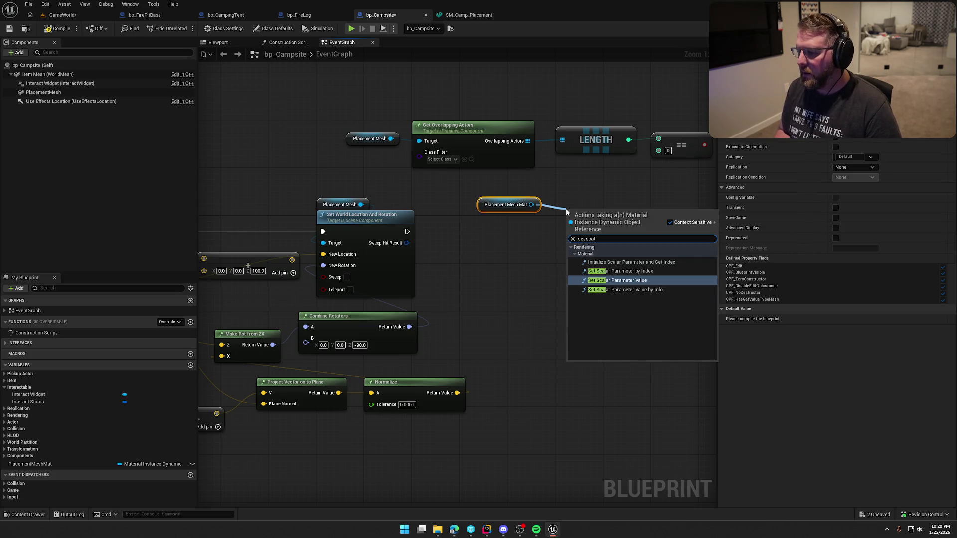
pyautogui.press('Return')
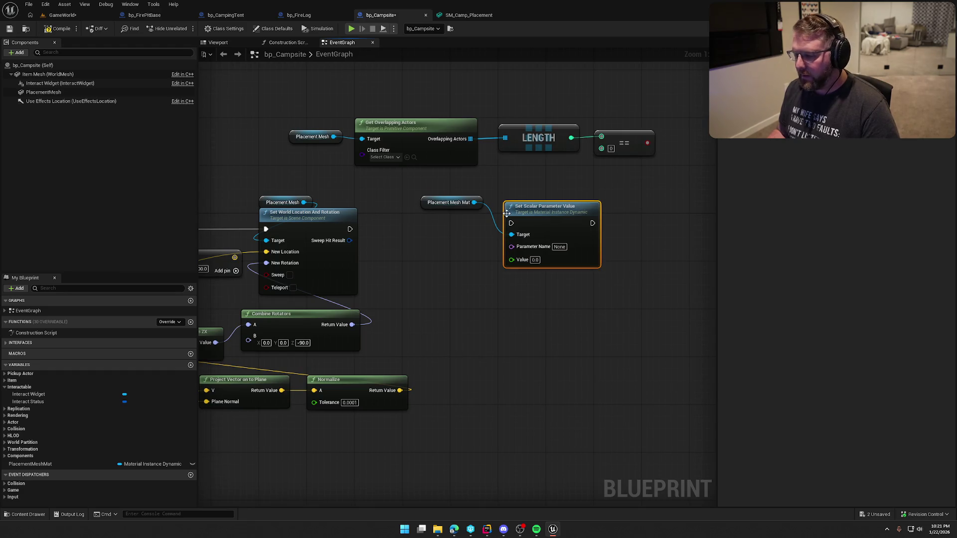
pyautogui.press('Delete')
pyautogui.moveTo(475, 202); pyautogui.dragTo(498, 205)
pyautogui.write('set')
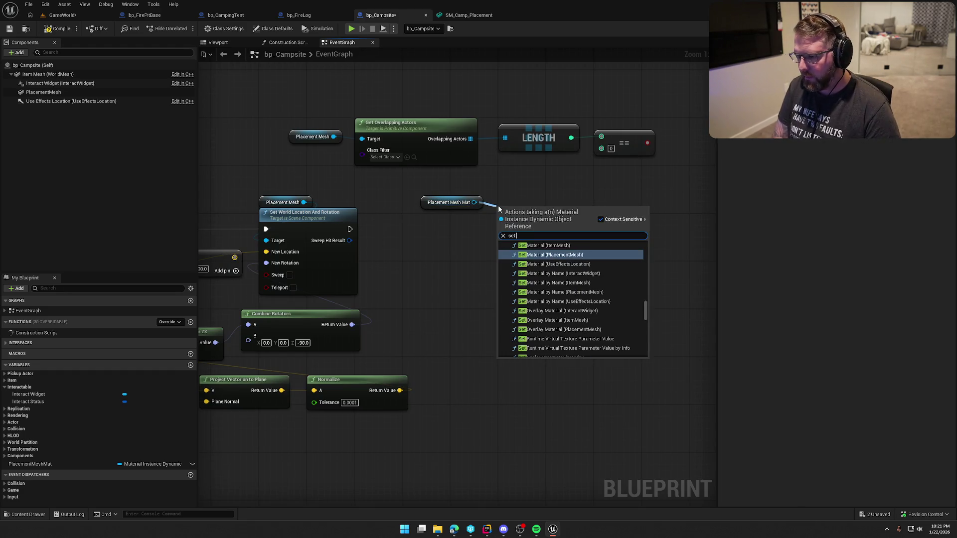
pyautogui.write(' vector')
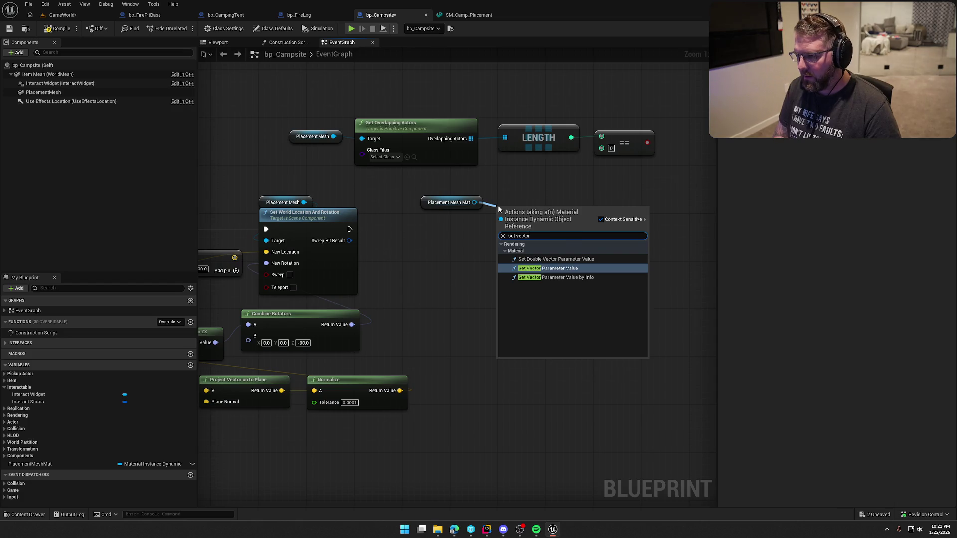
pyautogui.press('Return')
# Feed the colour from a Select indexed by the overlap check, executed after Set World Location And Rotation
pyautogui.moveTo(498, 206); pyautogui.dragTo(516, 212)
pyautogui.moveTo(518, 265); pyautogui.dragTo(507, 286)
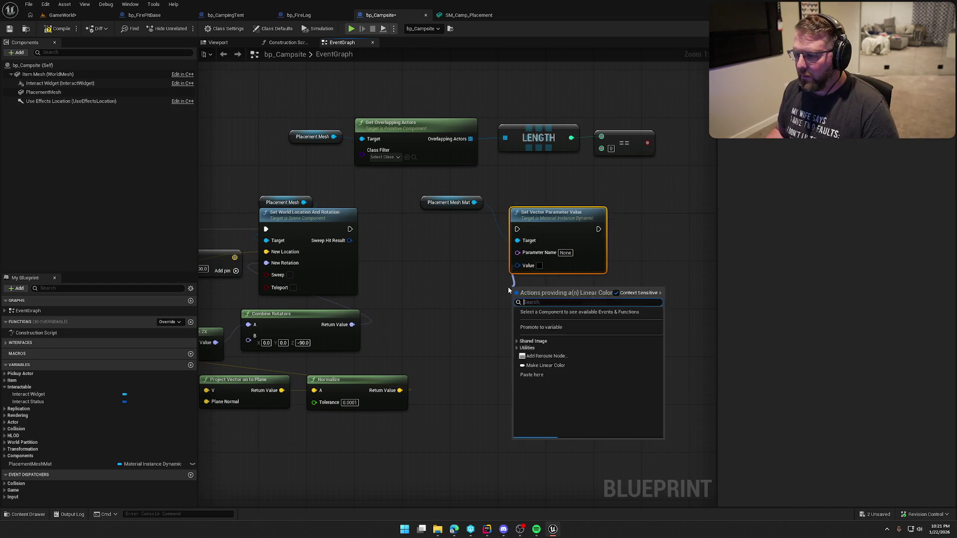
pyautogui.write('select')
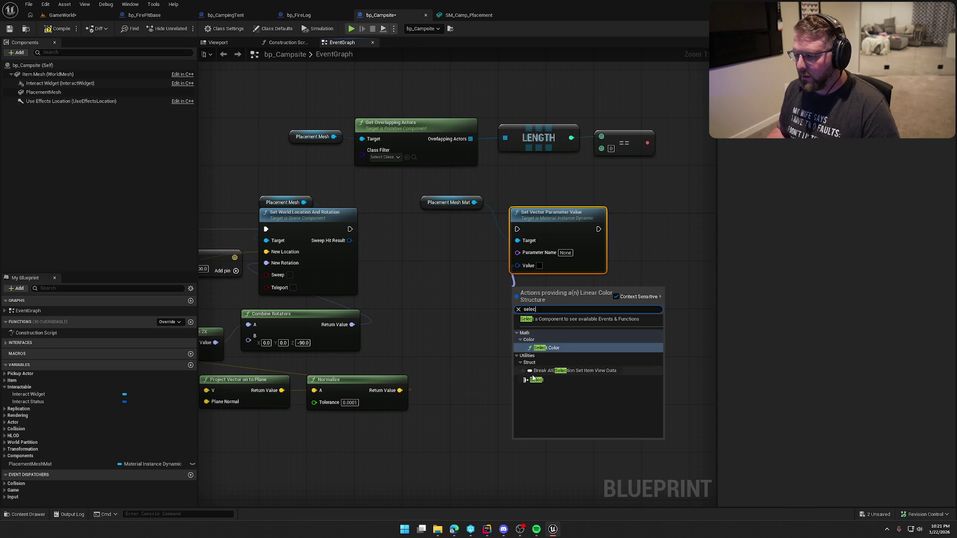
pyautogui.press('Return')
pyautogui.moveTo(493, 330)
pyautogui.mouseDown()
pyautogui.moveTo(652, 132)
pyautogui.moveTo(647, 143)
pyautogui.mouseUp()
pyautogui.moveTo(526, 230); pyautogui.dragTo(350, 229)
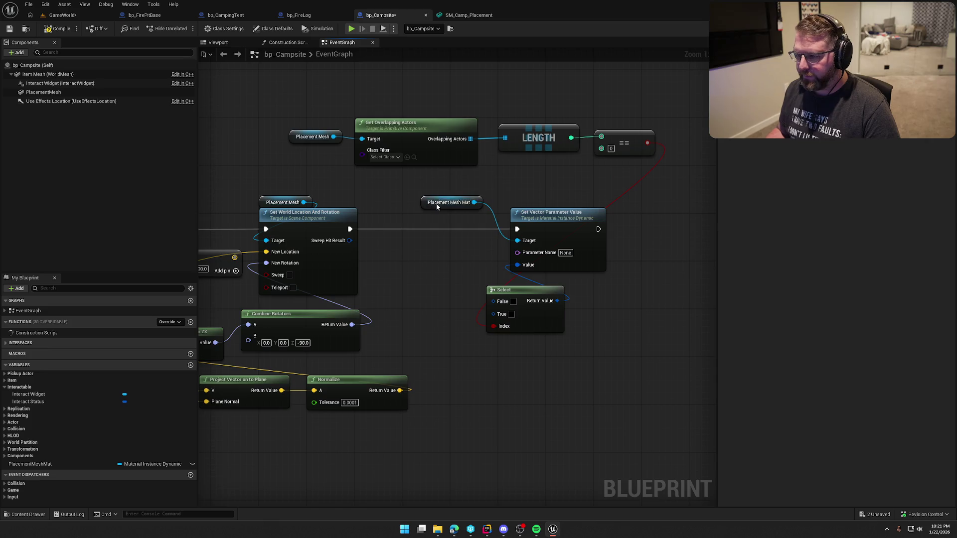
# Tidy the layout of PlacementMeshMat, Select, Placement Mesh and the overlap-count nodes
pyautogui.moveTo(436, 203)
pyautogui.mouseDown()
pyautogui.moveTo(526, 203)
pyautogui.moveTo(447, 228)
pyautogui.moveTo(597, 225)
pyautogui.moveTo(684, 211)
pyautogui.moveTo(682, 219)
pyautogui.mouseUp()
pyautogui.keyDown('shift'); pyautogui.click(548, 229); pyautogui.keyUp('shift')
pyautogui.click(509, 260)
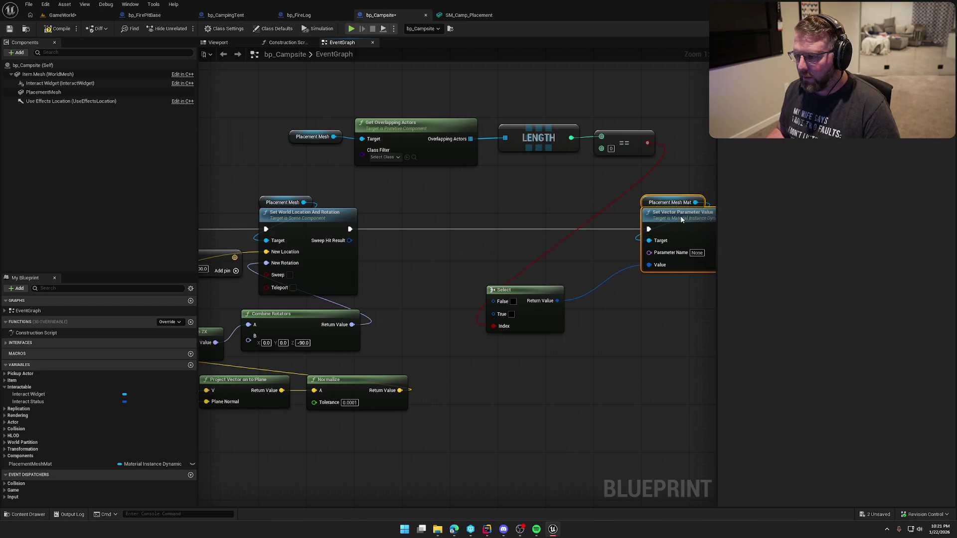
pyautogui.moveTo(389, 285); pyautogui.dragTo(547, 274)
pyautogui.moveTo(389, 194)
pyautogui.mouseDown()
pyautogui.moveTo(495, 196)
pyautogui.moveTo(327, 190)
pyautogui.moveTo(393, 200)
pyautogui.mouseUp()
pyautogui.moveTo(244, 145)
pyautogui.mouseDown()
pyautogui.moveTo(314, 100)
pyautogui.moveTo(314, 121)
pyautogui.moveTo(494, 96)
pyautogui.mouseUp()
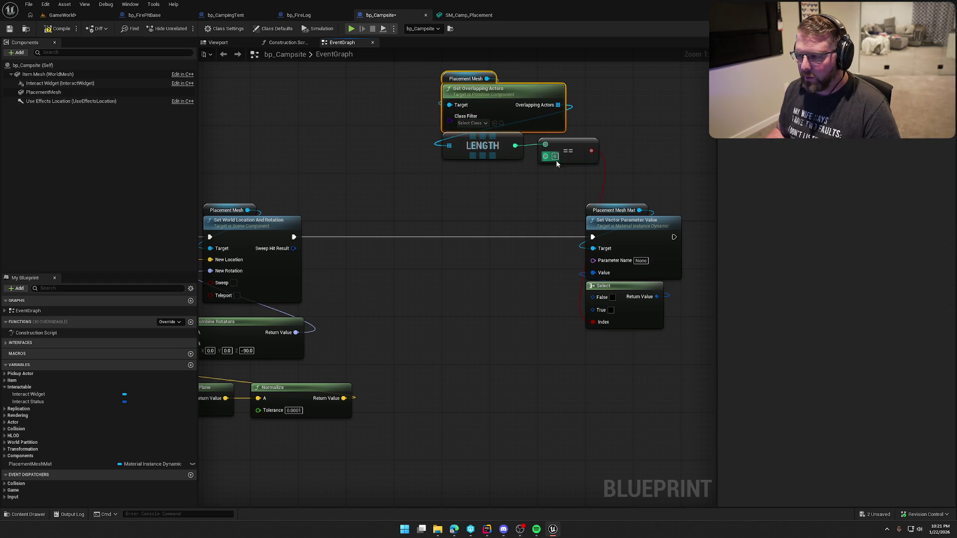
pyautogui.click(573, 149)
pyautogui.moveTo(568, 180)
pyautogui.mouseDown()
pyautogui.moveTo(519, 119)
pyautogui.moveTo(430, 153)
pyautogui.moveTo(505, 119)
pyautogui.moveTo(509, 97)
pyautogui.moveTo(455, 256)
pyautogui.moveTo(501, 269)
pyautogui.moveTo(461, 280)
pyautogui.mouseUp()
pyautogui.click(422, 370)
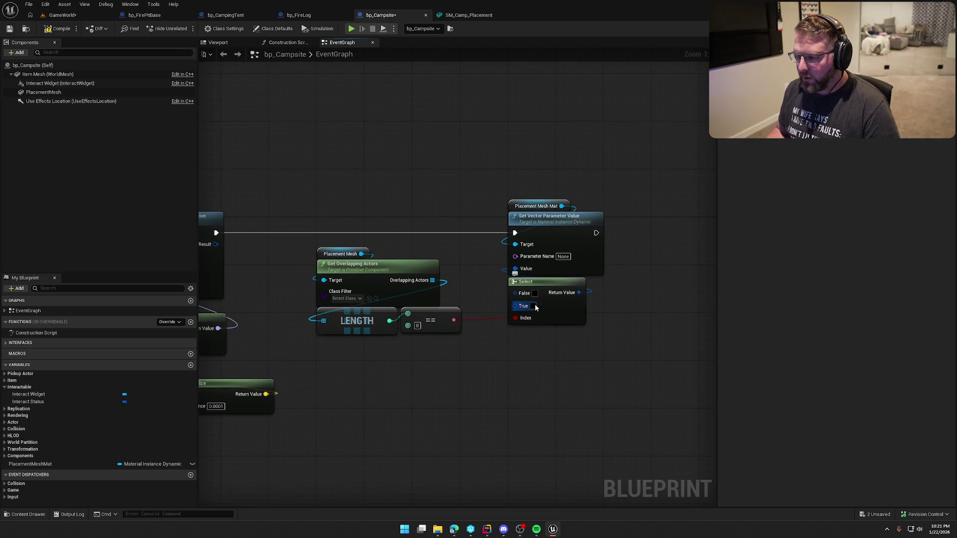
# Check the colour parameter's value in the M_Placement material
pyautogui.click(45, 93)
pyautogui.doubleClick(838, 234)
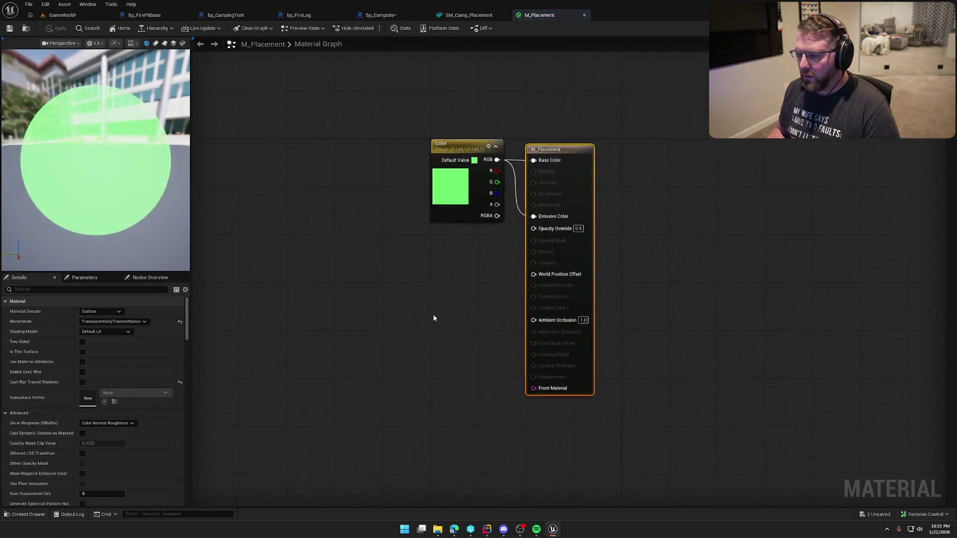
pyautogui.doubleClick(463, 183)
pyautogui.click(594, 319)
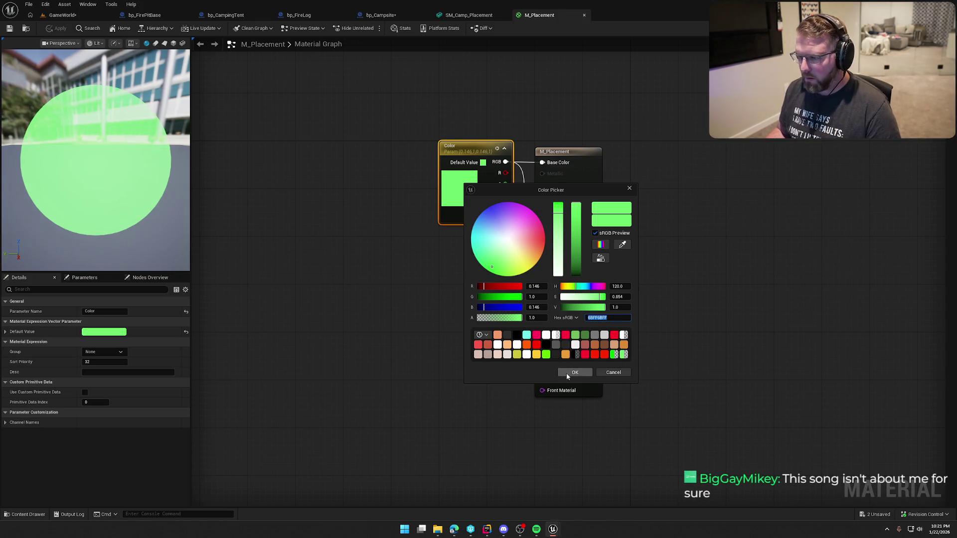
pyautogui.click(573, 372)
pyautogui.click(489, 16)
pyautogui.click(381, 15)
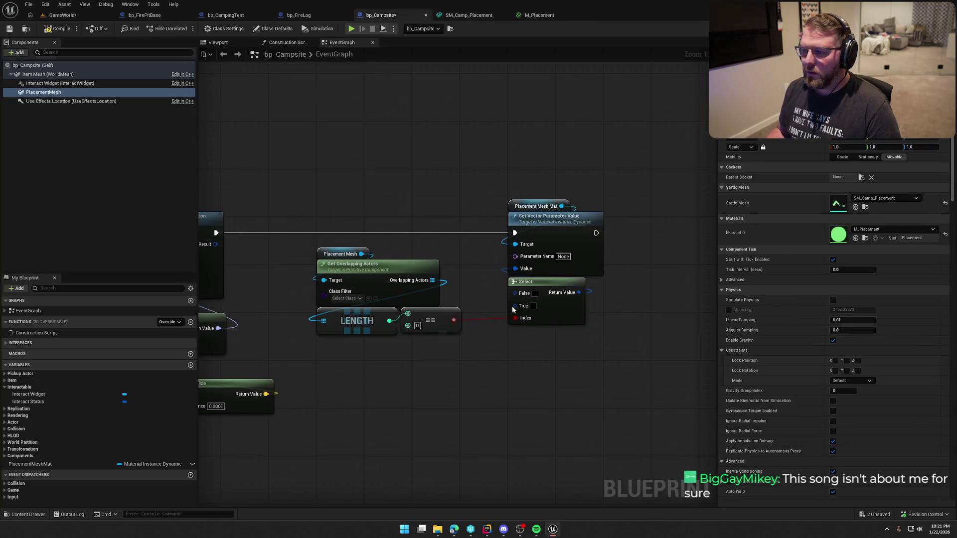
# Make the Select node's True colour green and False colour red (R 1.0, G and B 0.147)
pyautogui.click(533, 307)
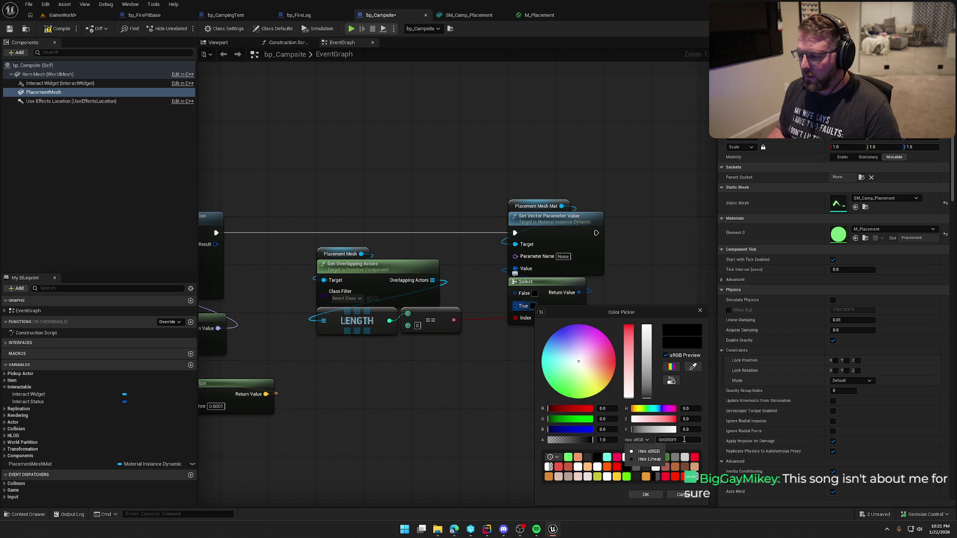
pyautogui.click(651, 494)
pyautogui.click(537, 293)
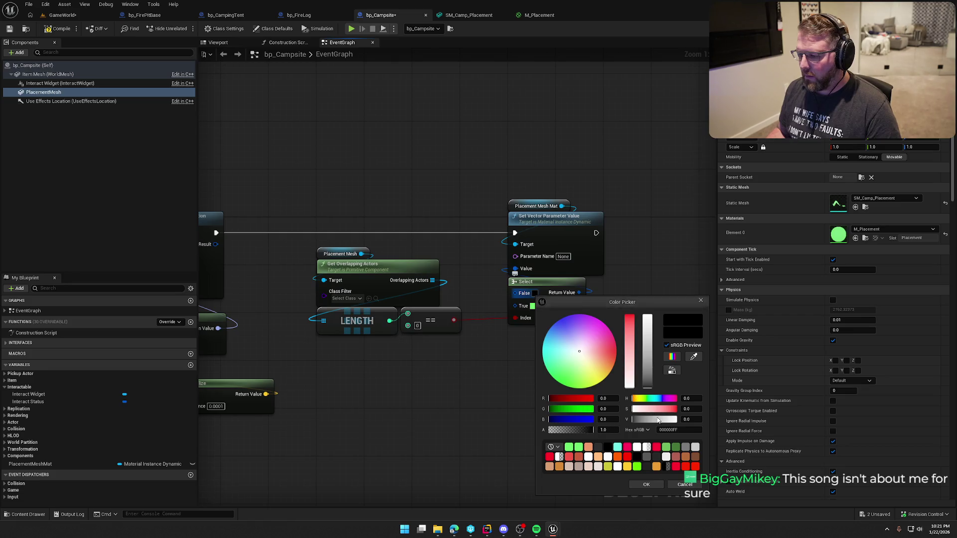
pyautogui.click(670, 430)
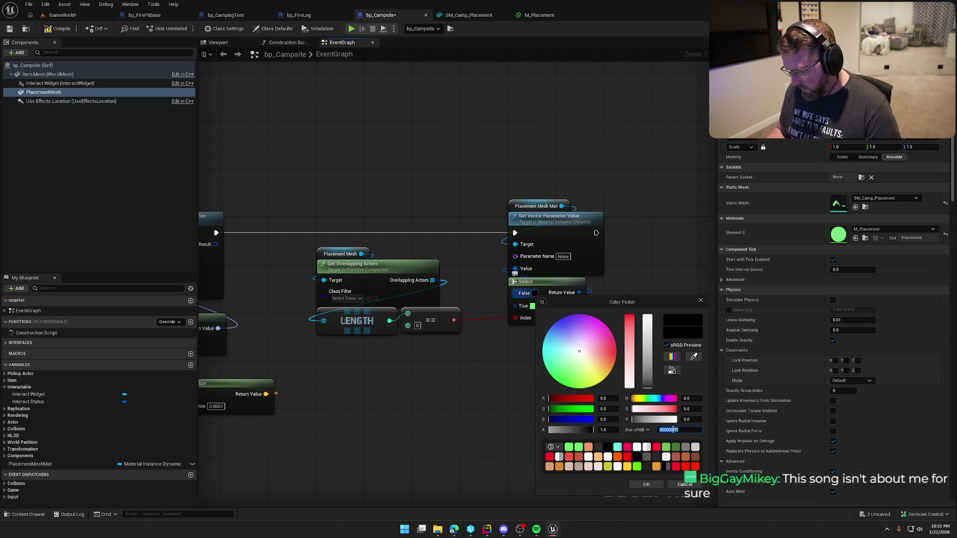
pyautogui.press('Return')
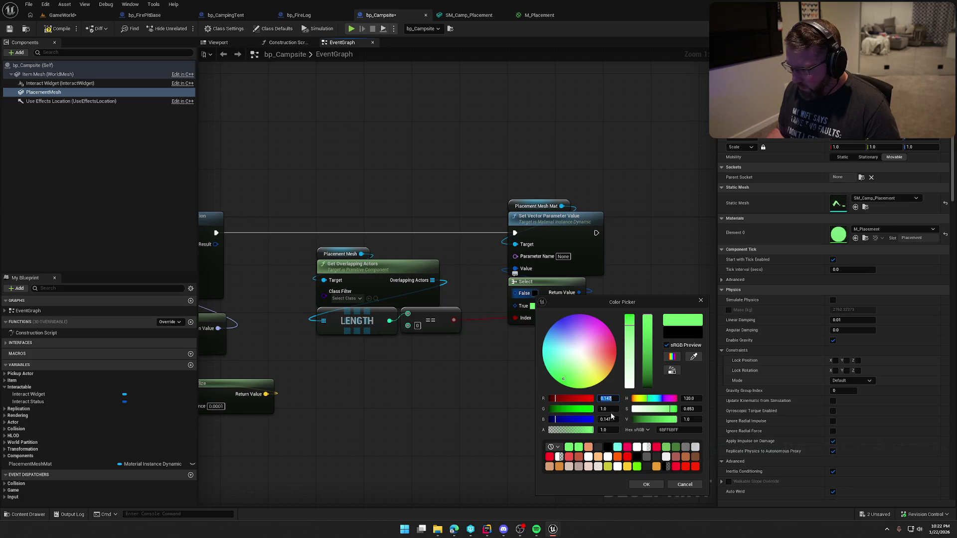
pyautogui.write('0.147')
pyautogui.press('Return')
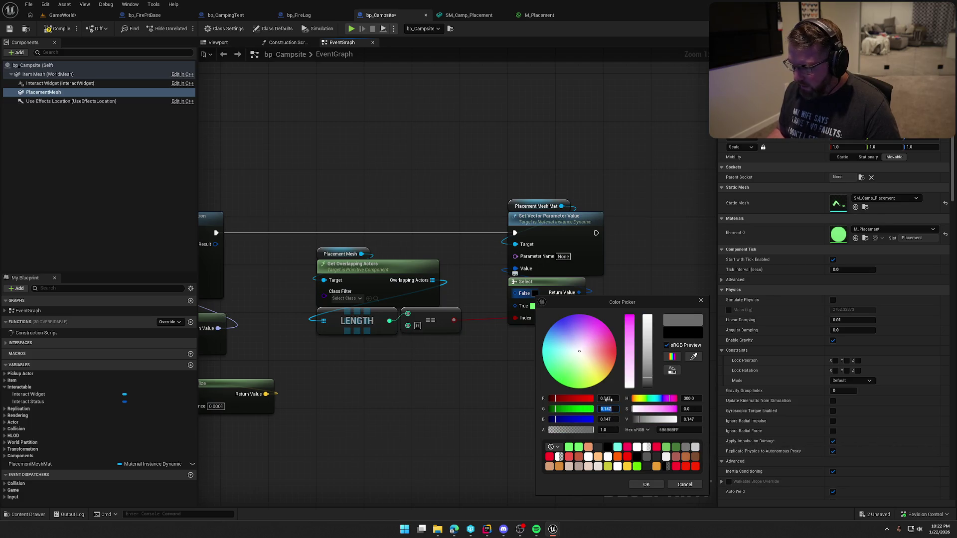
pyautogui.write('1')
pyautogui.press('Return')
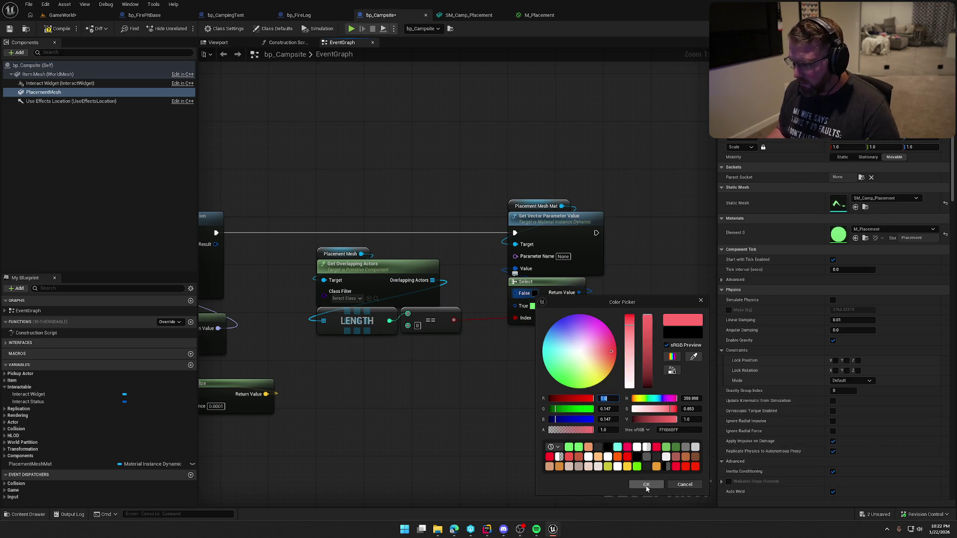
pyautogui.click(646, 485)
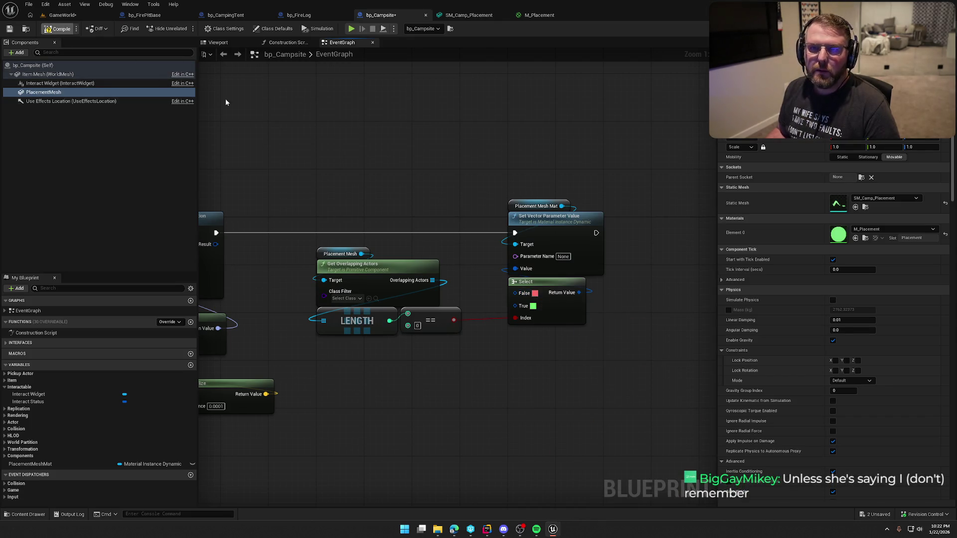
# Start a play session to test the placement preview
pyautogui.moveTo(388, 130); pyautogui.dragTo(427, 138)
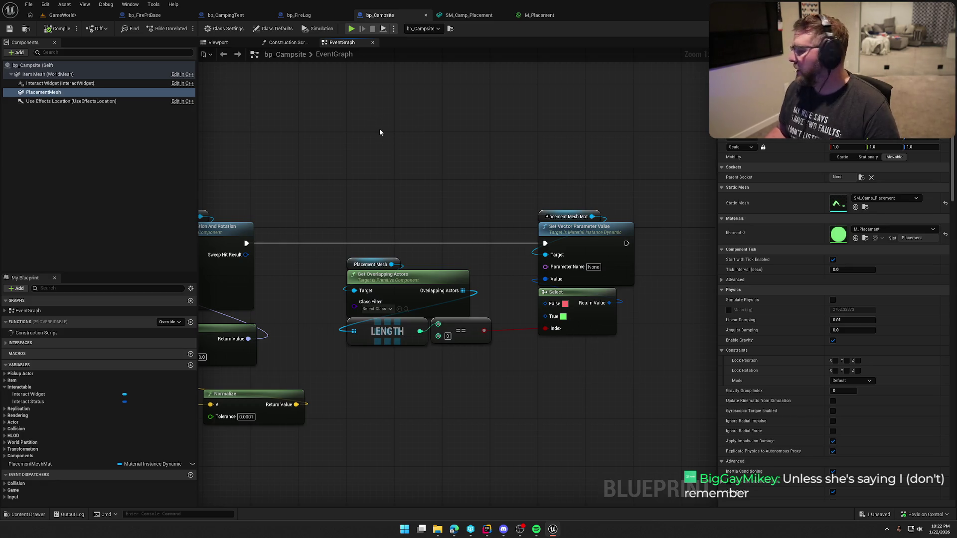
pyautogui.moveTo(304, 149); pyautogui.dragTo(365, 135)
pyautogui.click(351, 28)
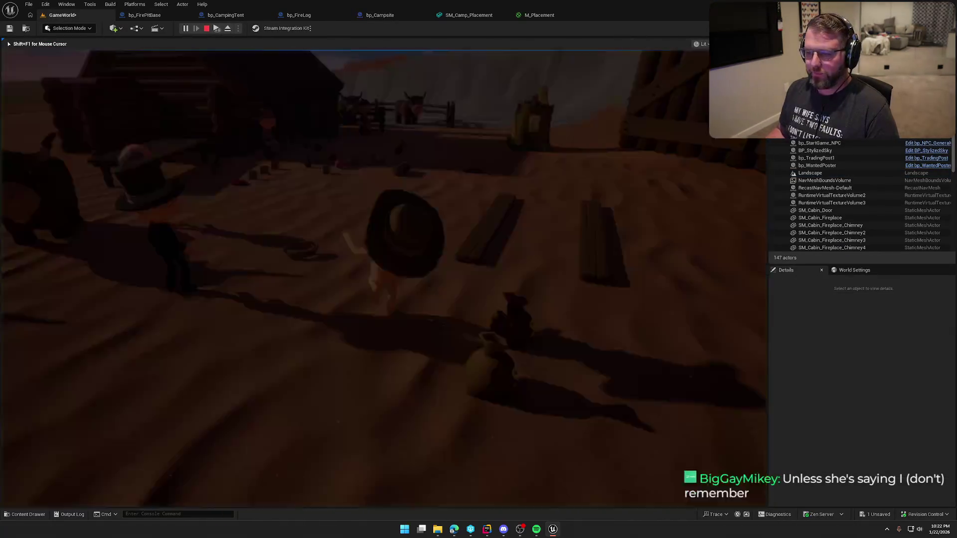
pyautogui.press('e')
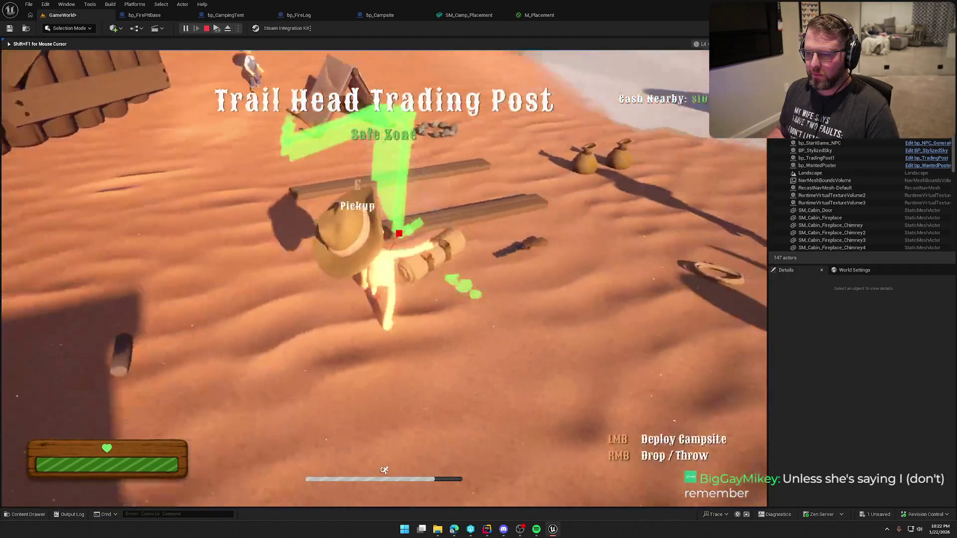
pyautogui.press('w')
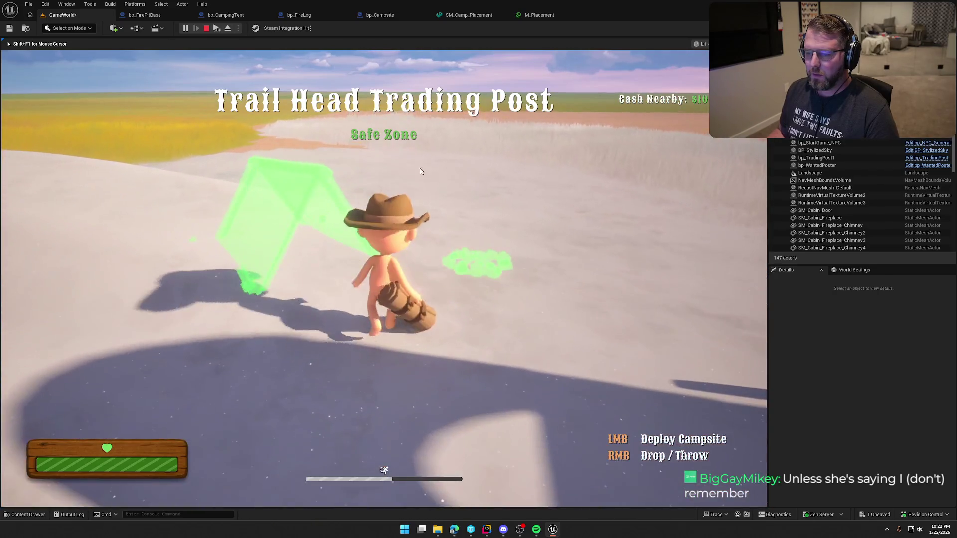
pyautogui.press('Escape')
pyautogui.click(379, 15)
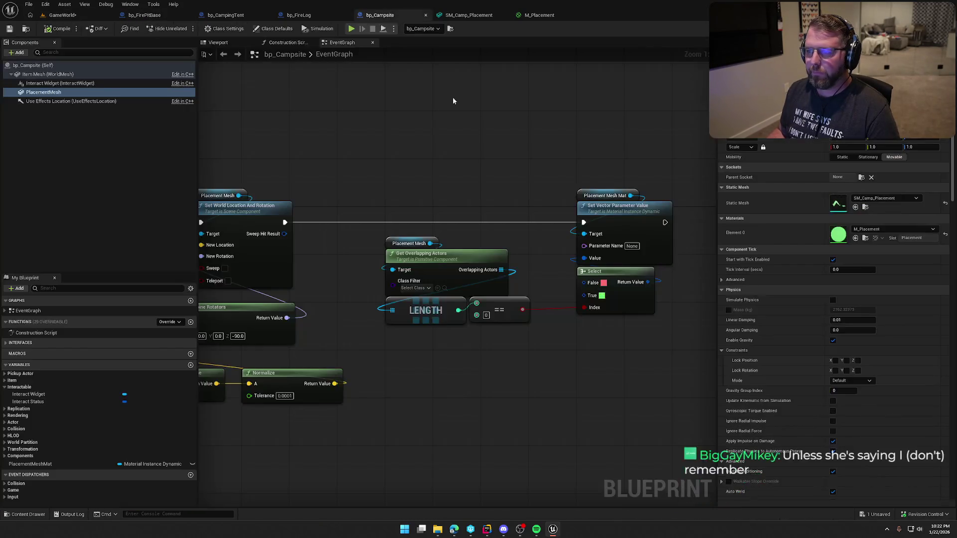
# Add a Set Material node after SET that applies PlacementMeshMat to Placement Mesh
pyautogui.scroll(4, 480, 237)
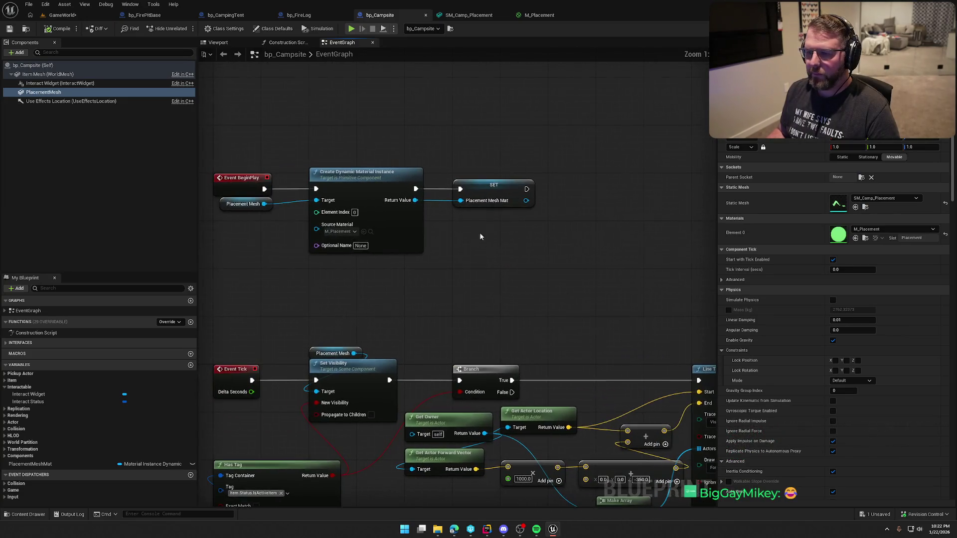
pyautogui.click(245, 204)
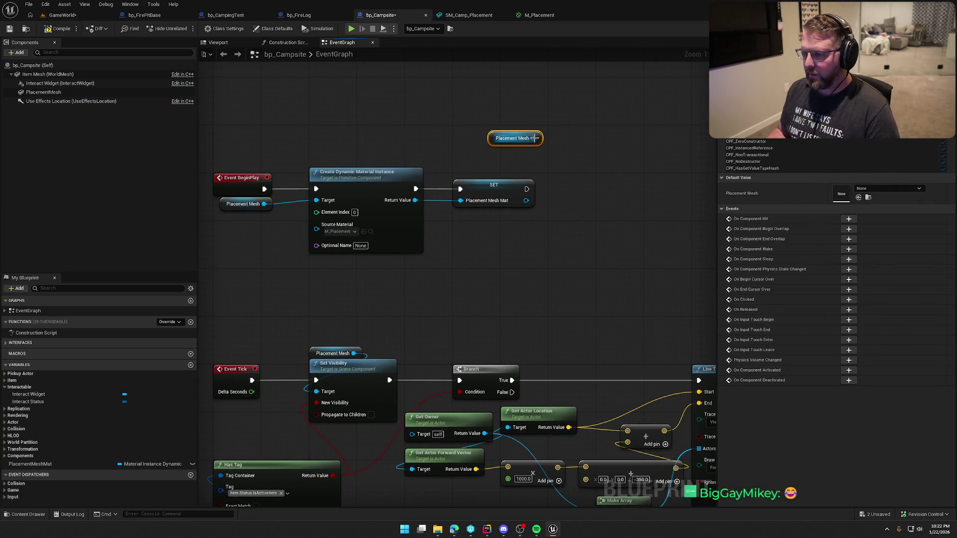
pyautogui.moveTo(534, 138); pyautogui.dragTo(552, 152)
pyautogui.write('set material')
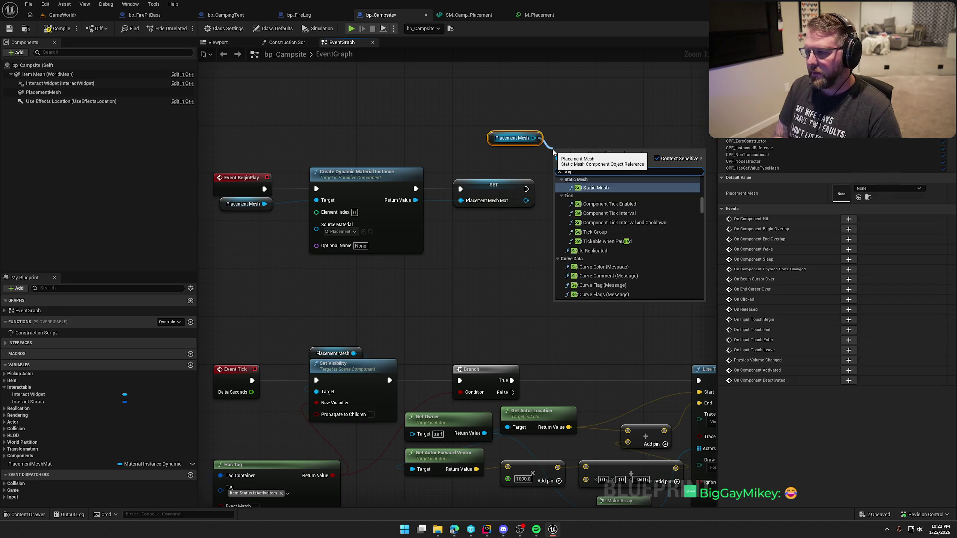
pyautogui.press('Return')
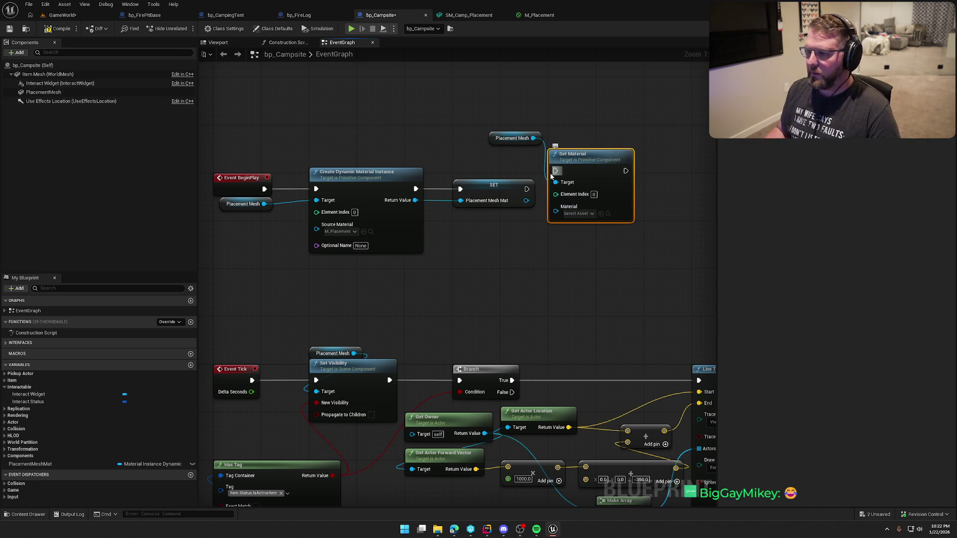
pyautogui.moveTo(587, 170)
pyautogui.mouseDown()
pyautogui.moveTo(587, 187)
pyautogui.moveTo(526, 189)
pyautogui.moveTo(556, 229)
pyautogui.mouseUp()
pyautogui.click(499, 140)
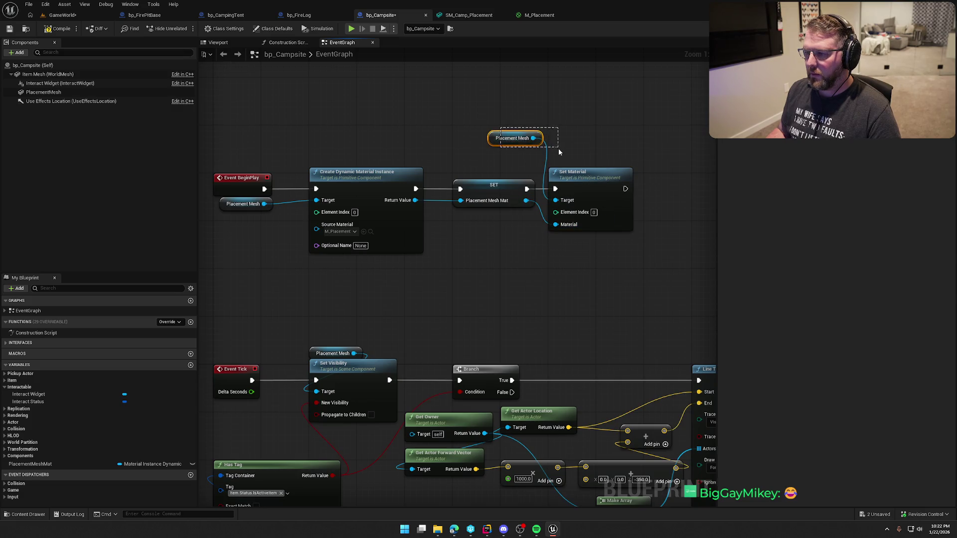
pyautogui.moveTo(560, 160); pyautogui.dragTo(558, 167)
pyautogui.click(530, 134)
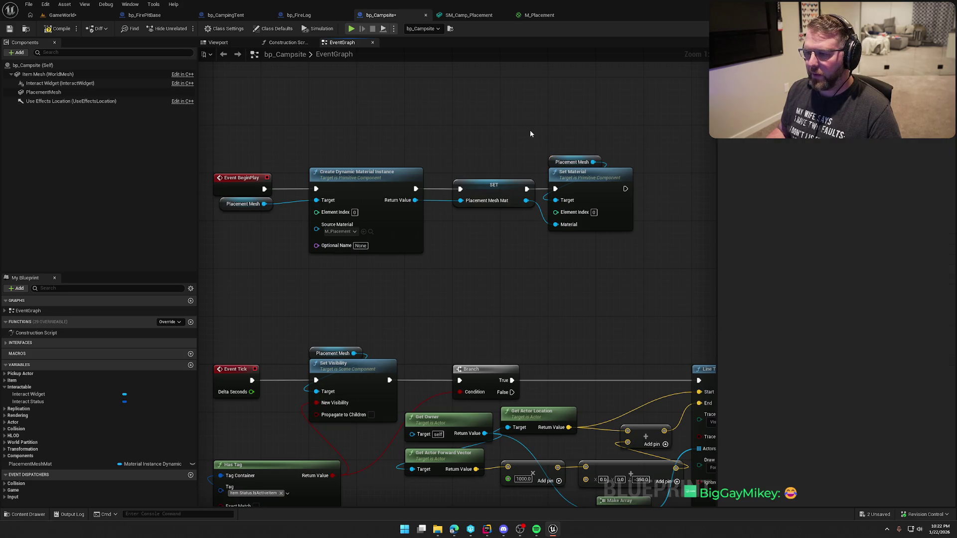
# Compile bp_Campsite, playtest GameWorld to see the green tent preview, then return to its graph
pyautogui.click(59, 28)
pyautogui.click(63, 14)
pyautogui.hotkey('alt', 'p')
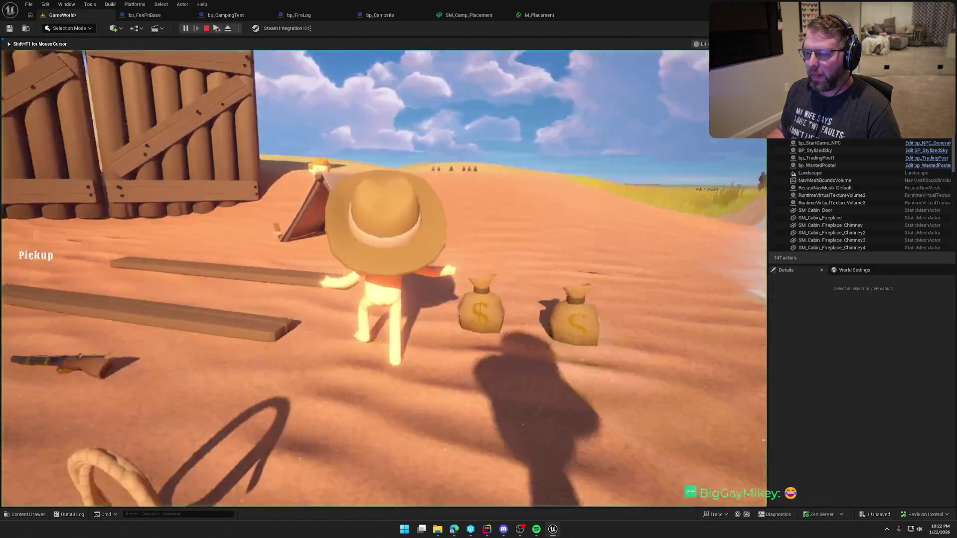
pyautogui.press('w')
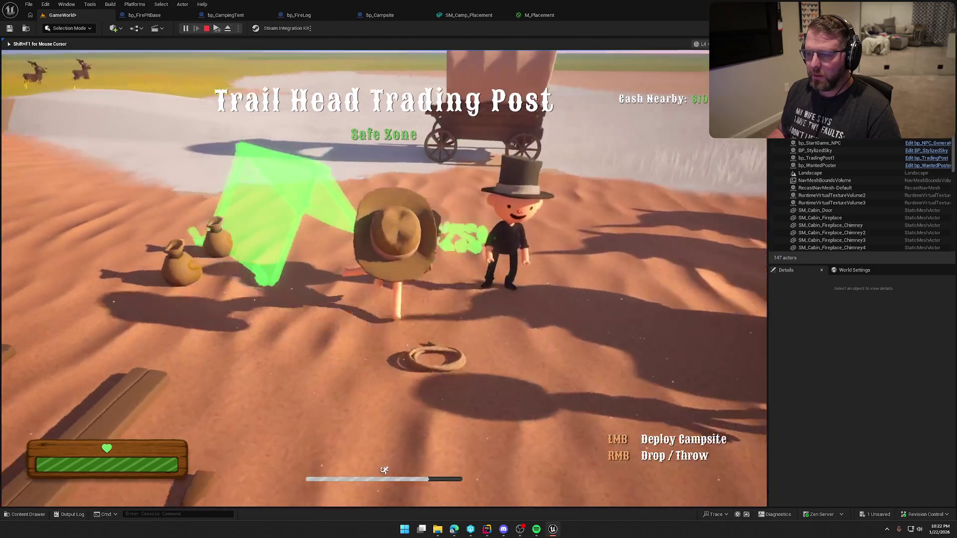
pyautogui.press('Escape')
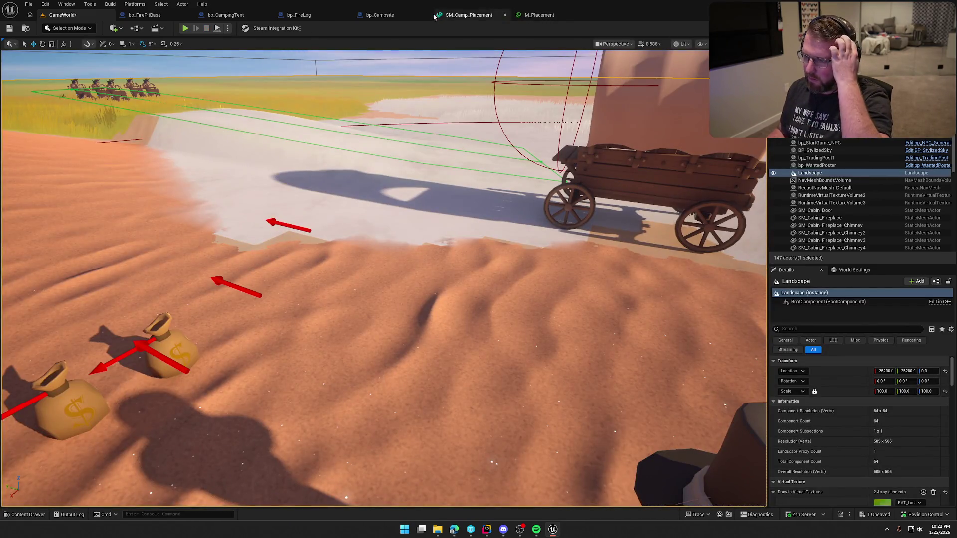
pyautogui.click(381, 15)
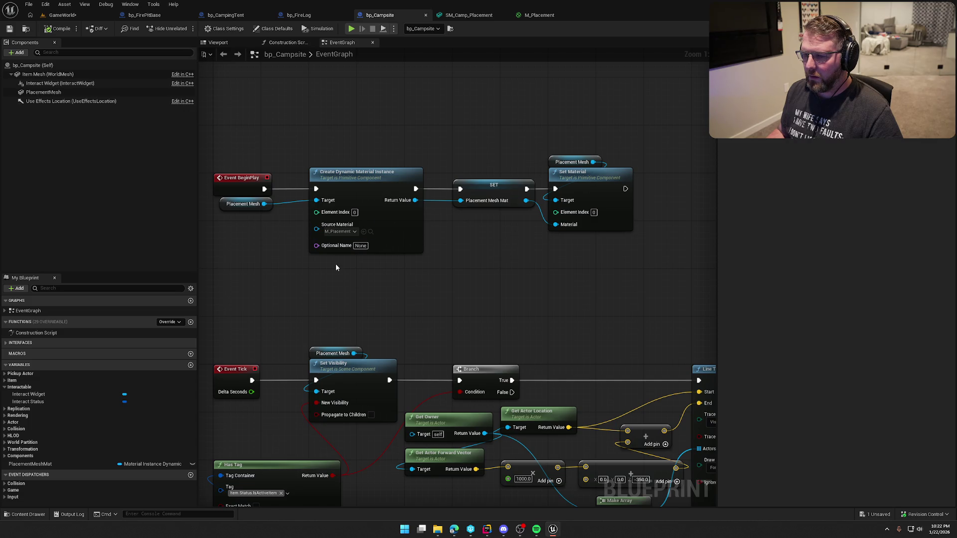
# Set the Set Vector Parameter Value's Parameter Name to Color, matching M_Placement, then compile and save
pyautogui.moveTo(536, 354)
pyautogui.mouseDown()
pyautogui.moveTo(329, 206)
pyautogui.moveTo(213, 160)
pyautogui.moveTo(336, 136)
pyautogui.moveTo(443, 215)
pyautogui.mouseUp()
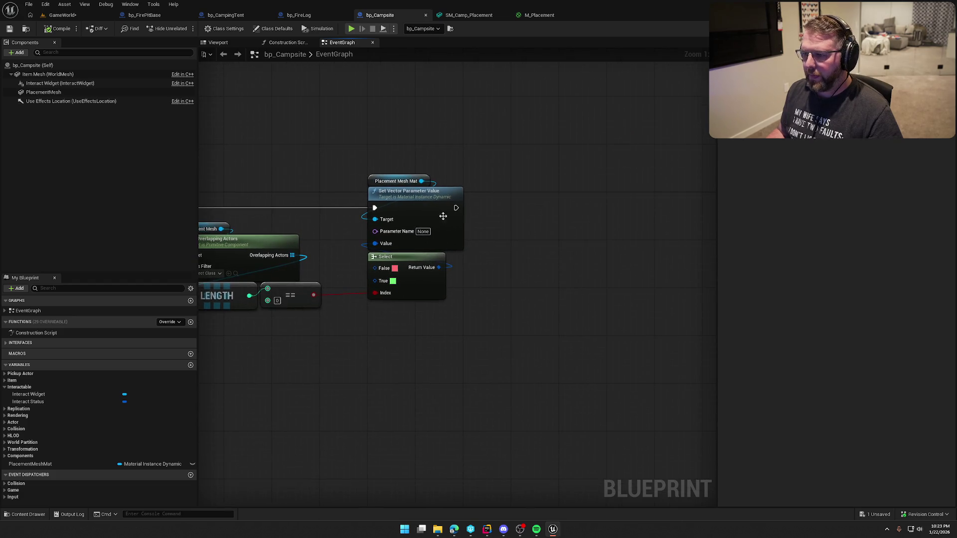
pyautogui.click(537, 15)
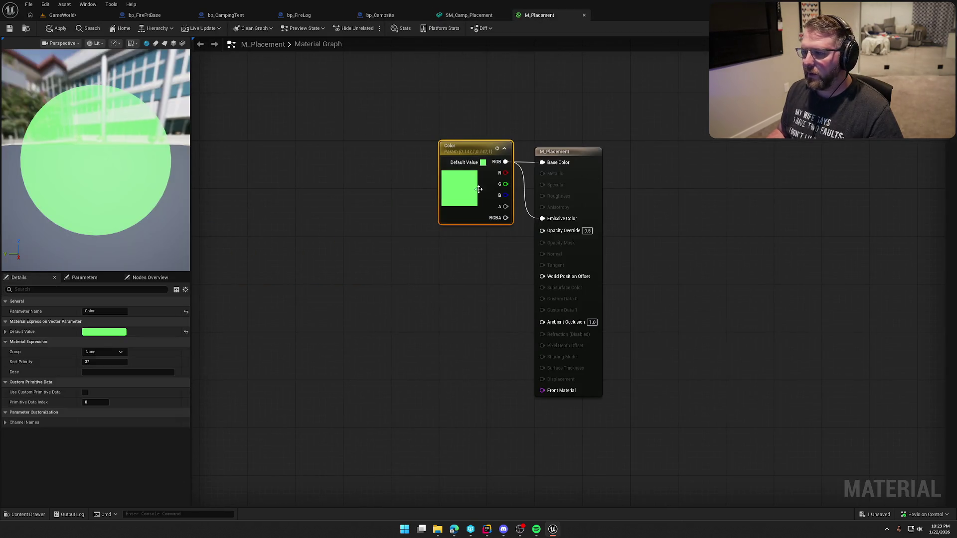
pyautogui.click(383, 14)
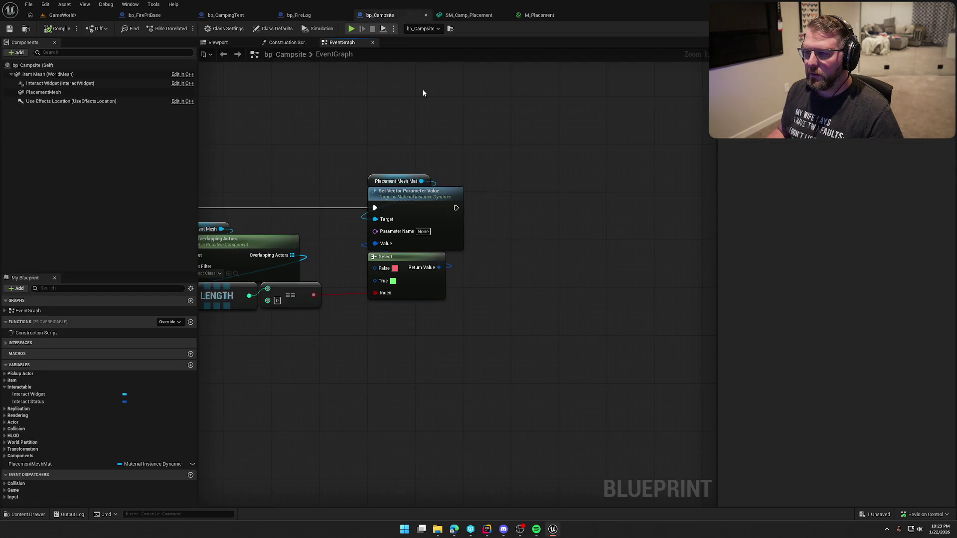
pyautogui.write('Color')
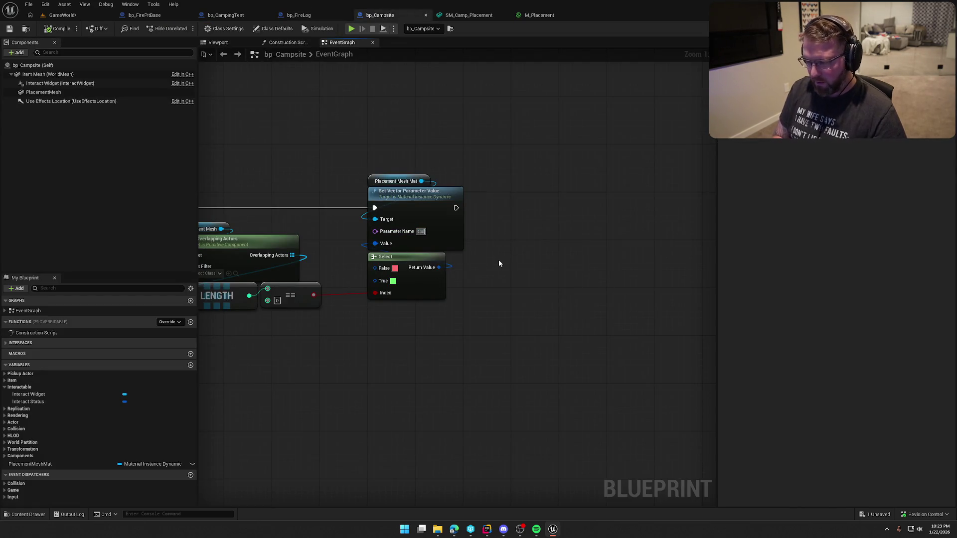
pyautogui.press('Return')
pyautogui.click(48, 29)
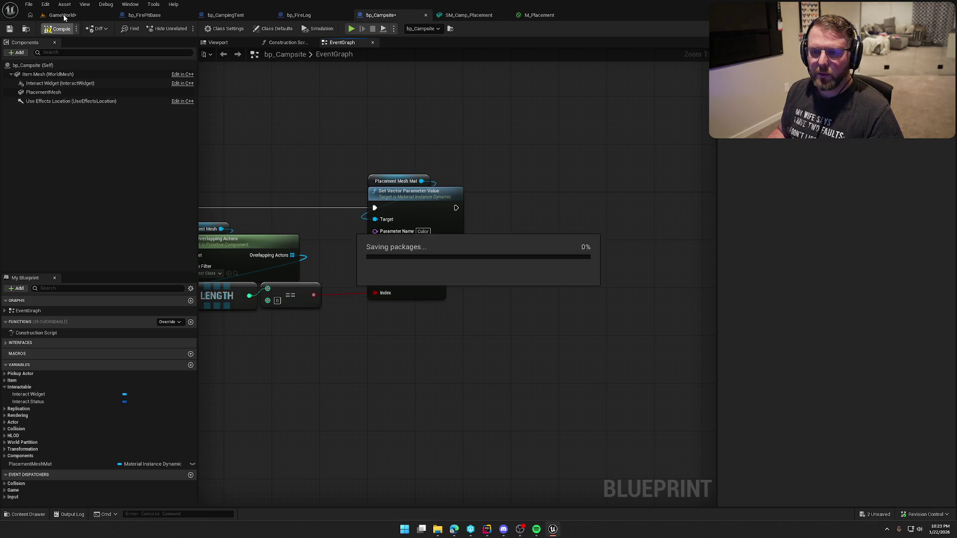
pyautogui.click(62, 15)
# Playtest carrying the campsite, watching the preview turn red on snow and green on flat grass
pyautogui.hotkey('alt', 'p')
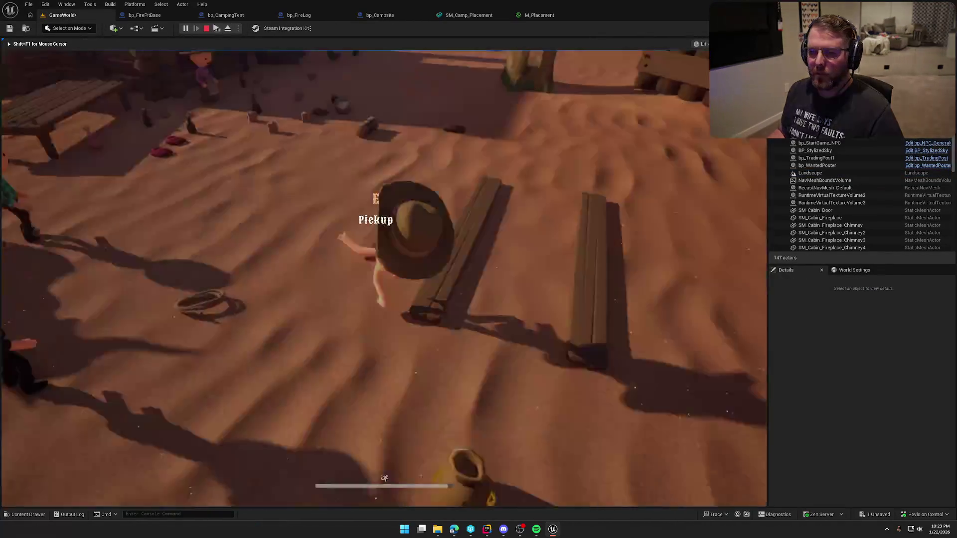
pyautogui.press('e')
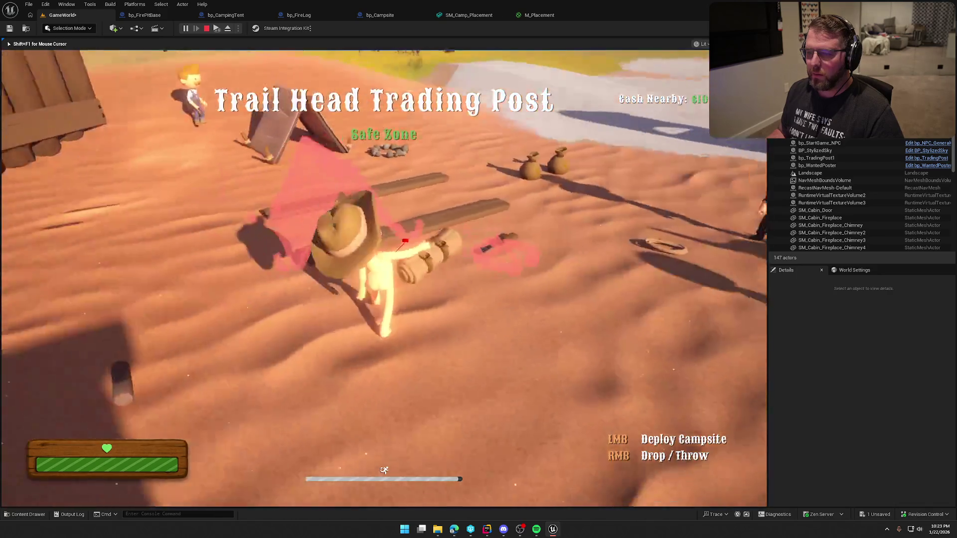
pyautogui.hotkey('shift', 'w')
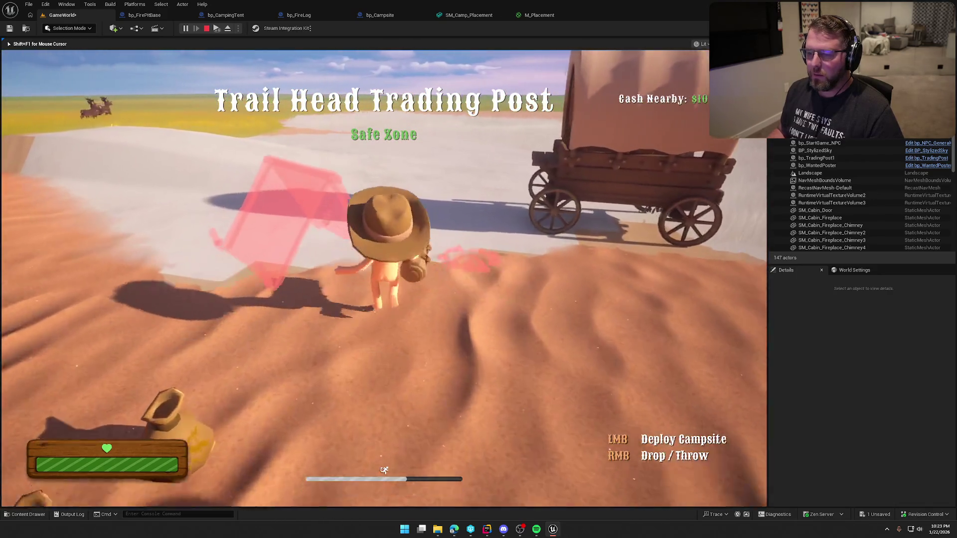
pyautogui.press('w')
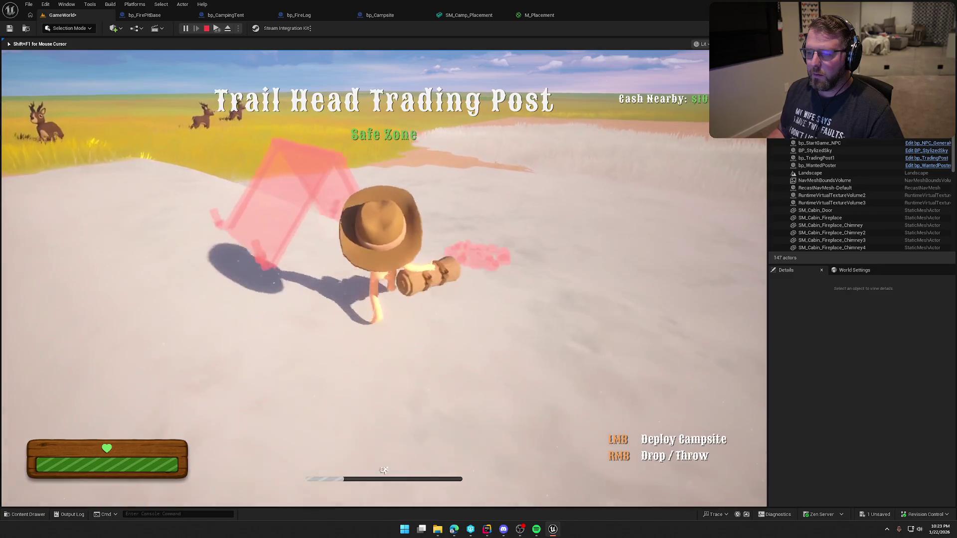
pyautogui.press('w')
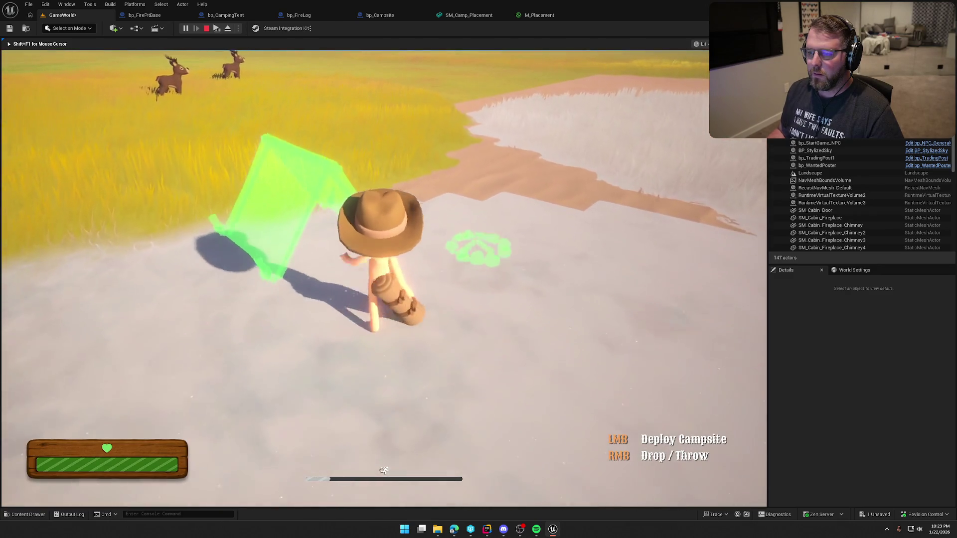
pyautogui.press('Escape')
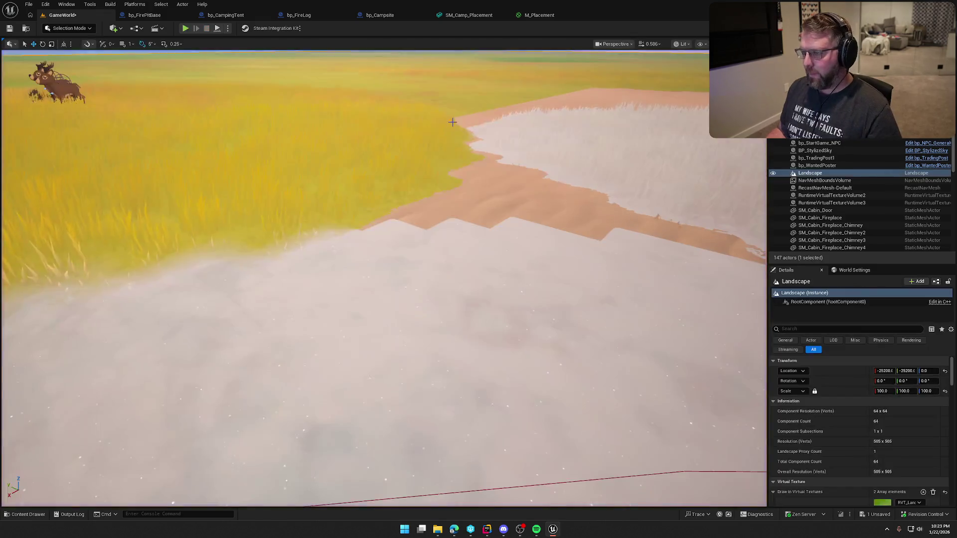
pyautogui.click(380, 15)
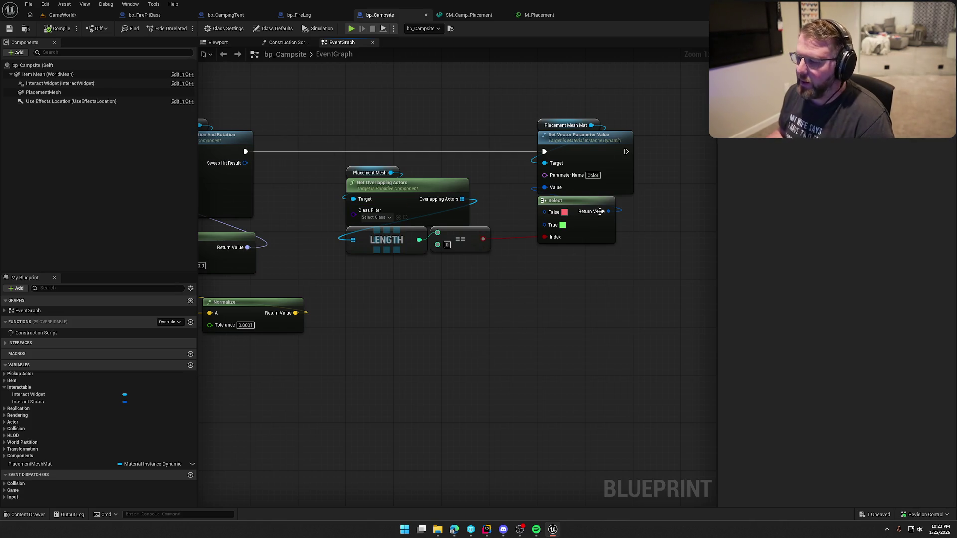
# Review the Event Tick logic and the BeginPlay material setup in the graph
pyautogui.moveTo(409, 176)
pyautogui.mouseDown()
pyautogui.moveTo(453, 367)
pyautogui.moveTo(675, 364)
pyautogui.moveTo(487, 367)
pyautogui.moveTo(553, 381)
pyautogui.mouseUp()
pyautogui.scroll(2, 554, 380)
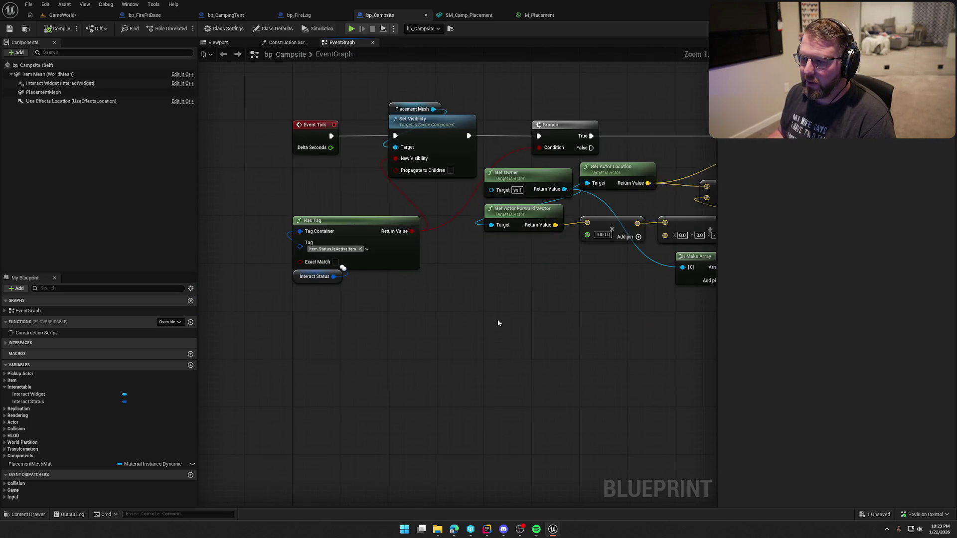
pyautogui.moveTo(497, 319); pyautogui.dragTo(403, 378)
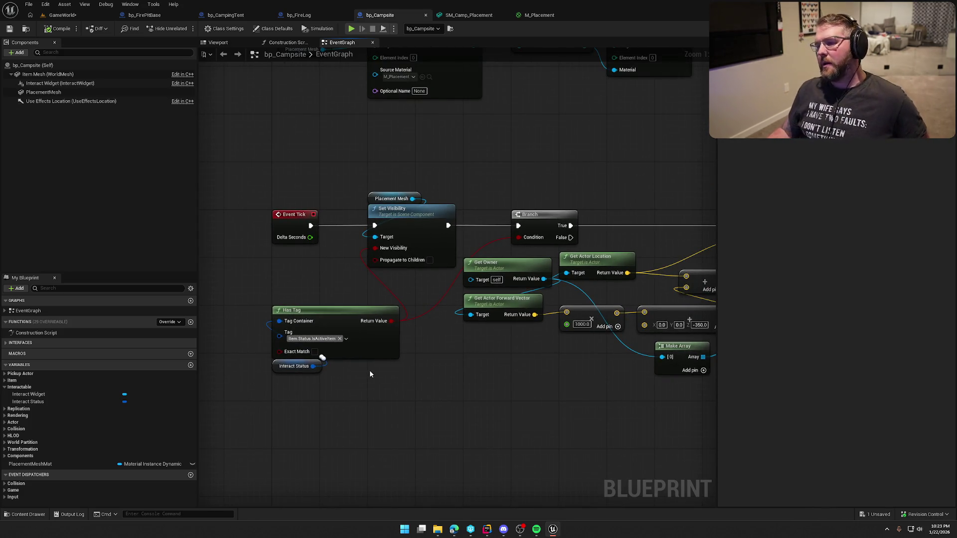
pyautogui.moveTo(305, 122)
pyautogui.mouseDown()
pyautogui.moveTo(324, 182)
pyautogui.moveTo(277, 254)
pyautogui.mouseUp()
# Run a brief GameWorld play session, then return to the bp_Campsite event graph
pyautogui.click(62, 15)
pyautogui.click(185, 29)
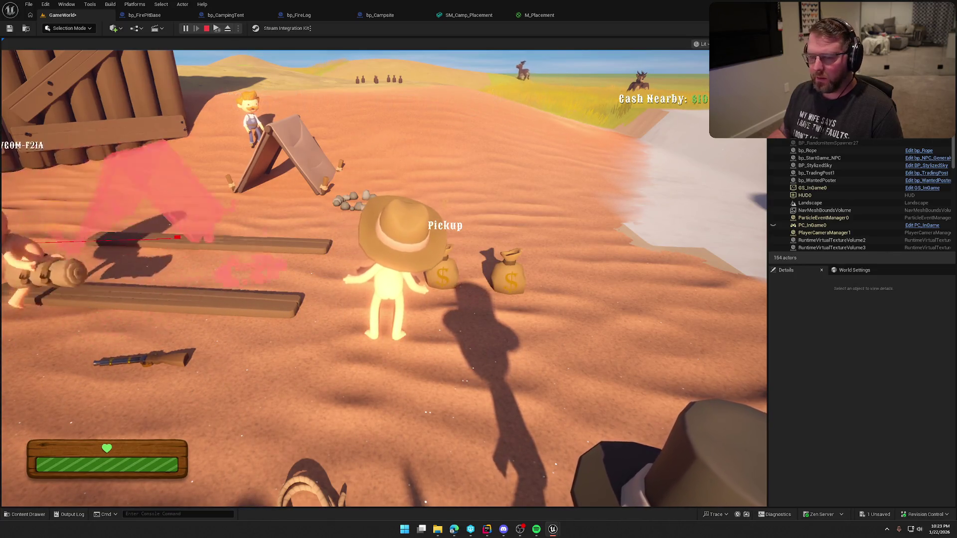
pyautogui.press('Escape')
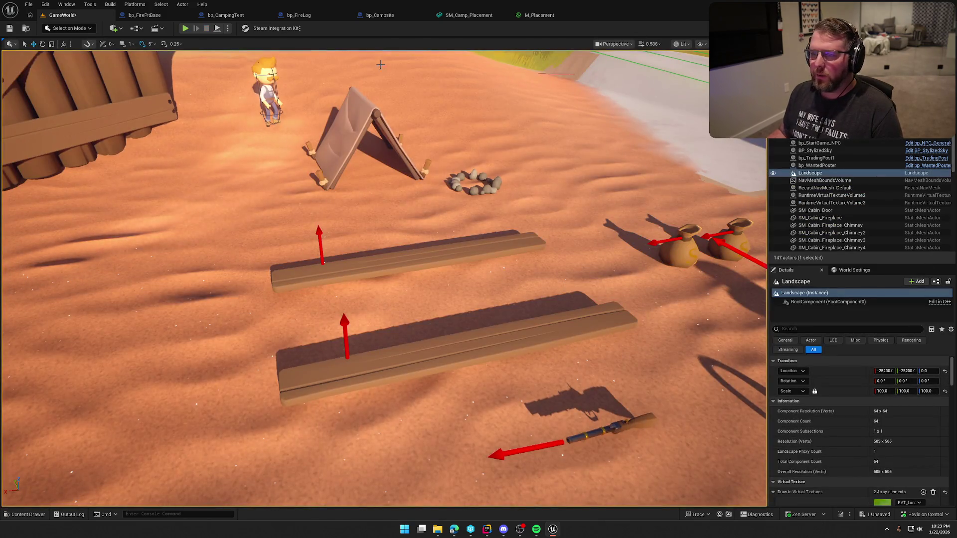
pyautogui.click(381, 15)
pyautogui.moveTo(415, 253)
pyautogui.mouseDown()
pyautogui.moveTo(410, 189)
pyautogui.moveTo(375, 251)
pyautogui.mouseUp()
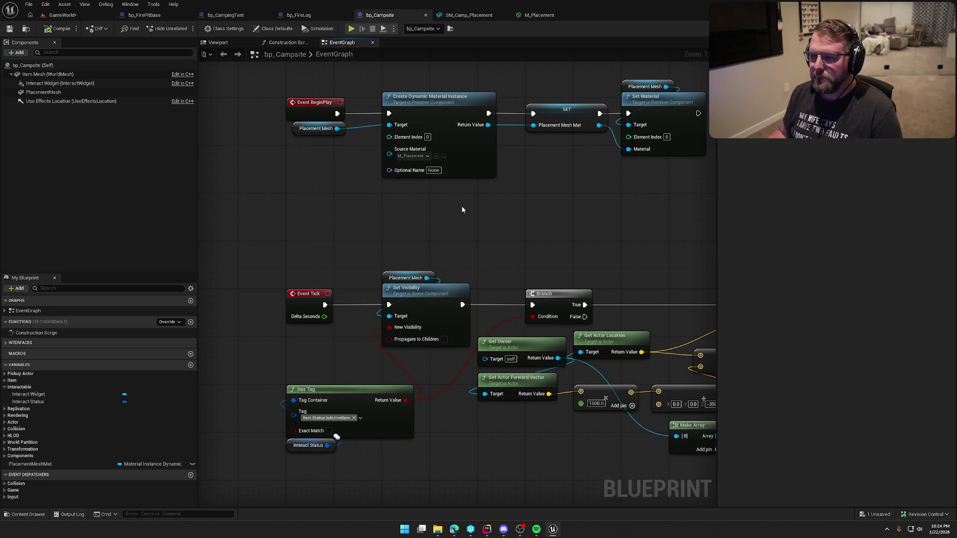
# Shift the Event Tick chain right to make room after Event Tick
pyautogui.scroll(-5, 310, 179)
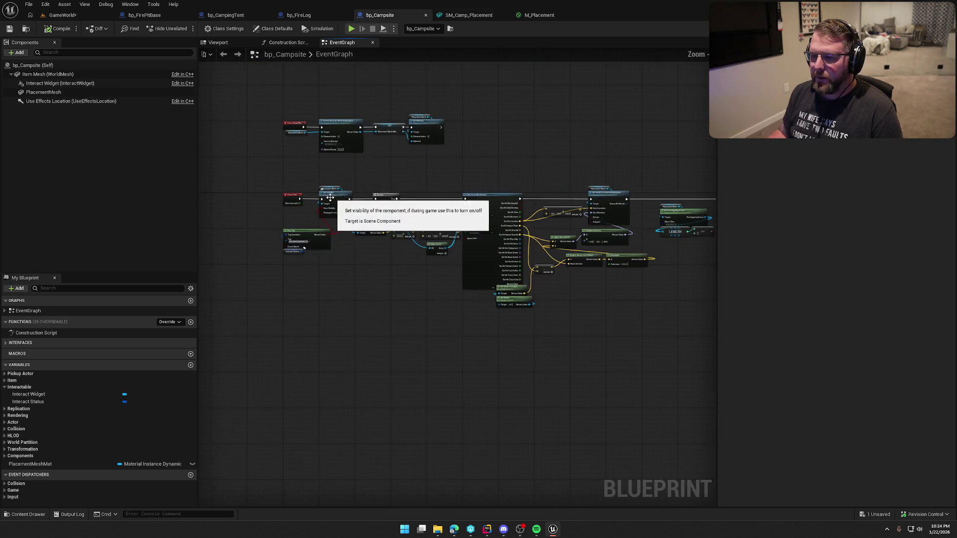
pyautogui.moveTo(309, 179)
pyautogui.mouseDown()
pyautogui.moveTo(710, 317)
pyautogui.moveTo(722, 331)
pyautogui.mouseUp()
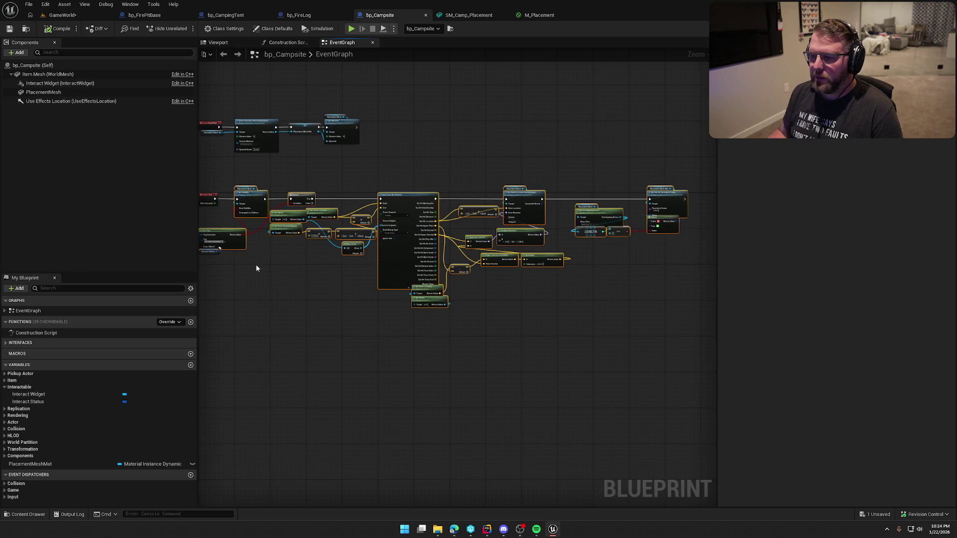
pyautogui.scroll(4, 480, 292)
pyautogui.moveTo(368, 248); pyautogui.dragTo(474, 248)
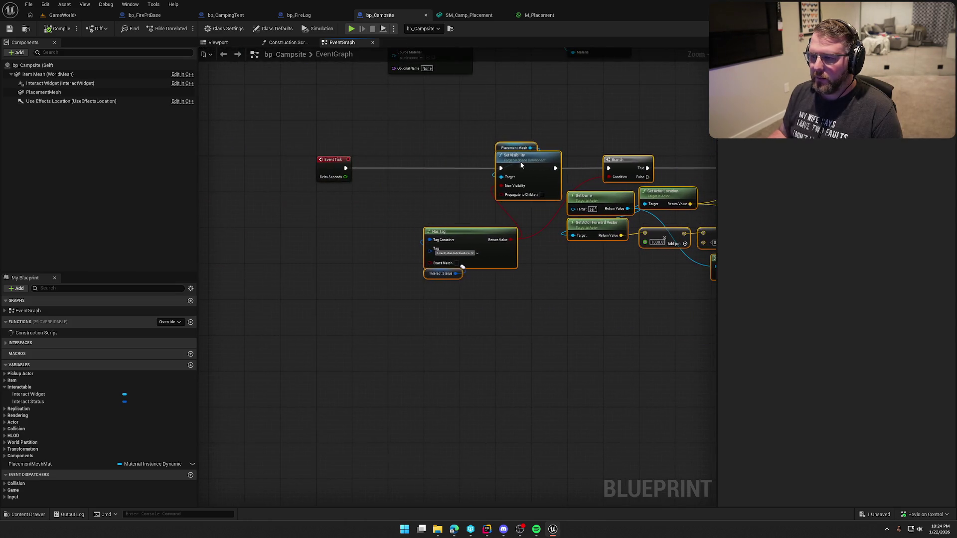
pyautogui.click(400, 198)
pyautogui.moveTo(367, 190); pyautogui.dragTo(388, 296)
pyautogui.scroll(2, 389, 297)
# Add a Get Owner node beside Event Tick
pyautogui.rightClick(334, 321)
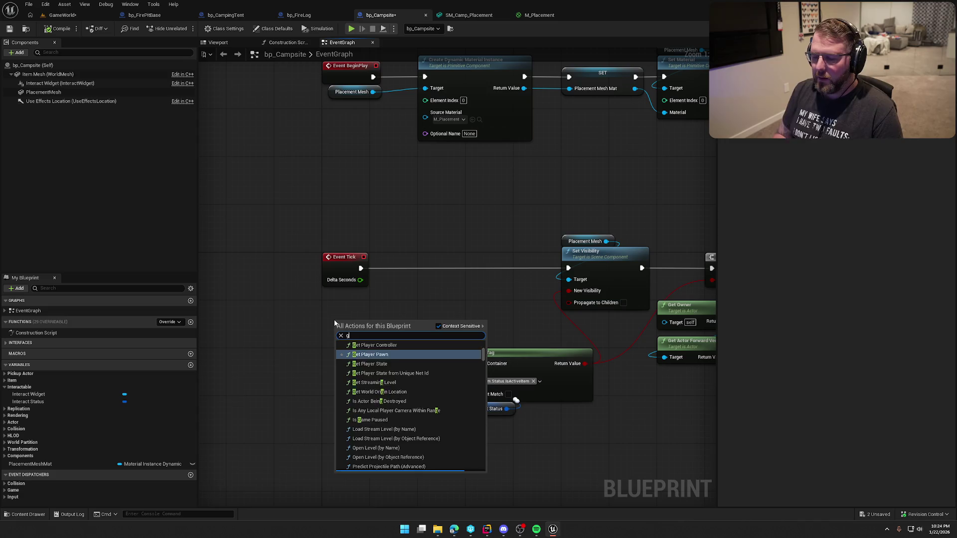
pyautogui.write('get owner')
pyautogui.click(364, 351)
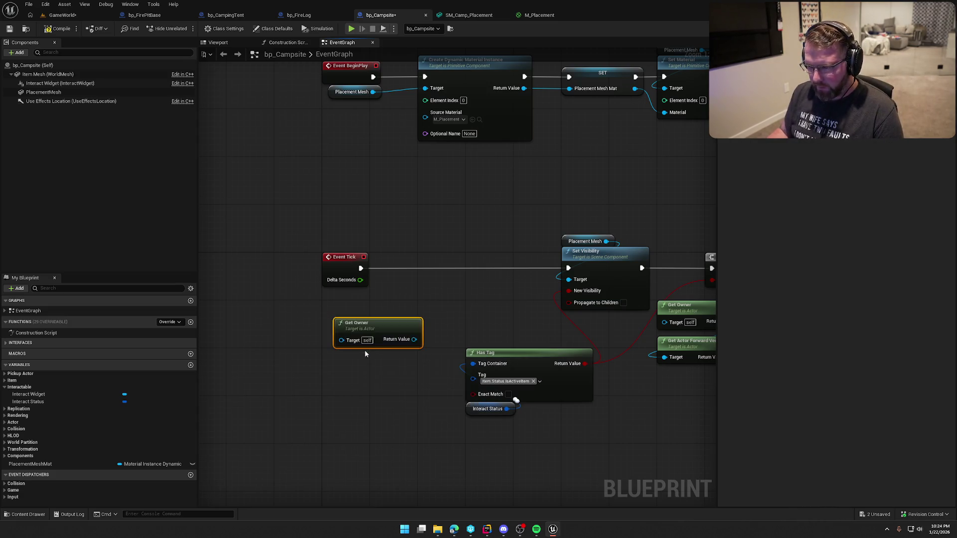
pyautogui.moveTo(356, 333); pyautogui.dragTo(342, 313)
# Cast the owner to bp_Player with an impure cast executed from Event Tick
pyautogui.moveTo(402, 321); pyautogui.dragTo(439, 314)
pyautogui.write('cast to bp')
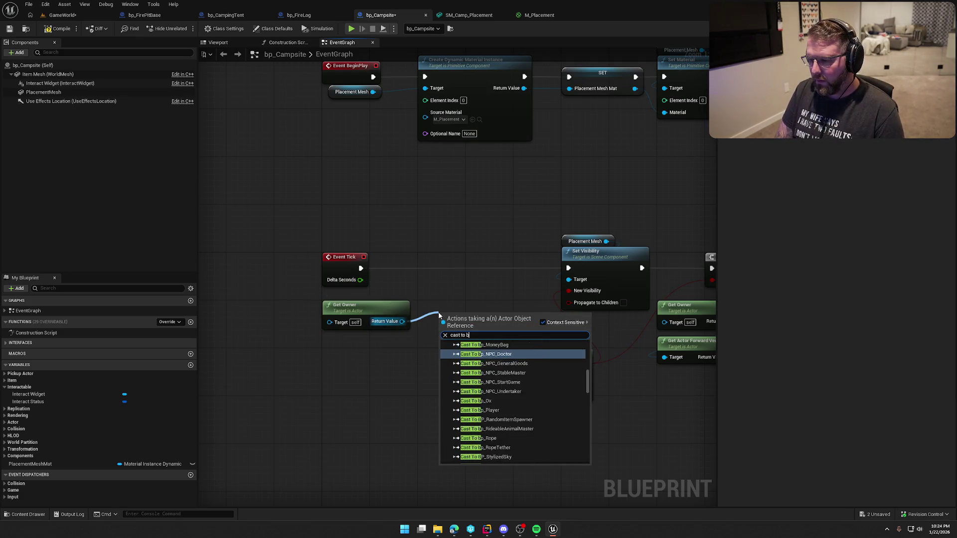
pyautogui.scroll(-2, 478, 378)
pyautogui.click(479, 377)
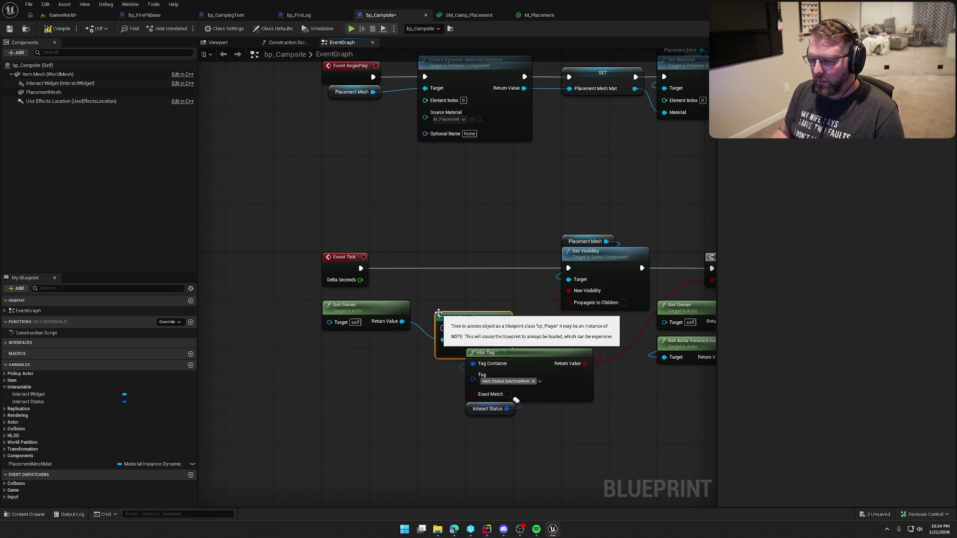
pyautogui.rightClick(480, 328)
pyautogui.click(482, 308)
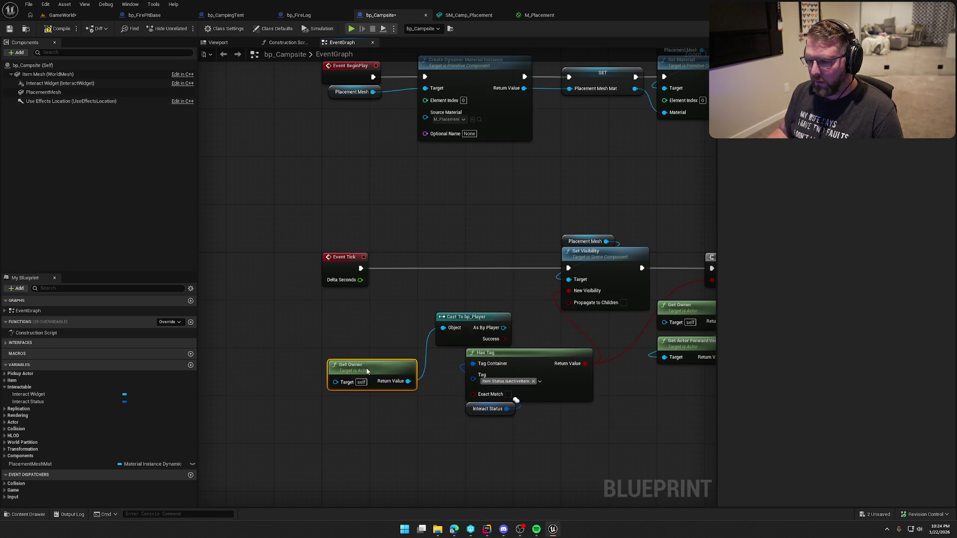
pyautogui.moveTo(365, 303)
pyautogui.mouseDown()
pyautogui.moveTo(372, 363)
pyautogui.moveTo(382, 316)
pyautogui.mouseUp()
pyautogui.rightClick(461, 323)
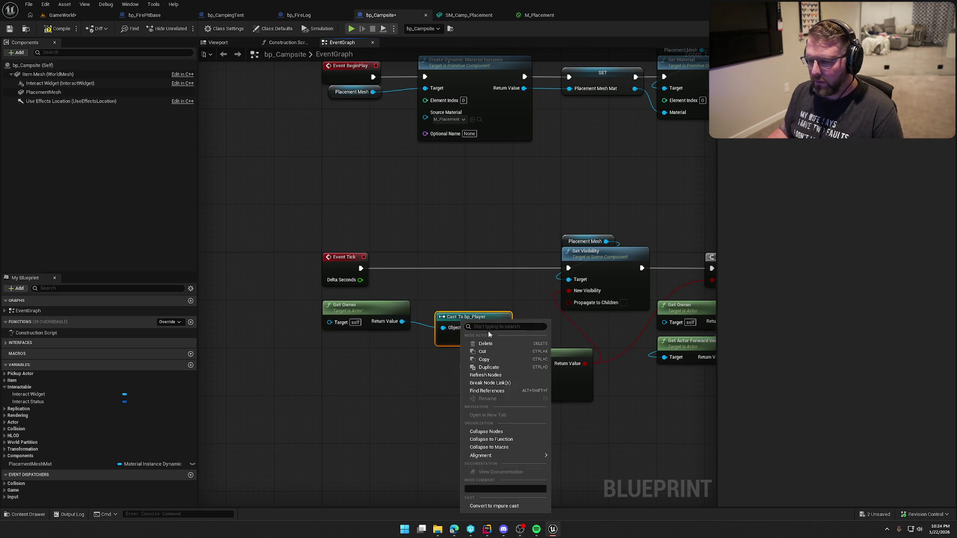
pyautogui.click(493, 505)
pyautogui.moveTo(442, 330); pyautogui.dragTo(360, 268)
pyautogui.moveTo(471, 326); pyautogui.dragTo(454, 266)
# Add an Is Locally Controlled check on the cast's bp_Player reference
pyautogui.moveTo(484, 295); pyautogui.dragTo(467, 313)
pyautogui.write('is l')
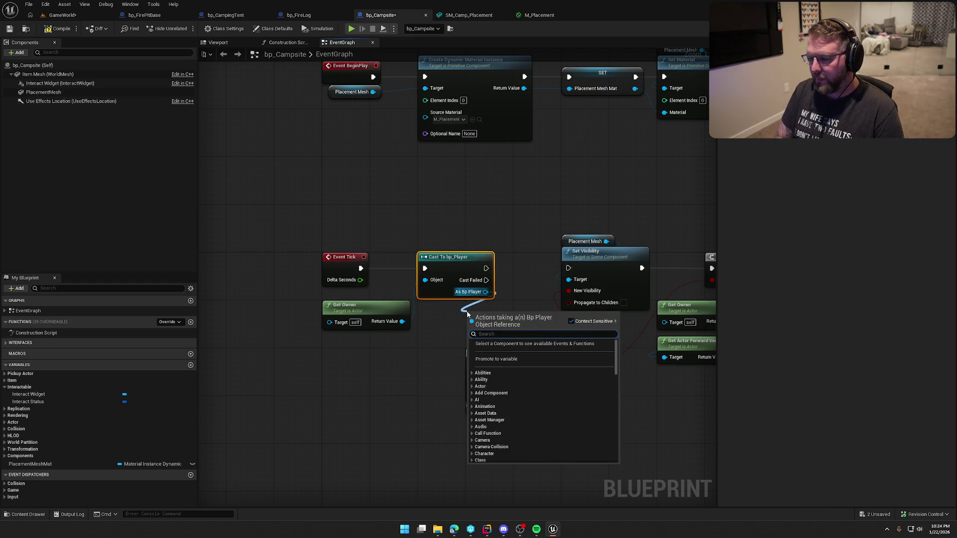
pyautogui.write('ocall')
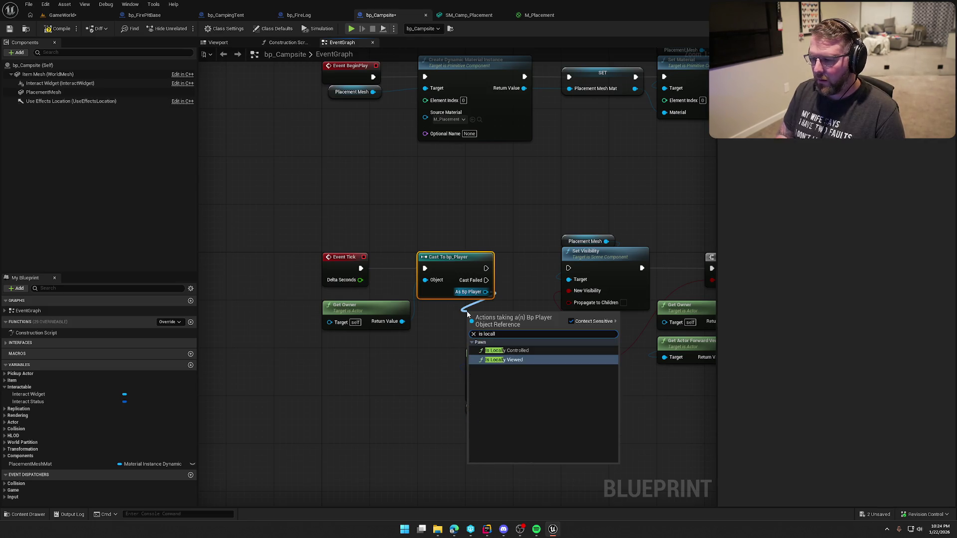
pyautogui.press('Up')
pyautogui.press('Return')
pyautogui.moveTo(505, 325)
pyautogui.mouseDown()
pyautogui.moveTo(450, 313)
pyautogui.moveTo(463, 312)
pyautogui.mouseUp()
# Shift Set Visibility and the trace nodes further right
pyautogui.scroll(-2, 507, 296)
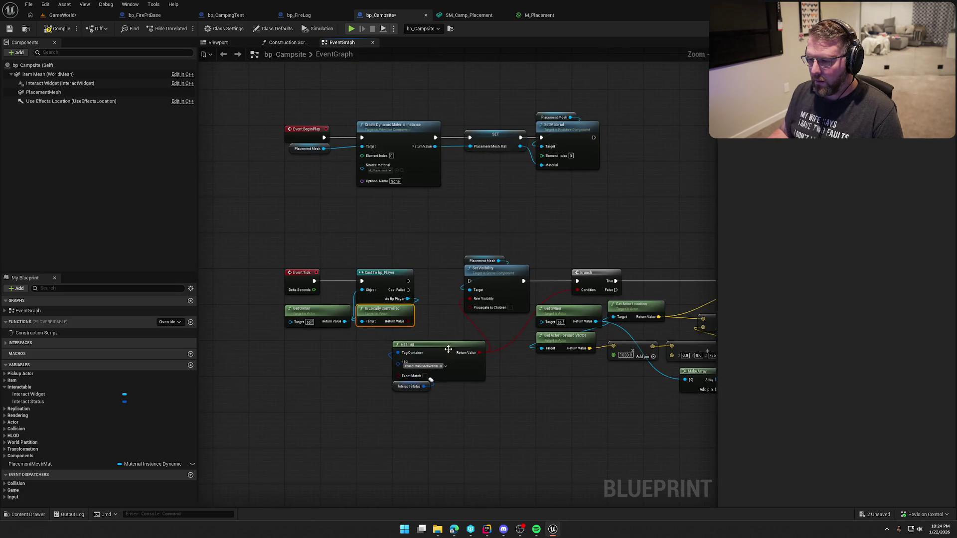
pyautogui.scroll(-2, 438, 271)
pyautogui.moveTo(316, 268)
pyautogui.mouseDown()
pyautogui.moveTo(800, 438)
pyautogui.moveTo(698, 459)
pyautogui.mouseUp()
pyautogui.scroll(2, 518, 443)
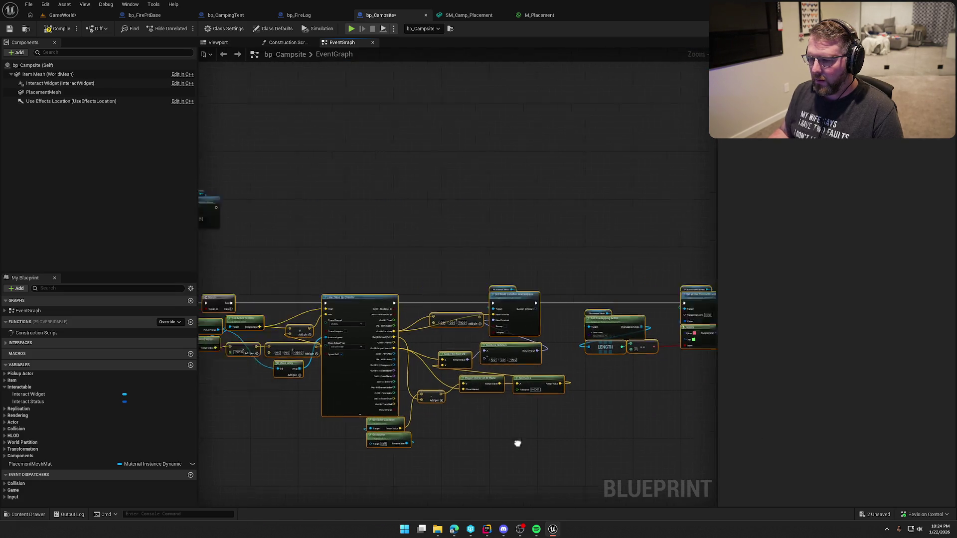
pyautogui.scroll(3, 377, 390)
pyautogui.moveTo(443, 221); pyautogui.dragTo(541, 220)
pyautogui.click(423, 218)
# Add a Branch on Is Locally Controlled after the cast, with True continuing to Set Visibility
pyautogui.click(390, 188)
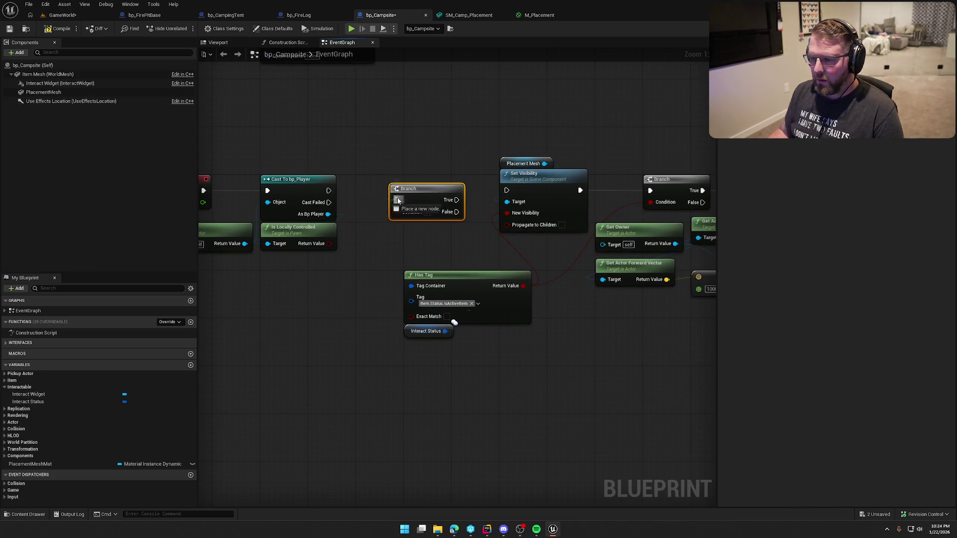
pyautogui.moveTo(397, 200); pyautogui.dragTo(325, 196)
pyautogui.moveTo(400, 214); pyautogui.dragTo(400, 214)
pyautogui.moveTo(408, 189)
pyautogui.mouseDown()
pyautogui.moveTo(375, 179)
pyautogui.moveTo(506, 190)
pyautogui.mouseUp()
pyautogui.scroll(-5, 447, 218)
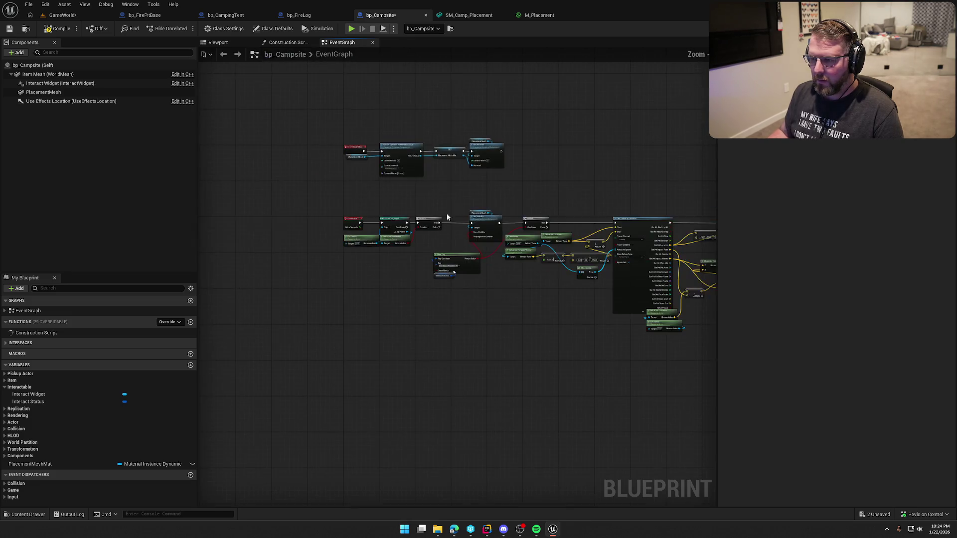
pyautogui.scroll(5, 546, 259)
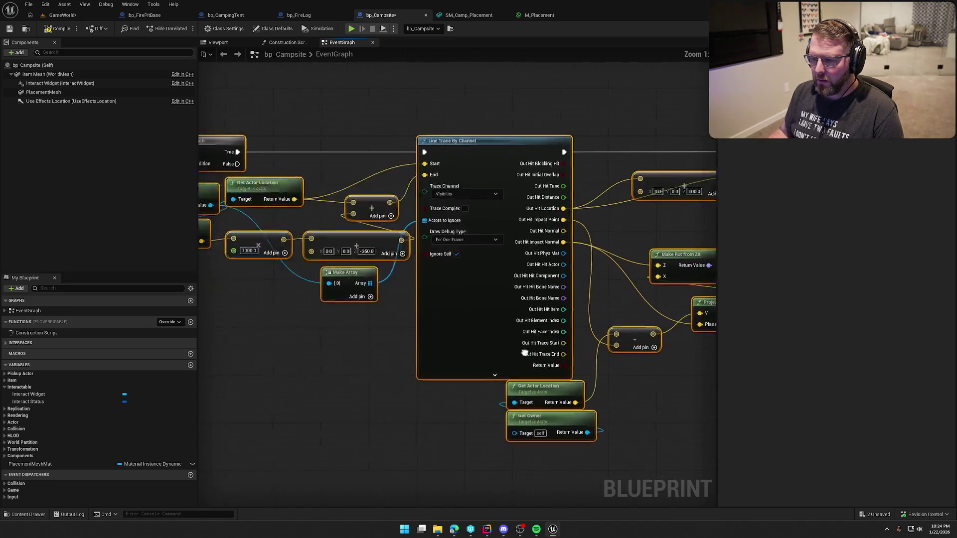
pyautogui.moveTo(299, 216)
pyautogui.mouseDown()
pyautogui.moveTo(464, 226)
pyautogui.moveTo(415, 226)
pyautogui.moveTo(538, 252)
pyautogui.mouseUp()
# Compile and save bp_Campsite, then run a GameWorld playtest and stop it
pyautogui.click(56, 29)
pyautogui.click(62, 15)
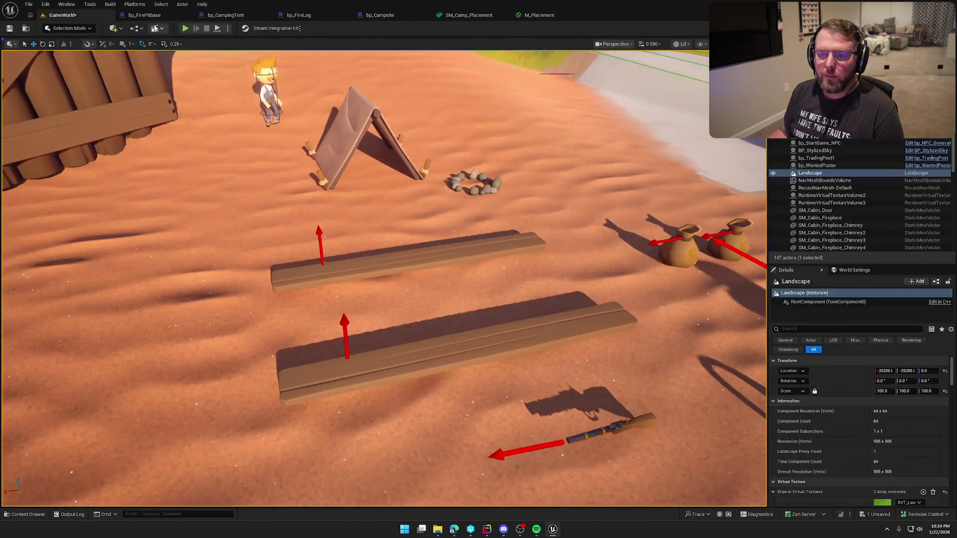
pyautogui.click(185, 29)
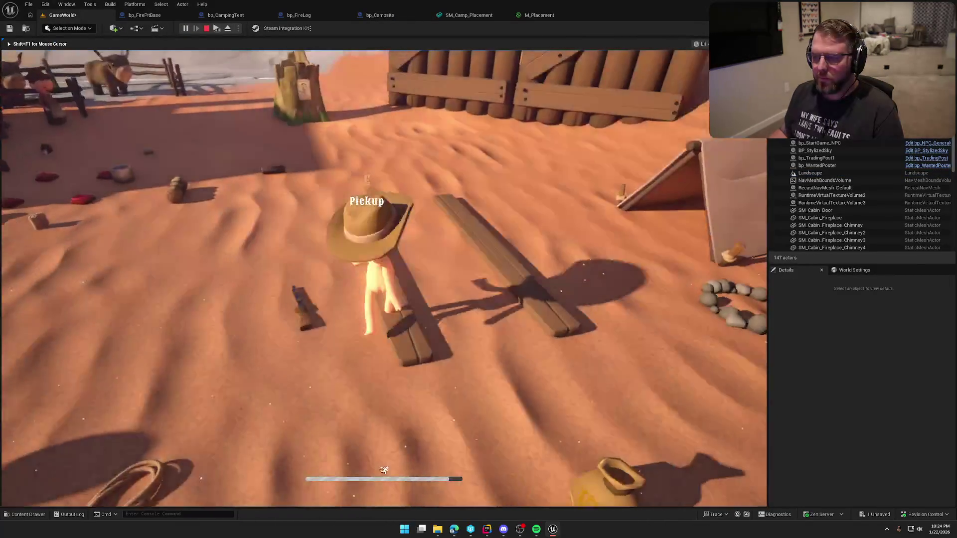
pyautogui.press('super')
pyautogui.press('super')
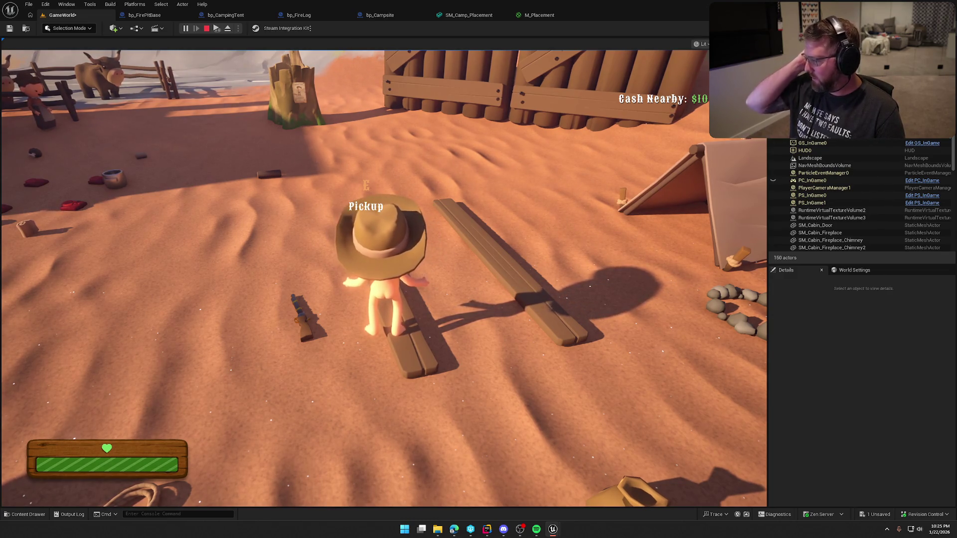
pyautogui.press('Escape')
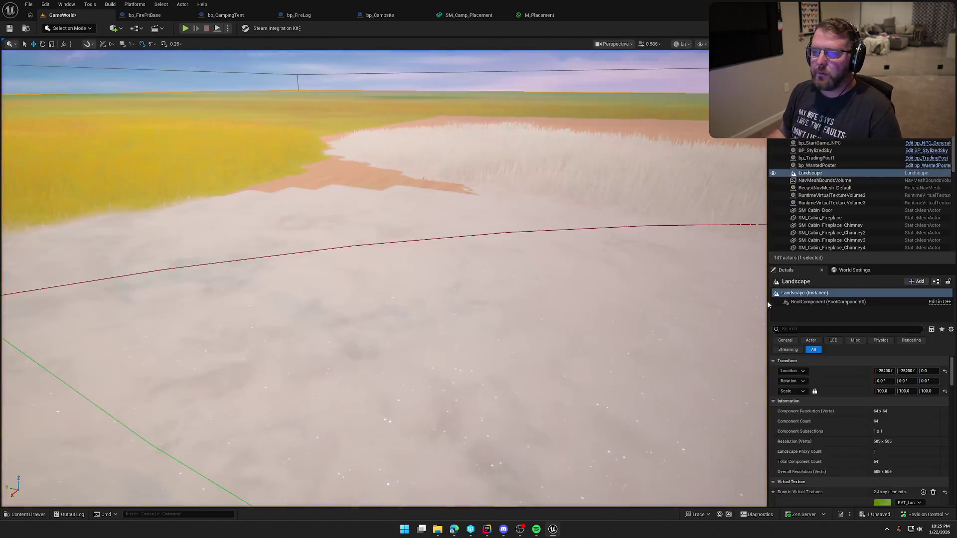
# Add a Line Trace By Profile node below the existing channel trace in bp_Campsite's graph
pyautogui.click(379, 14)
pyautogui.scroll(3, 349, 150)
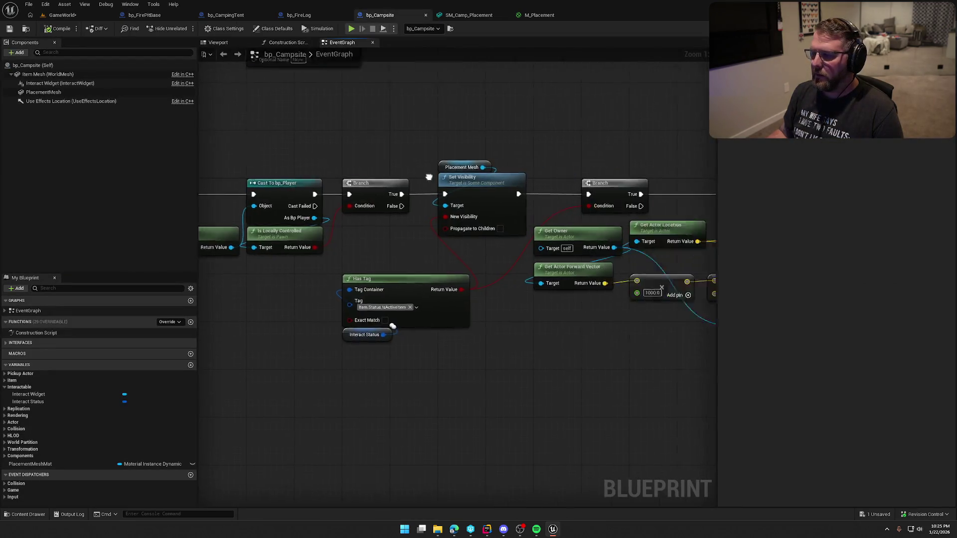
pyautogui.moveTo(426, 149); pyautogui.dragTo(438, 164)
pyautogui.moveTo(373, 404); pyautogui.dragTo(409, 339)
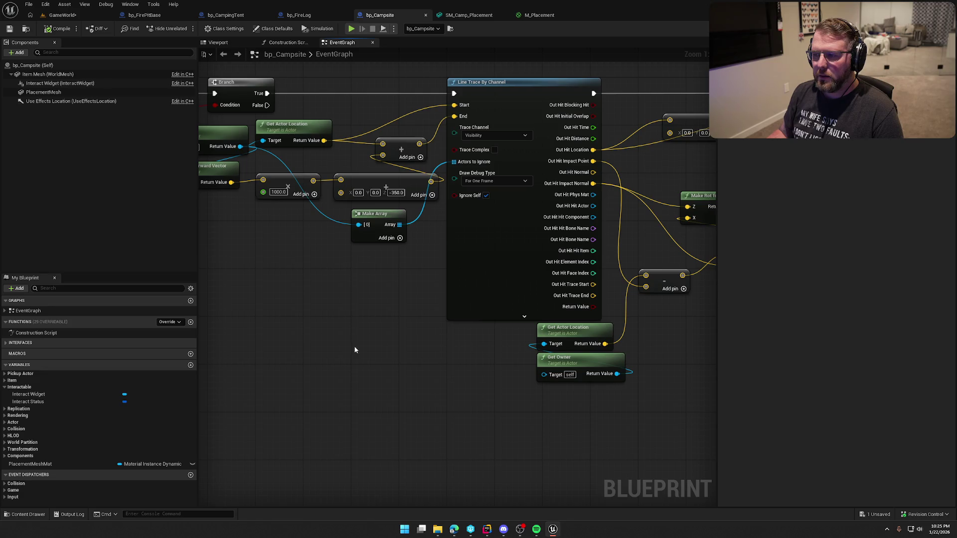
pyautogui.rightClick(336, 323)
pyautogui.write('line try')
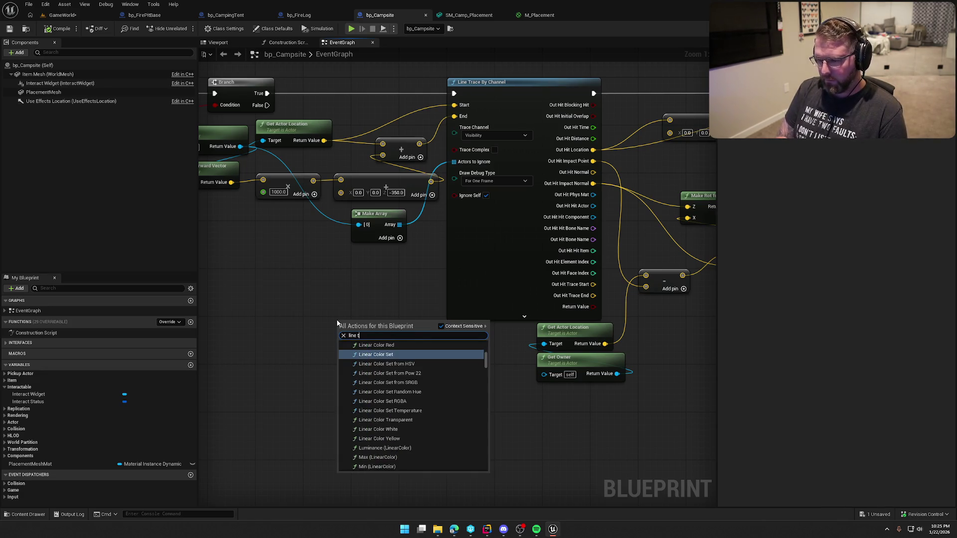
pyautogui.press('BackSpace')
pyautogui.write('ace')
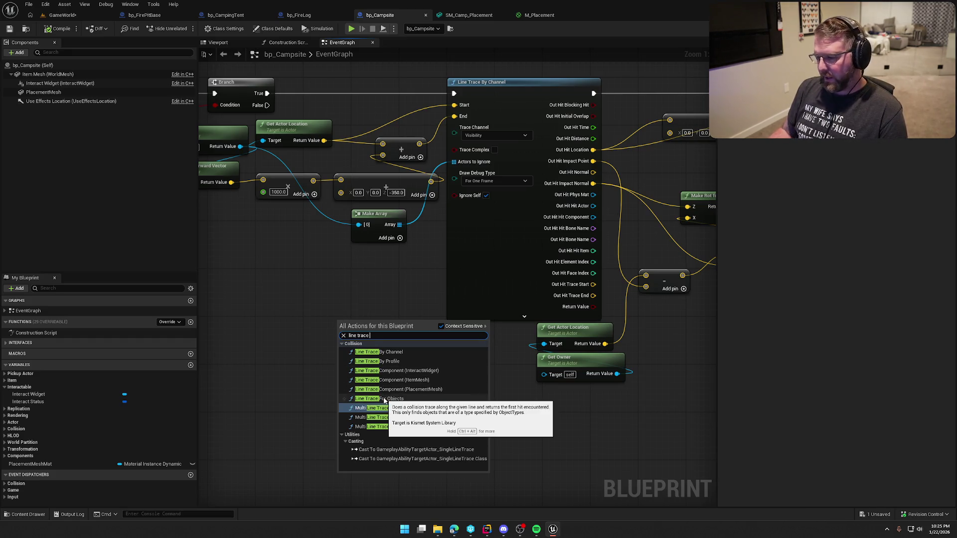
pyautogui.click(383, 361)
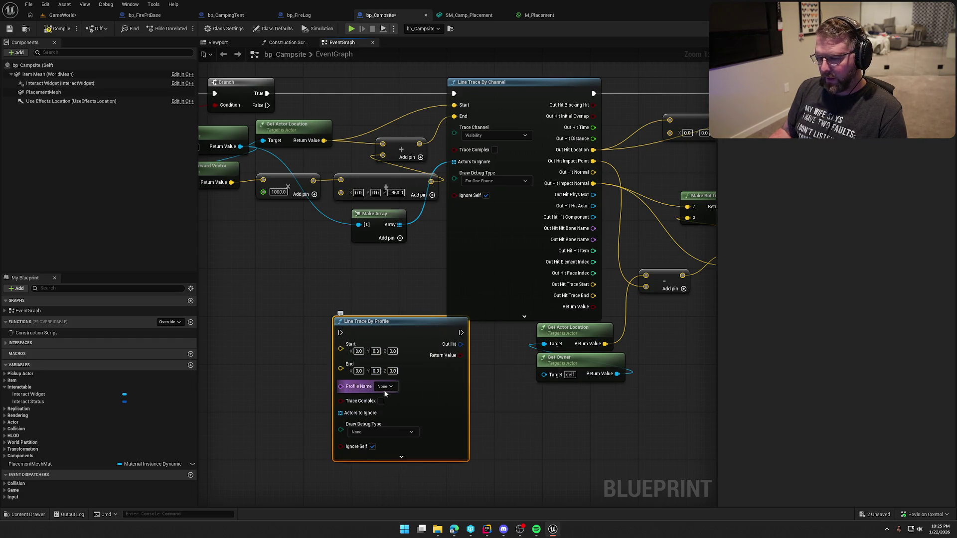
# Check the new trace's Profile Name dropdown, then frame the line trace nodes in view
pyautogui.click(387, 387)
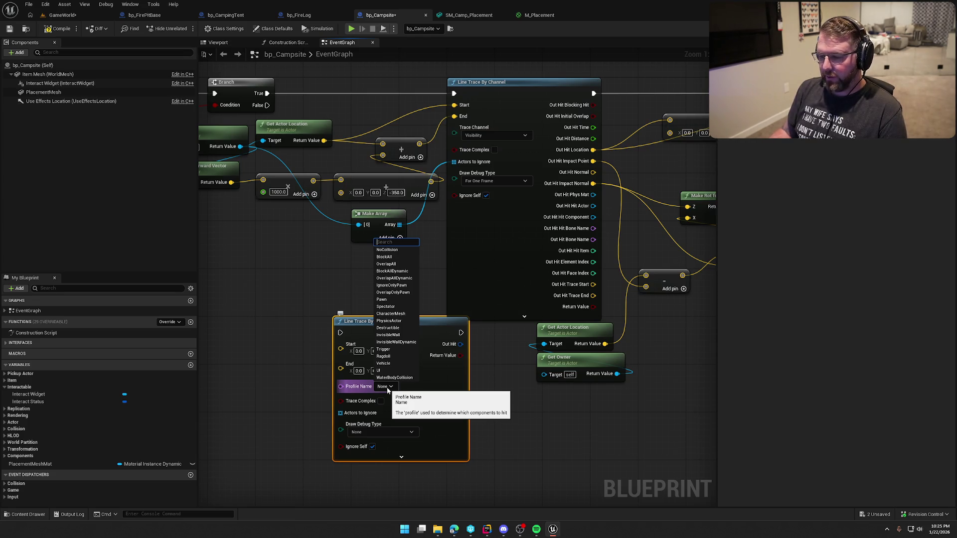
pyautogui.press('Escape')
pyautogui.press('Home')
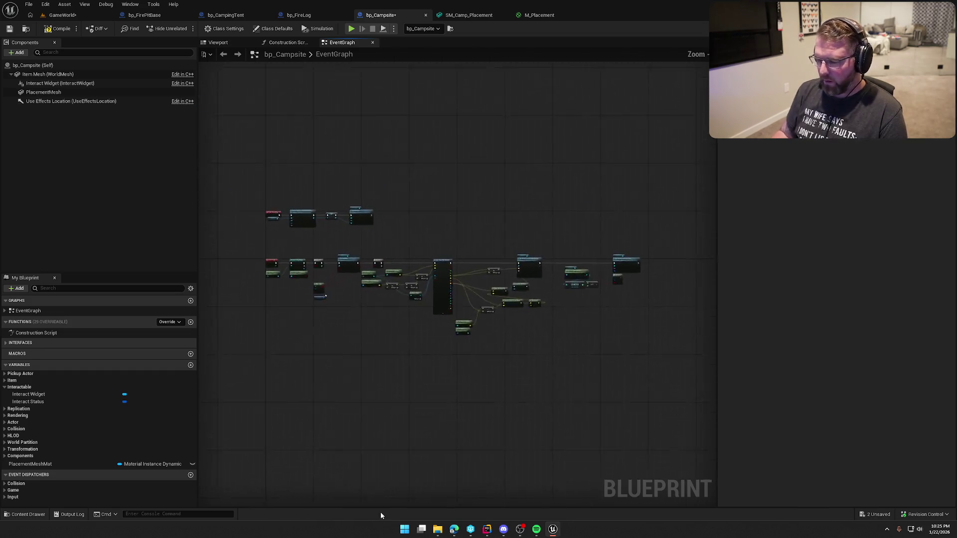
pyautogui.scroll(10, 422, 331)
pyautogui.moveTo(423, 331)
pyautogui.mouseDown()
pyautogui.moveTo(318, 355)
pyautogui.moveTo(412, 328)
pyautogui.moveTo(444, 413)
pyautogui.moveTo(453, 391)
pyautogui.moveTo(445, 367)
pyautogui.mouseUp()
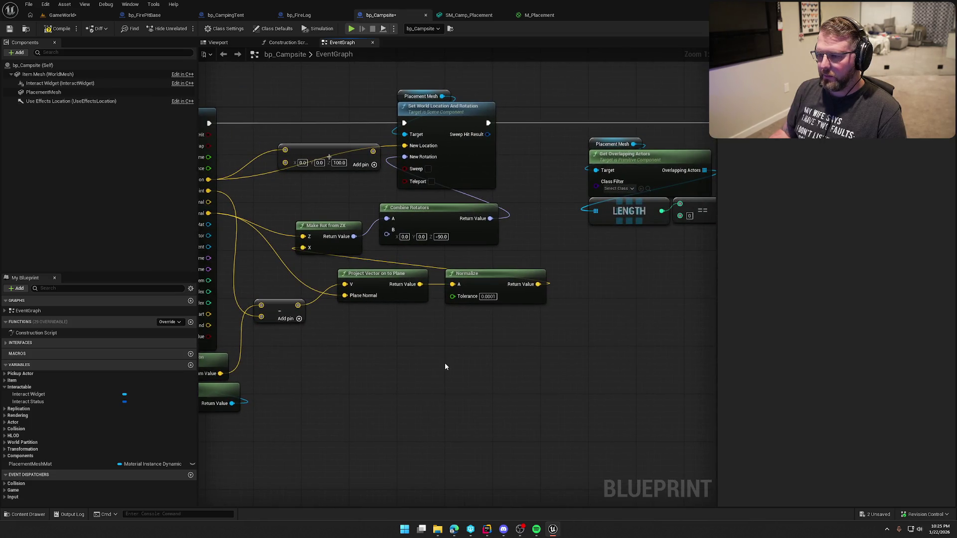
pyautogui.moveTo(527, 371)
pyautogui.mouseDown()
pyautogui.moveTo(393, 342)
pyautogui.moveTo(465, 349)
pyautogui.mouseUp()
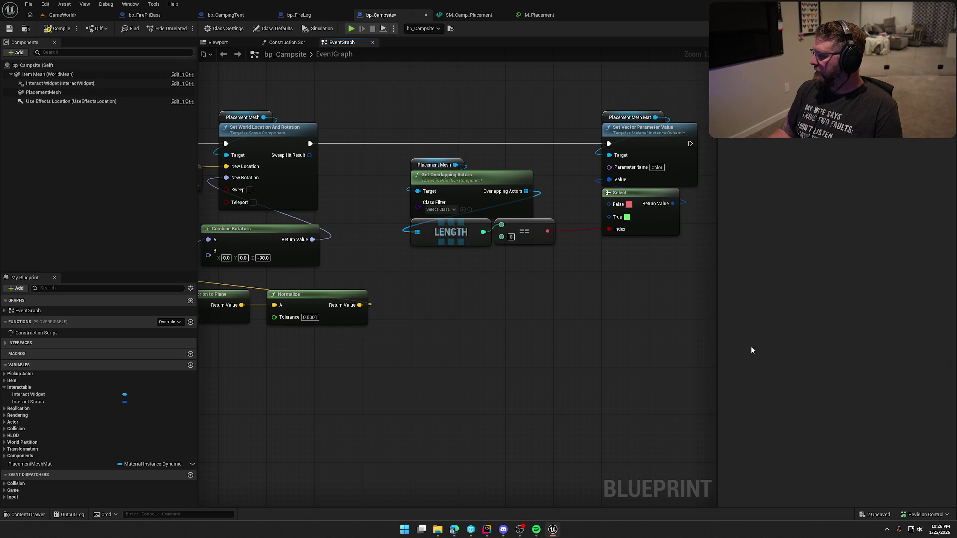
pyautogui.moveTo(555, 286); pyautogui.dragTo(707, 300)
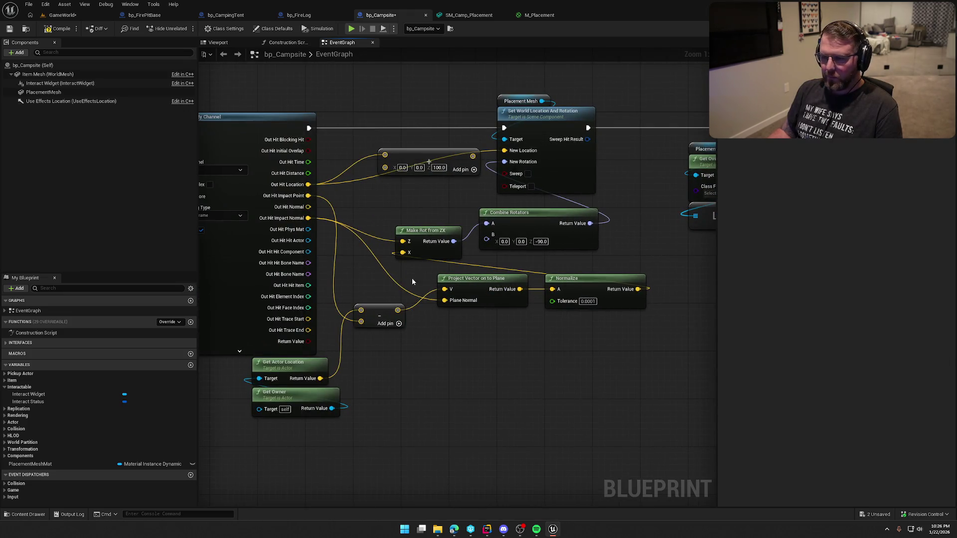
# Add a Dot Product node wired from the hit's Out Hit Impact Normal
pyautogui.moveTo(308, 218)
pyautogui.mouseDown()
pyautogui.moveTo(641, 270)
pyautogui.moveTo(600, 269)
pyautogui.mouseUp()
pyautogui.write('dot')
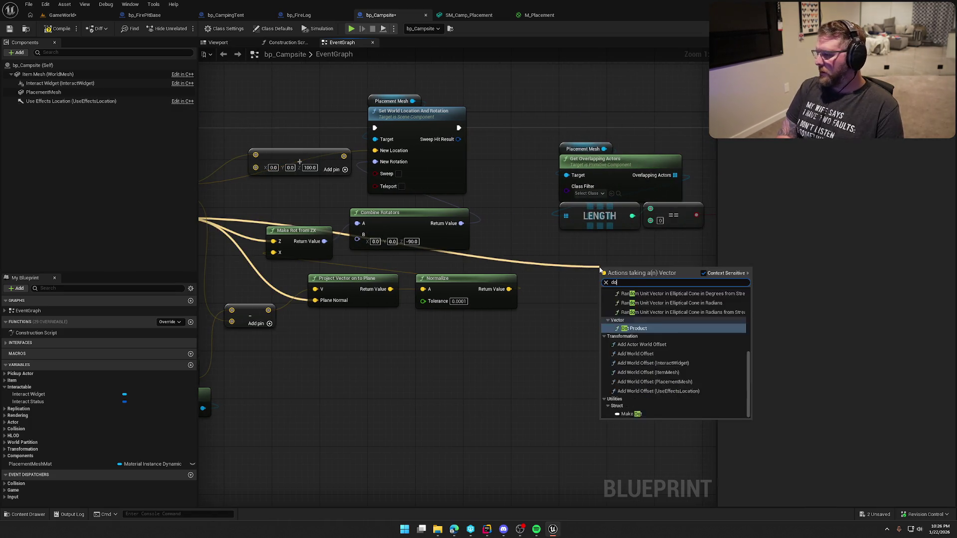
pyautogui.press('Return')
# Try a Get Up Vector node for the dot's second input, then discard it
pyautogui.moveTo(593, 333); pyautogui.dragTo(539, 349)
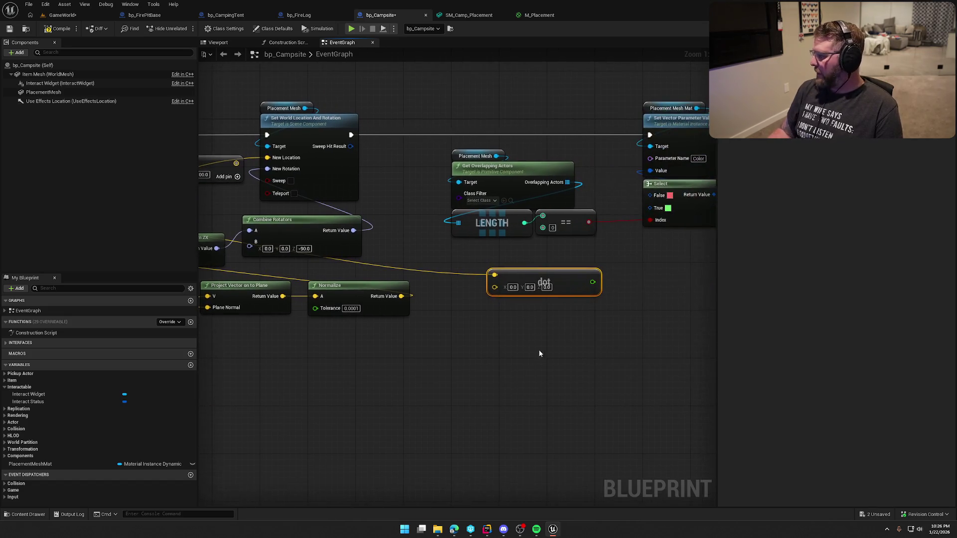
pyautogui.click(492, 327)
pyautogui.rightClick(458, 318)
pyautogui.write('ge')
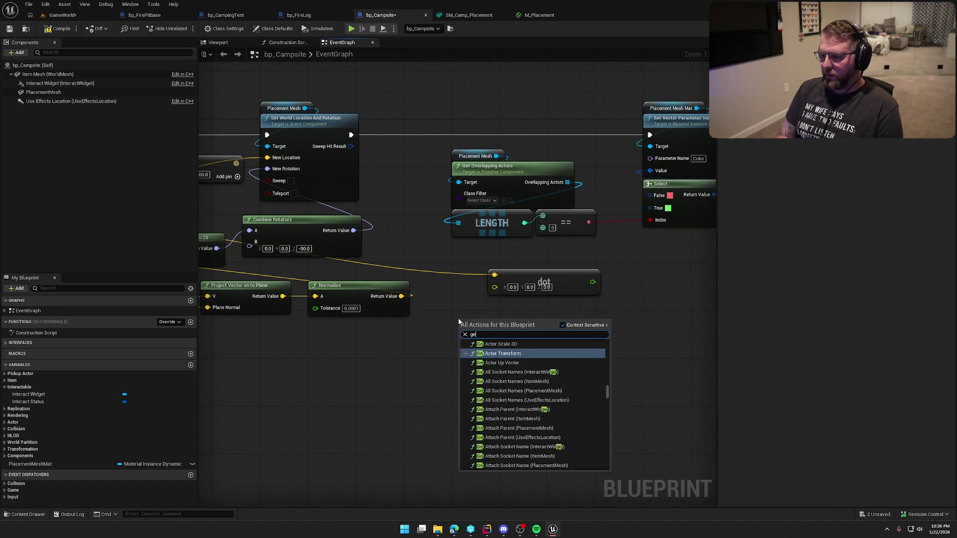
pyautogui.write('t up vec')
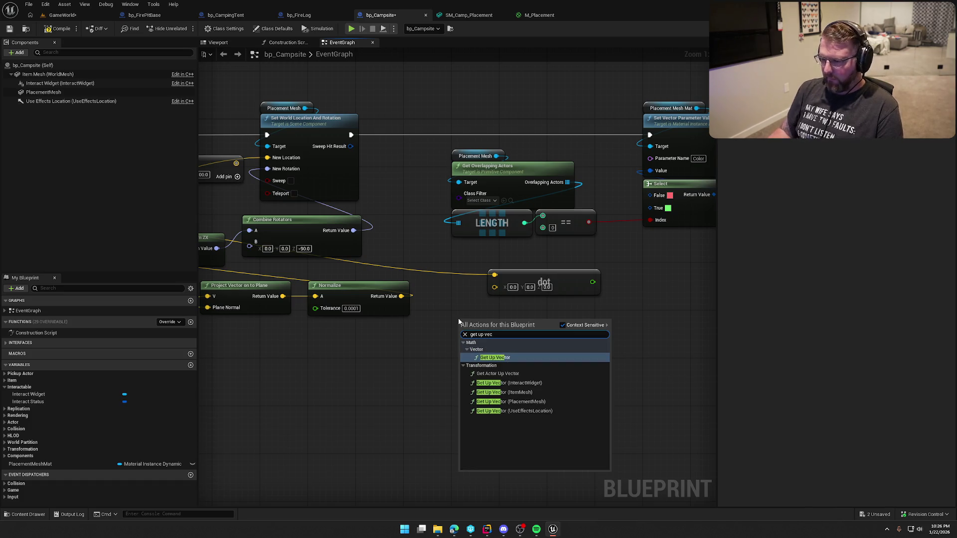
pyautogui.click(511, 357)
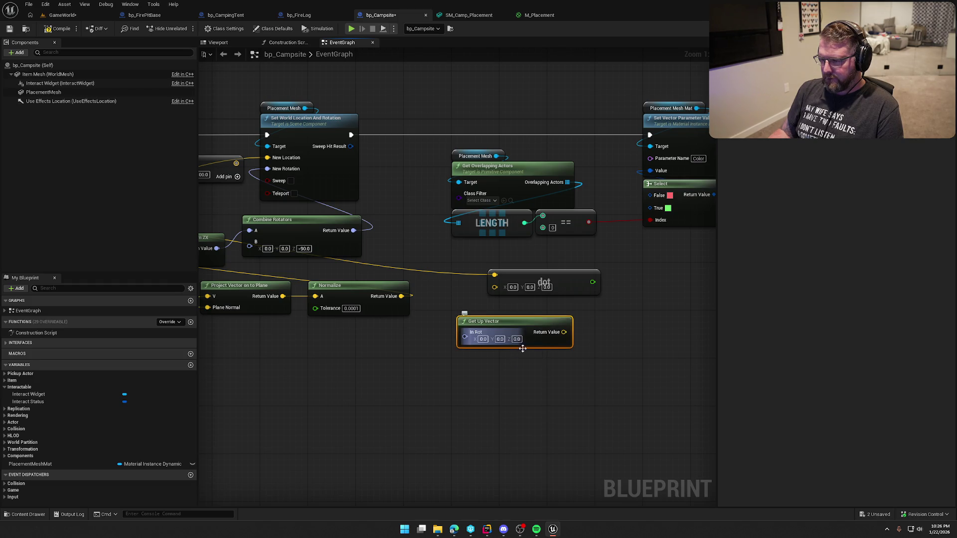
pyautogui.press('Delete')
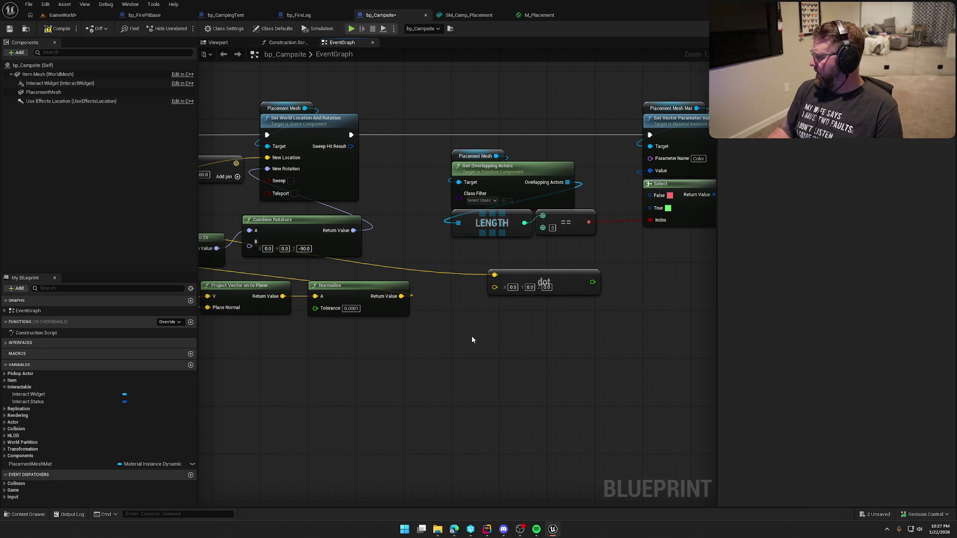
pyautogui.rightClick(472, 339)
pyautogui.write('get upd')
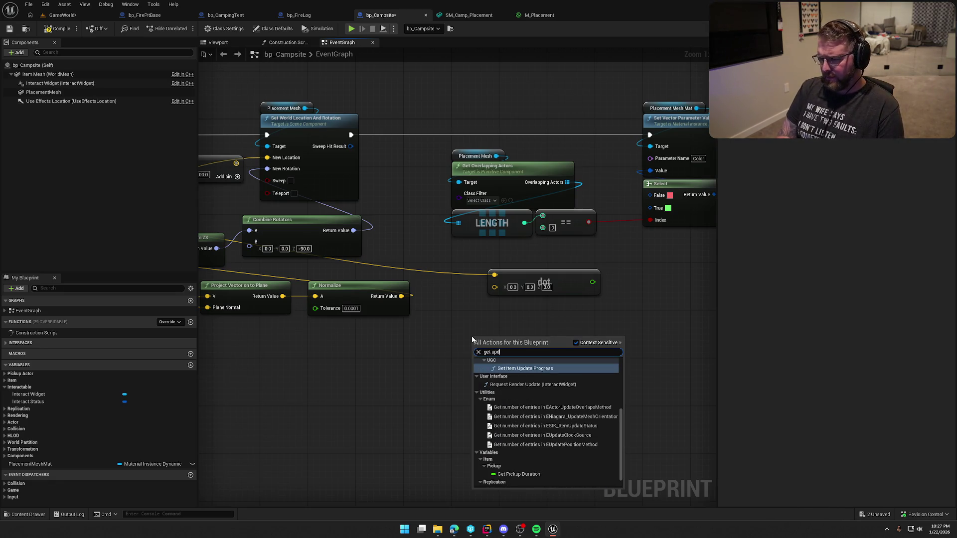
pyautogui.press('BackSpace')
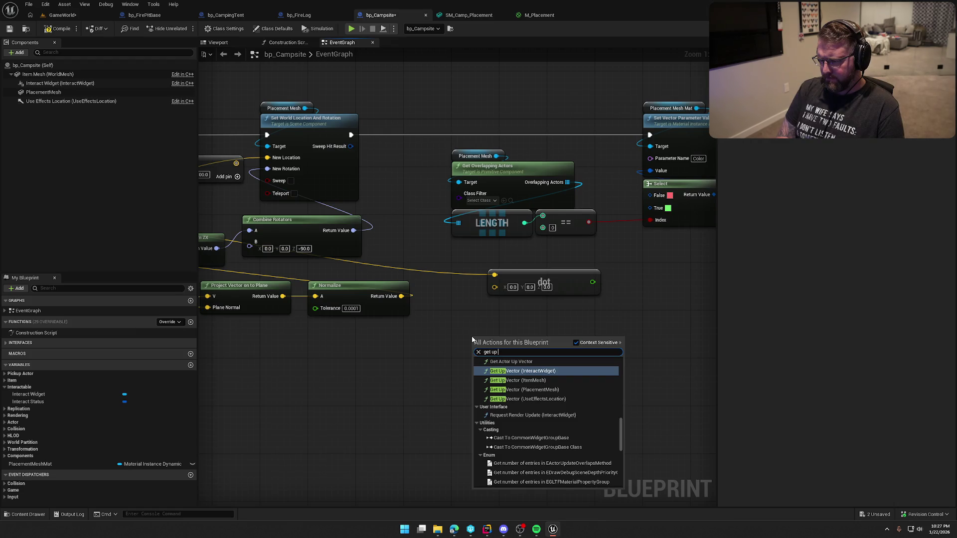
pyautogui.write(' vector')
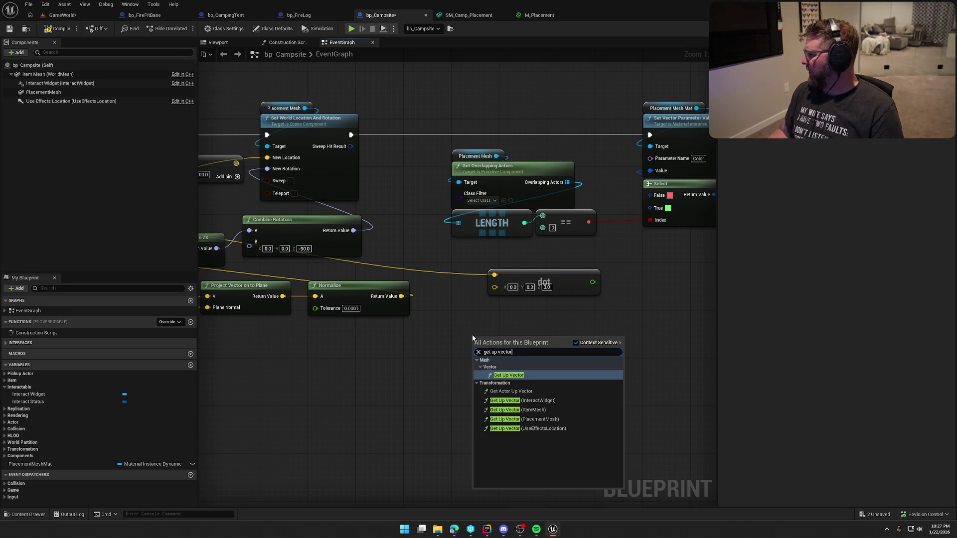
pyautogui.press('Escape')
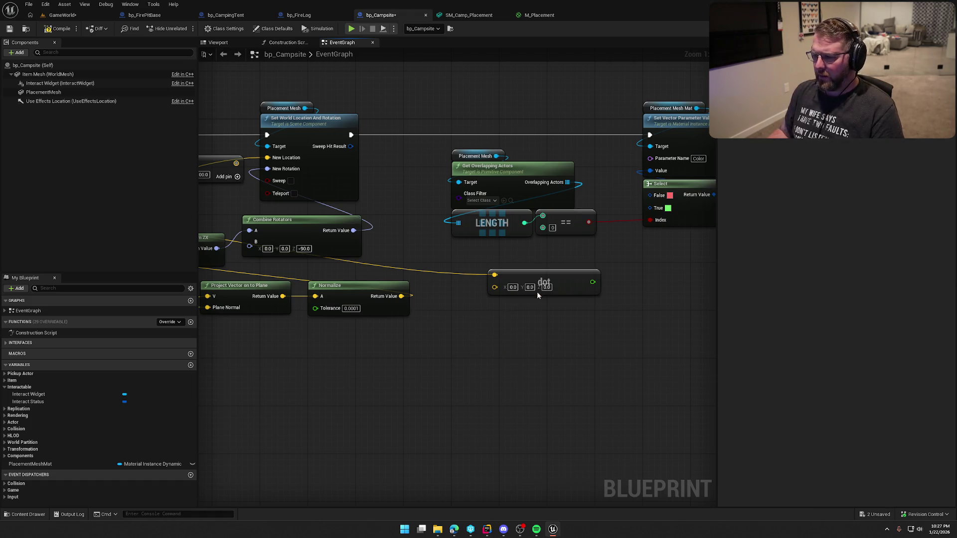
# Set the Dot Product's B Z value to 1 and move the node beside the others
pyautogui.click(546, 287)
pyautogui.write('1')
pyautogui.press('Return')
pyautogui.moveTo(561, 280); pyautogui.dragTo(513, 263)
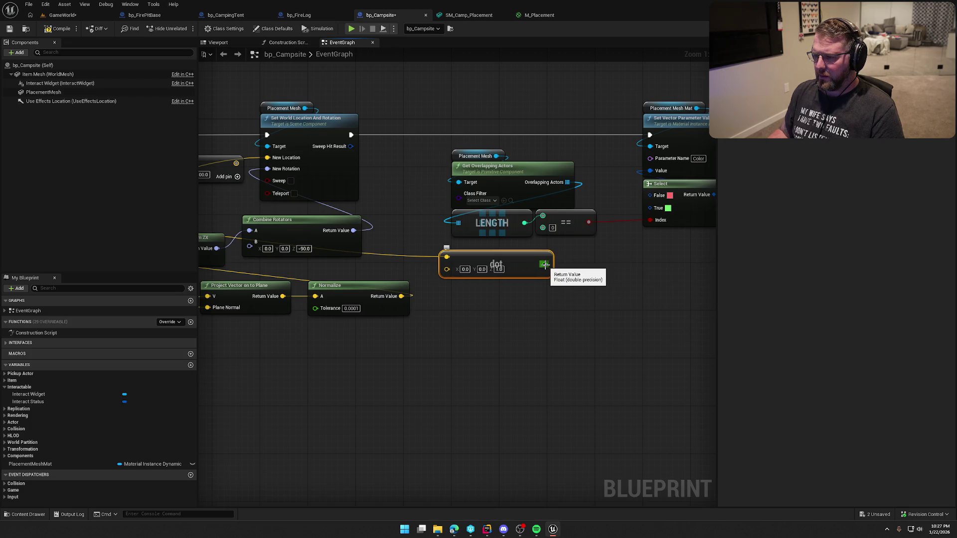
# Print the dot result after Set World Location, then compile, save and return to GameWorld
pyautogui.moveTo(350, 135); pyautogui.dragTo(495, 337)
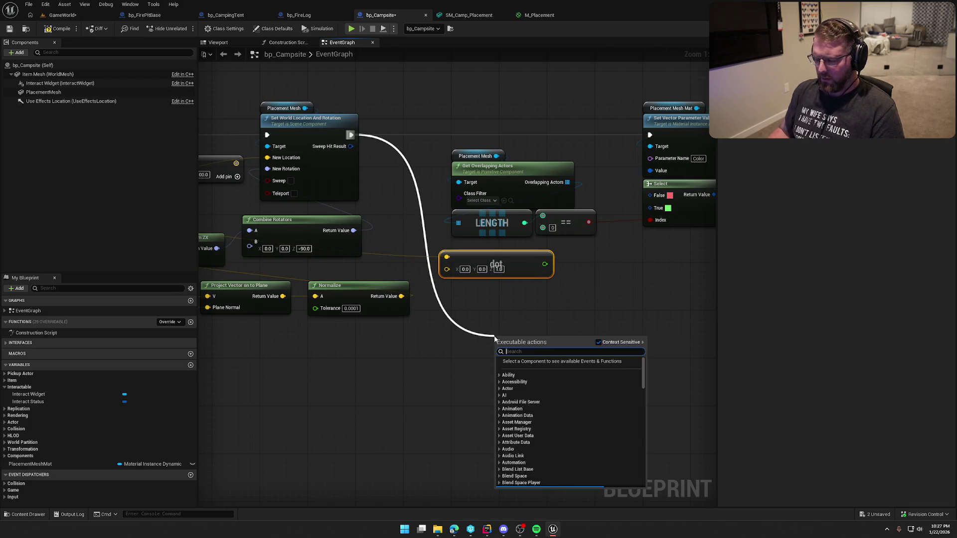
pyautogui.write('print')
pyautogui.press('Return')
pyautogui.moveTo(544, 264)
pyautogui.mouseDown()
pyautogui.moveTo(465, 365)
pyautogui.moveTo(501, 363)
pyautogui.mouseUp()
pyautogui.click(527, 381)
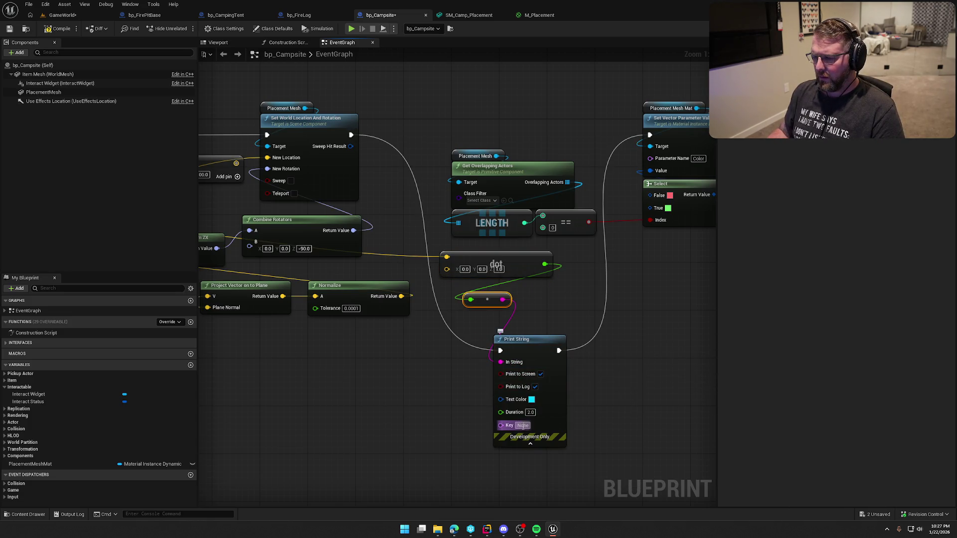
pyautogui.click(522, 425)
pyautogui.write('adsfas')
pyautogui.click(490, 417)
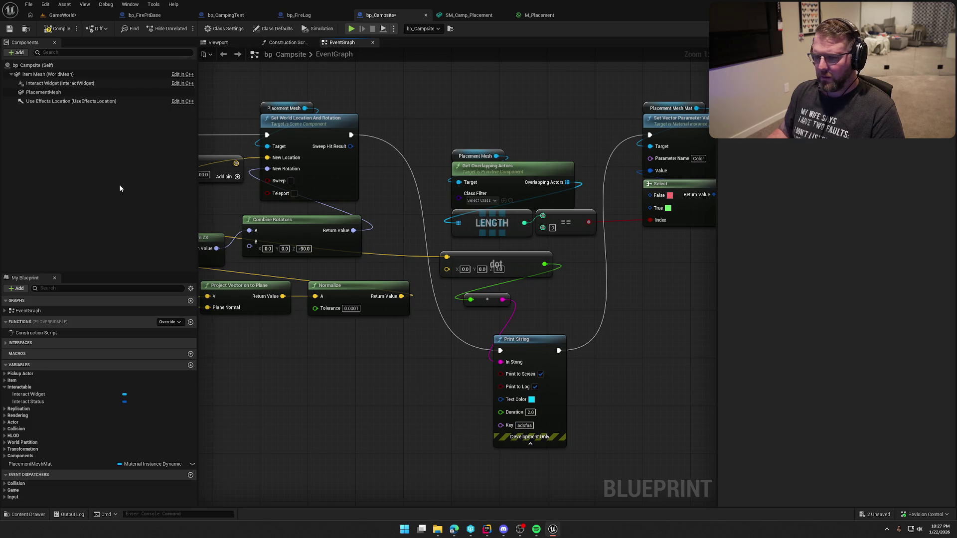
pyautogui.click(50, 30)
pyautogui.click(80, 15)
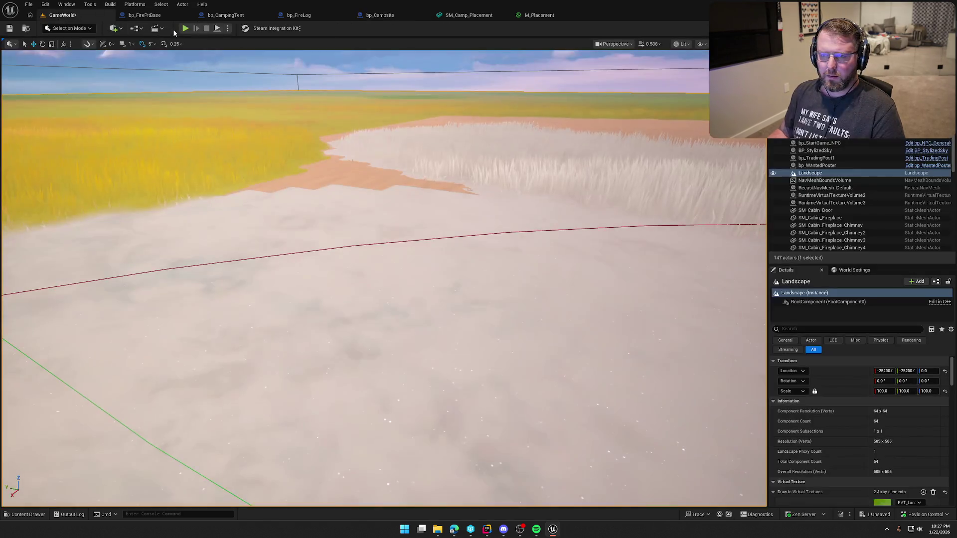
# Start Play, pick up the campsite, and walk the pale ground until the red preview turns green
pyautogui.click(185, 27)
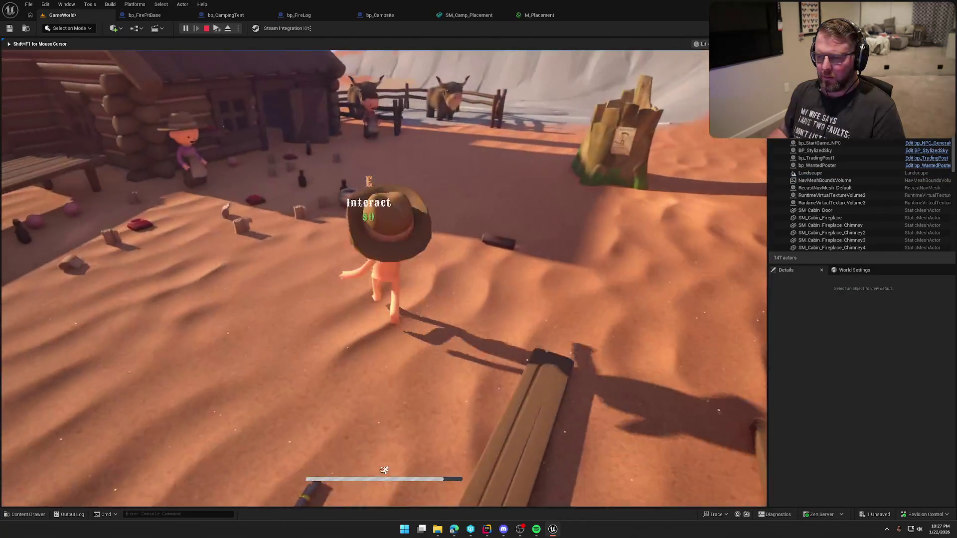
pyautogui.press('e')
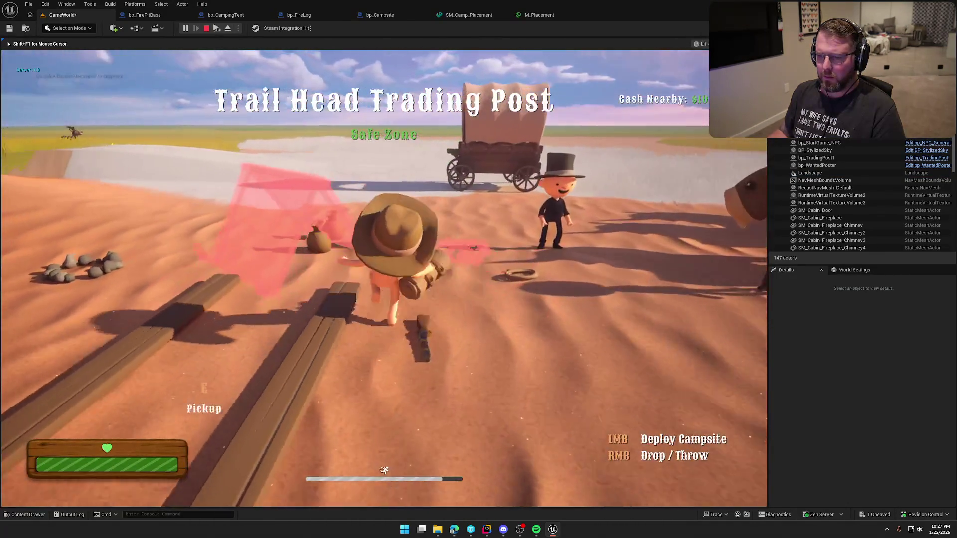
pyautogui.press('w')
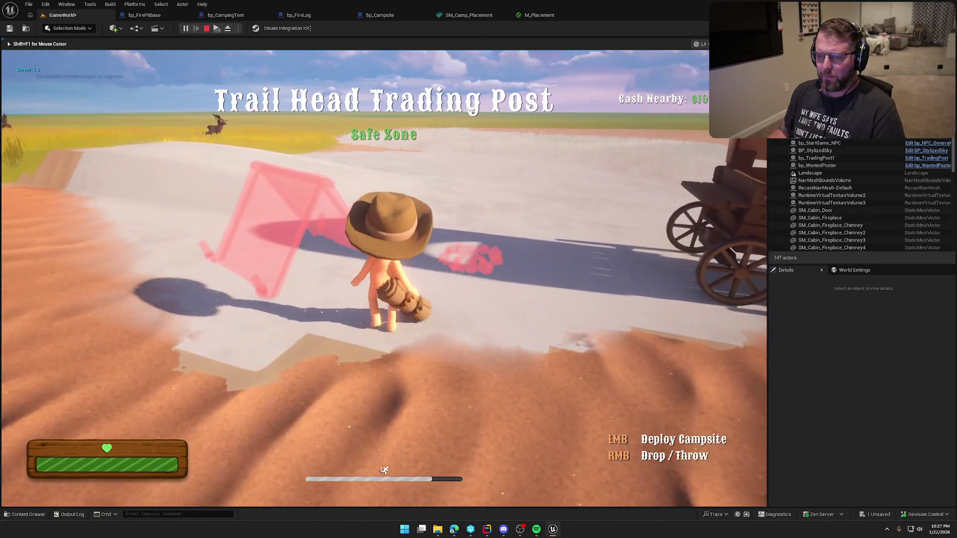
pyautogui.press('w')
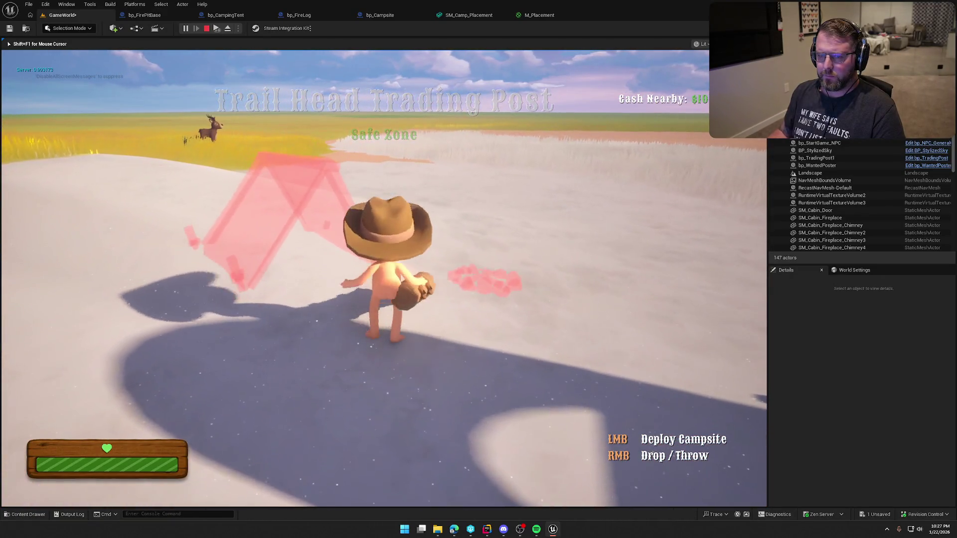
pyautogui.press('w')
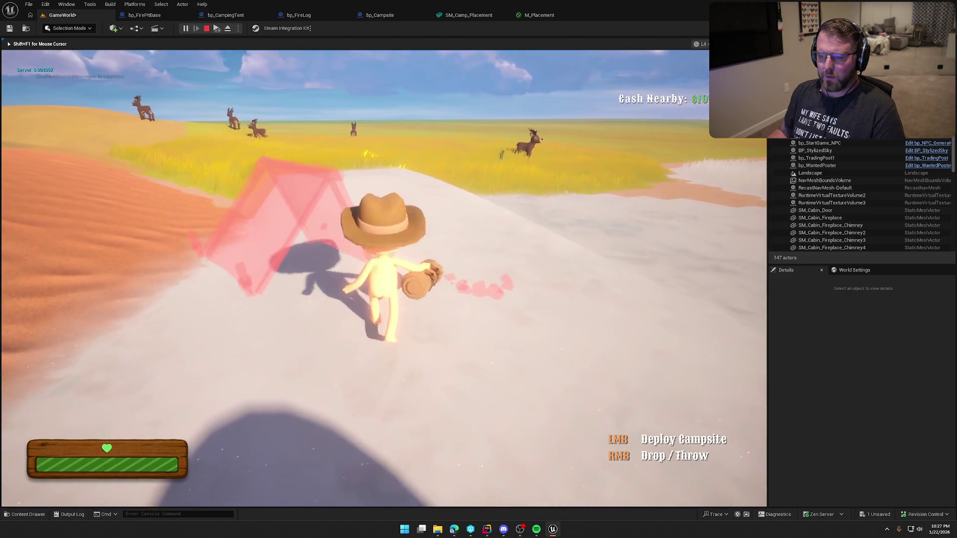
pyautogui.press('w')
pyautogui.press('w')
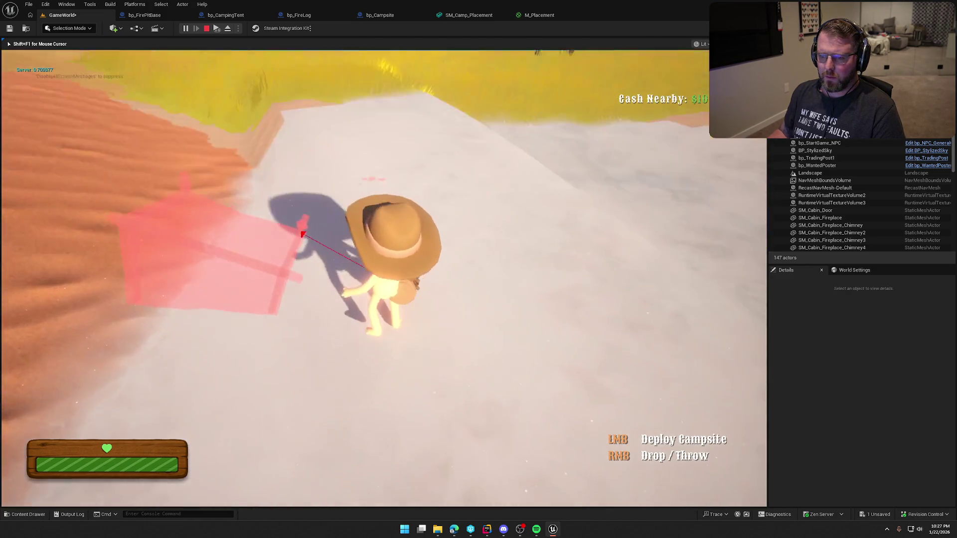
pyautogui.press('w')
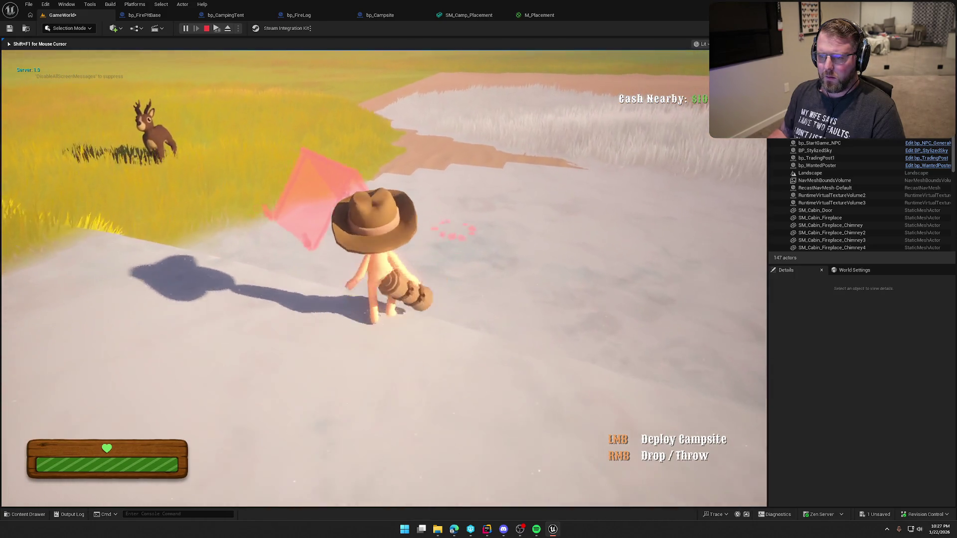
pyautogui.press('w')
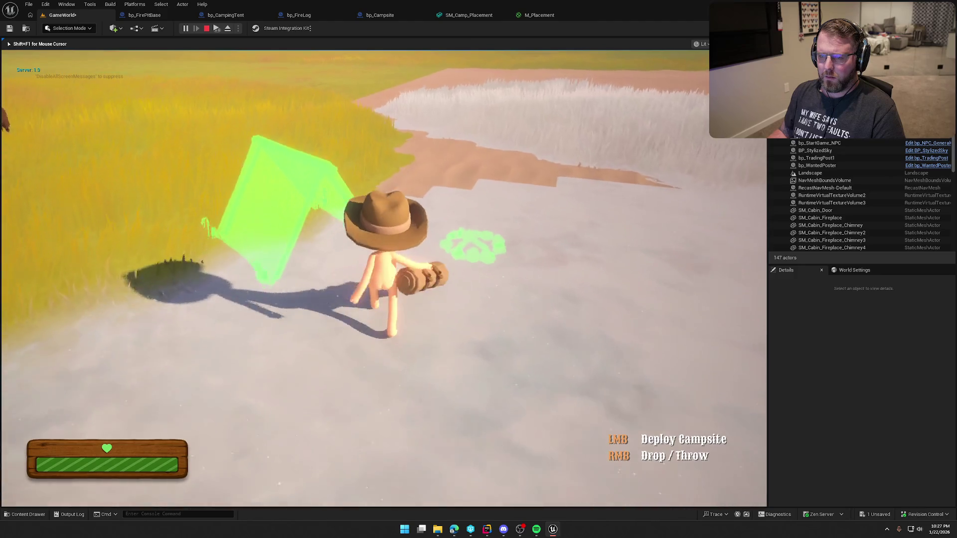
# Carry the preview through the grass and up the sand slope, checking its tint
pyautogui.press('w')
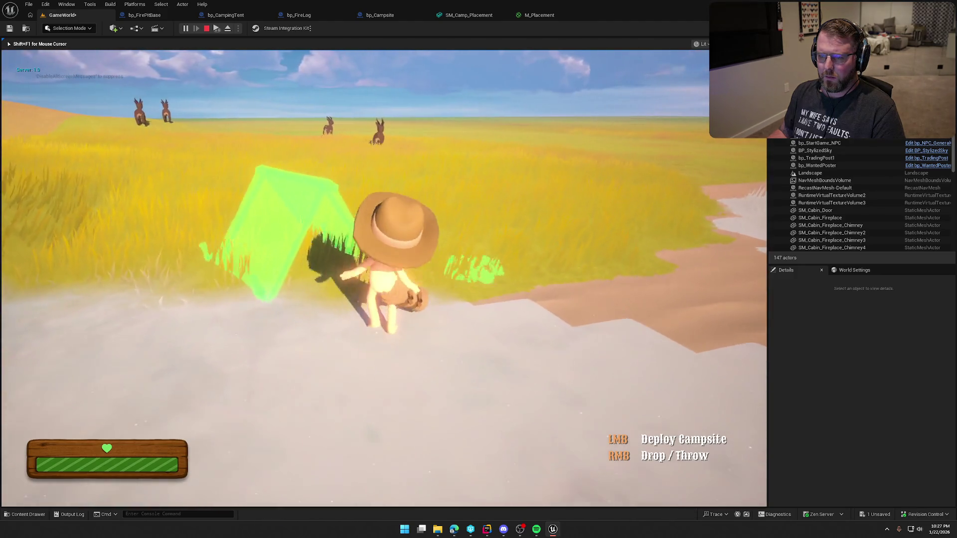
pyautogui.press('w')
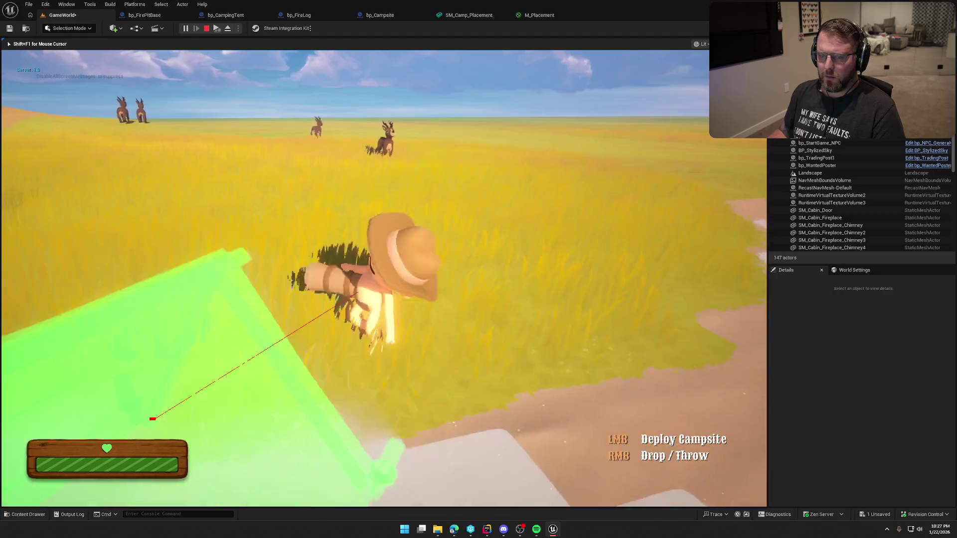
pyautogui.press('w')
pyautogui.press('shift')
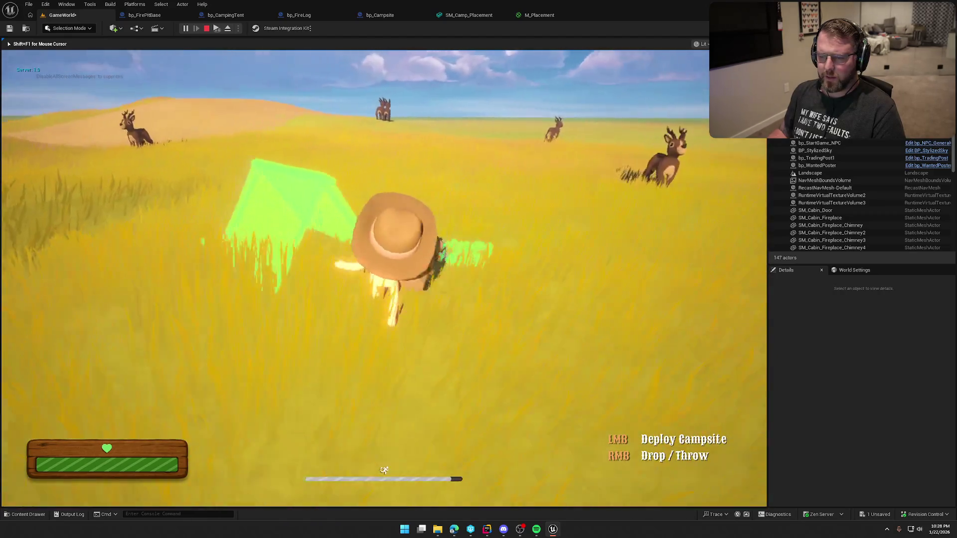
pyautogui.press('w')
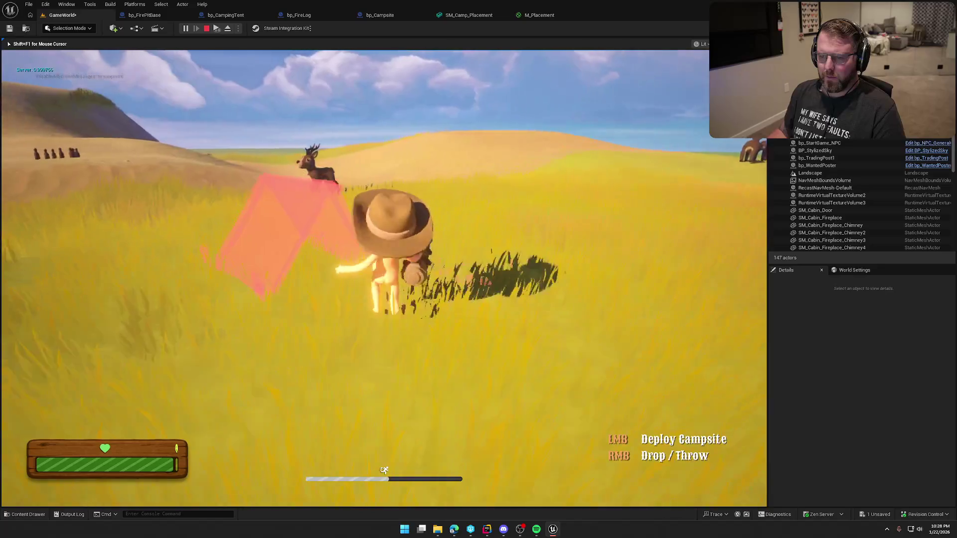
pyautogui.press('w')
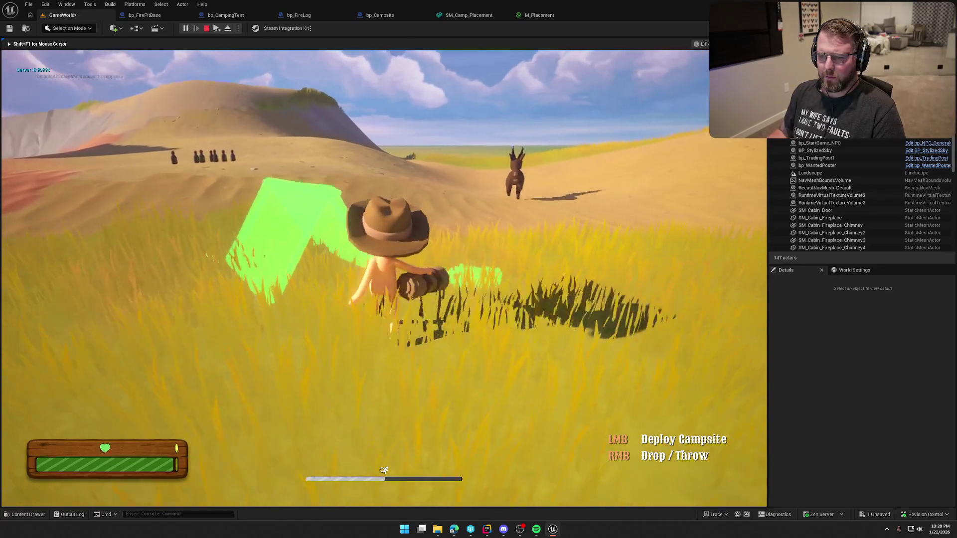
pyautogui.press('w')
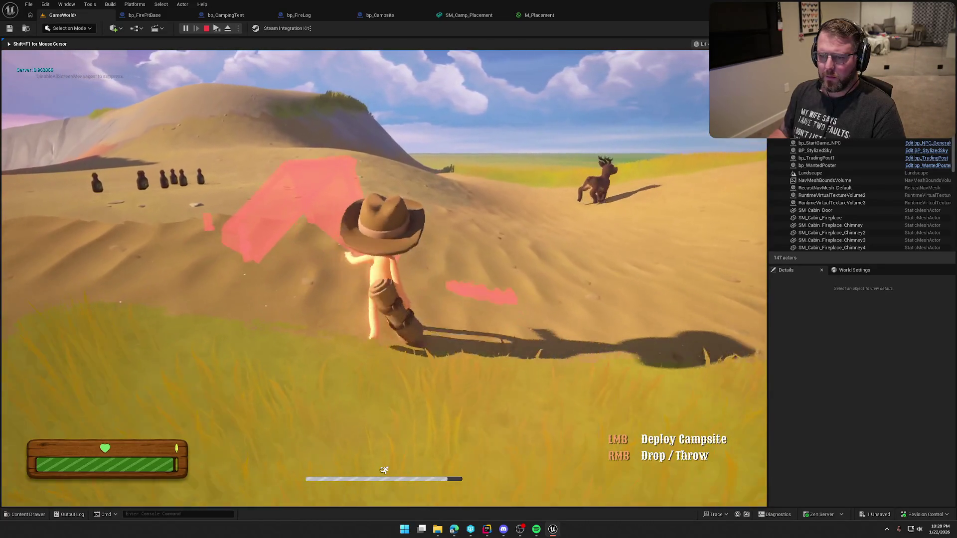
pyautogui.press('w')
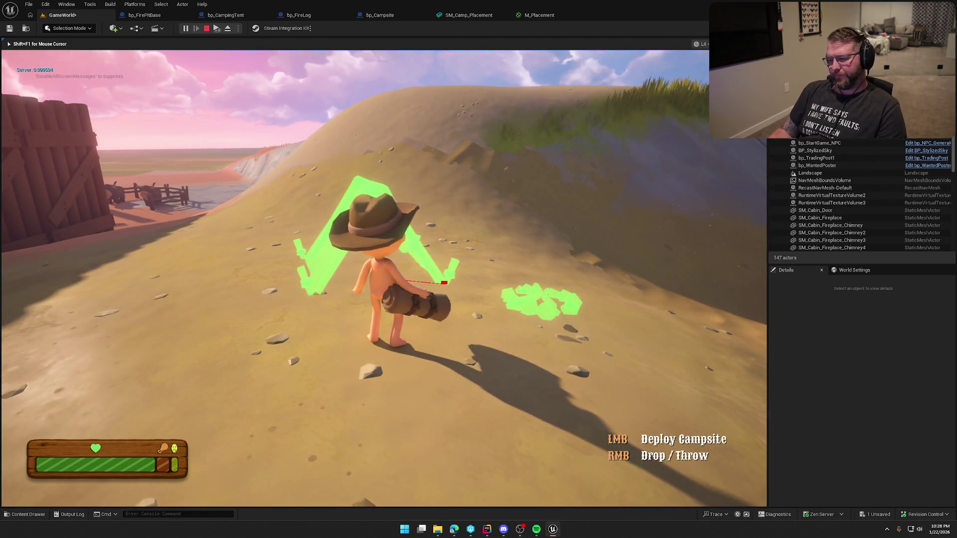
# Run over the hilltop watching the preview tint, deploy the campsite, then stop the playtest
pyautogui.hotkey('shift', 'w')
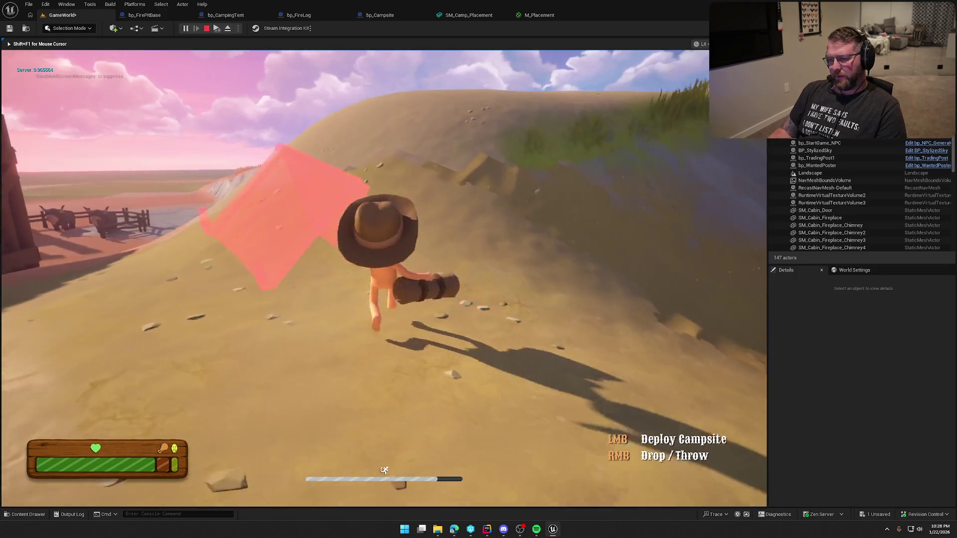
pyautogui.press('w')
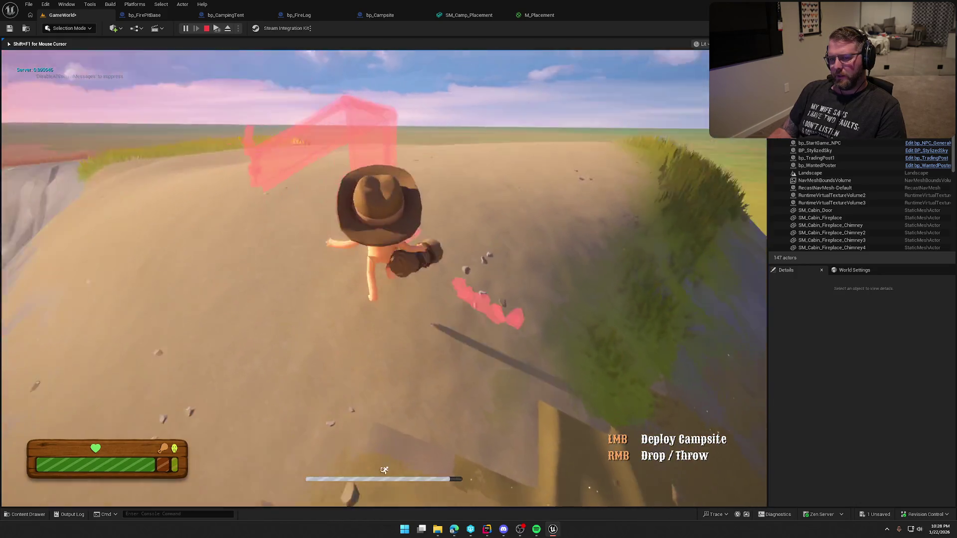
pyautogui.press('w')
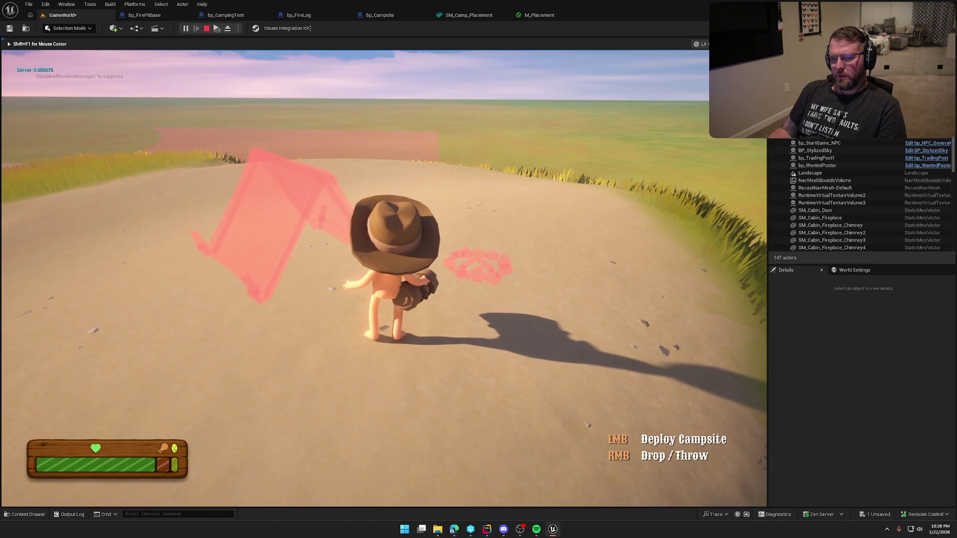
pyautogui.press('w')
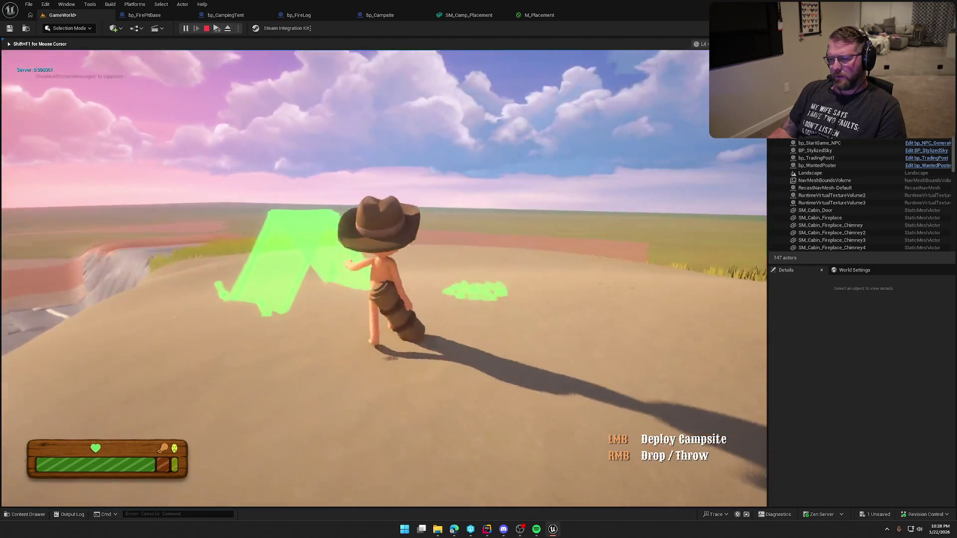
pyautogui.press('w')
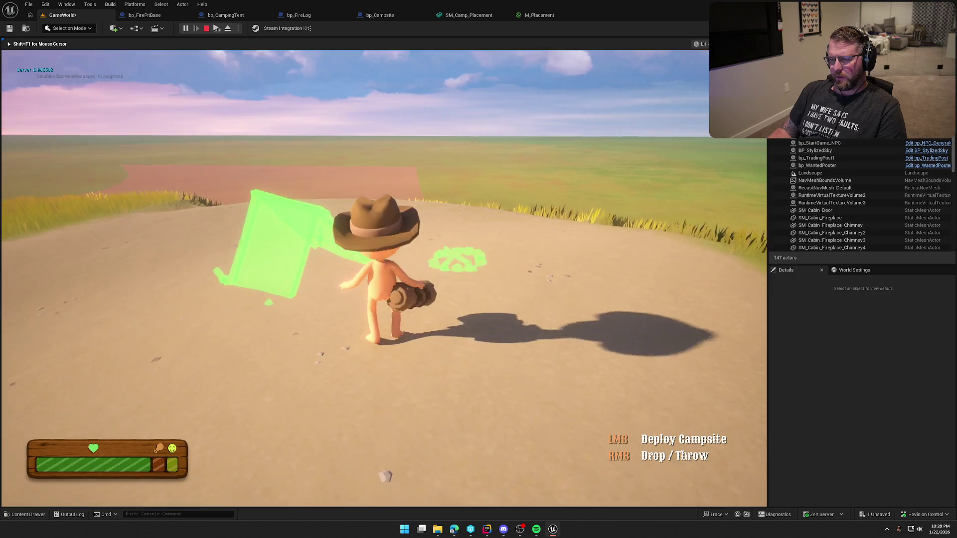
pyautogui.press('w')
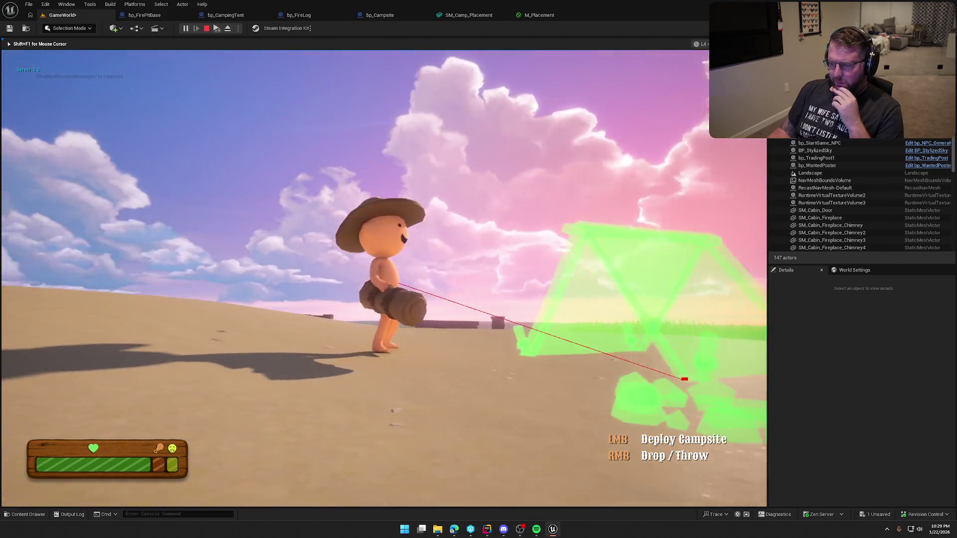
pyautogui.press('w')
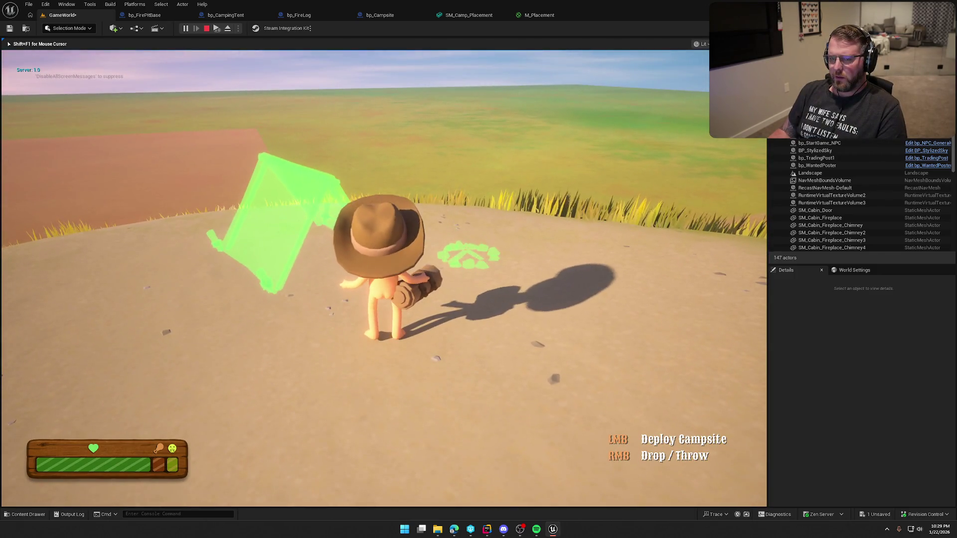
pyautogui.click(383, 278)
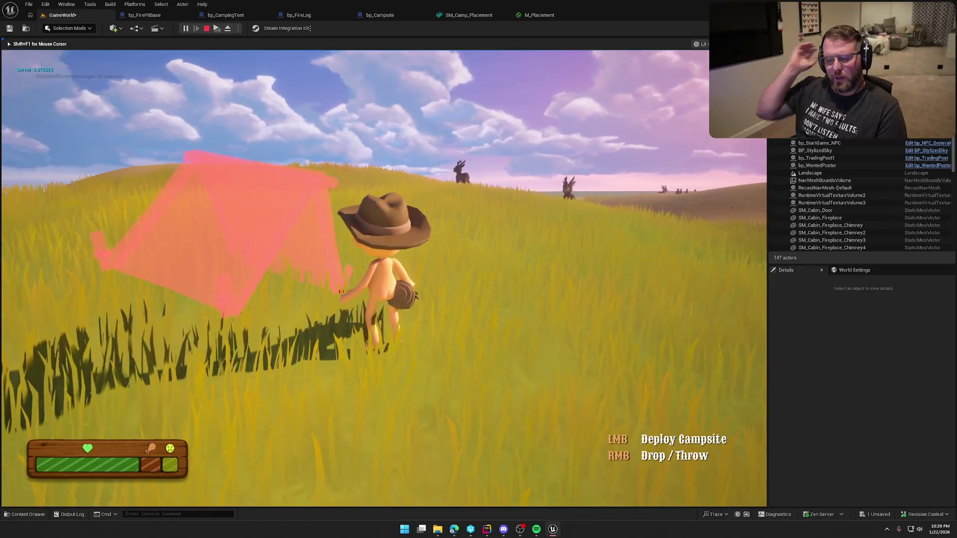
pyautogui.press('Escape')
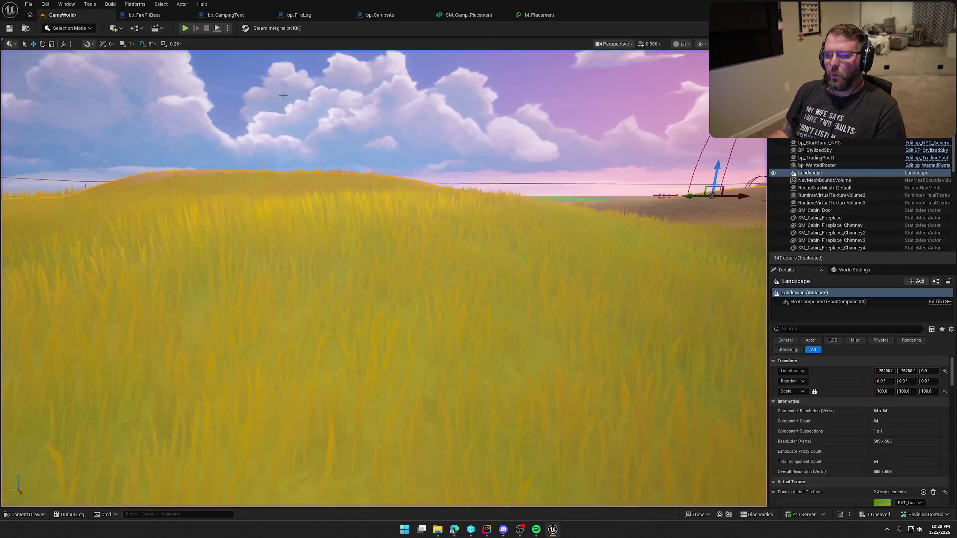
# Return to bp_Campsite's event graph and delete the Print String debug node
pyautogui.click(537, 15)
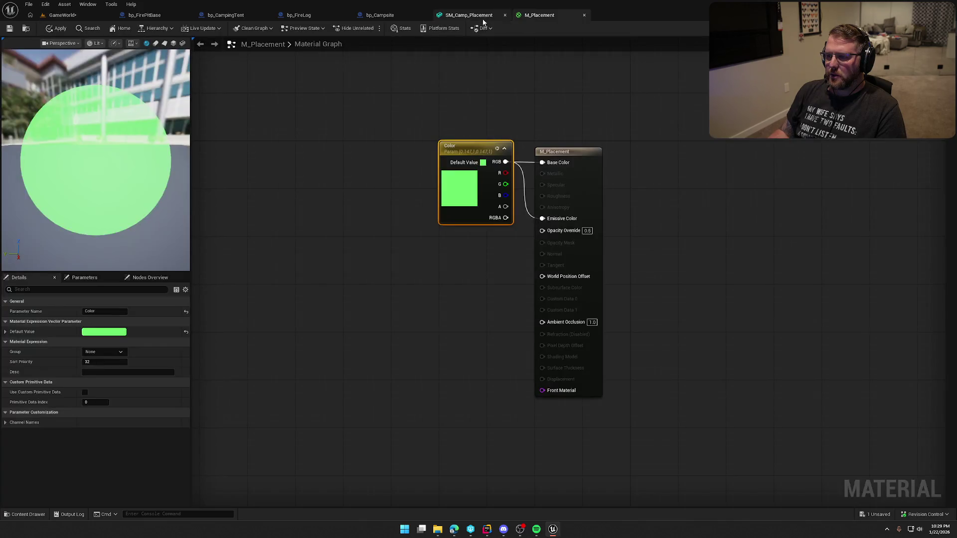
pyautogui.click(468, 15)
pyautogui.click(379, 15)
pyautogui.moveTo(481, 296); pyautogui.dragTo(480, 336)
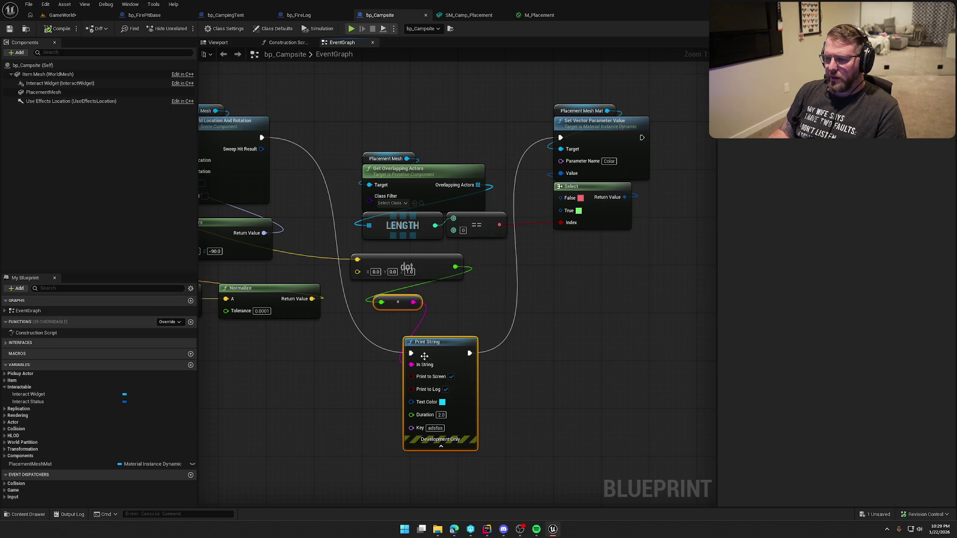
pyautogui.press('Delete')
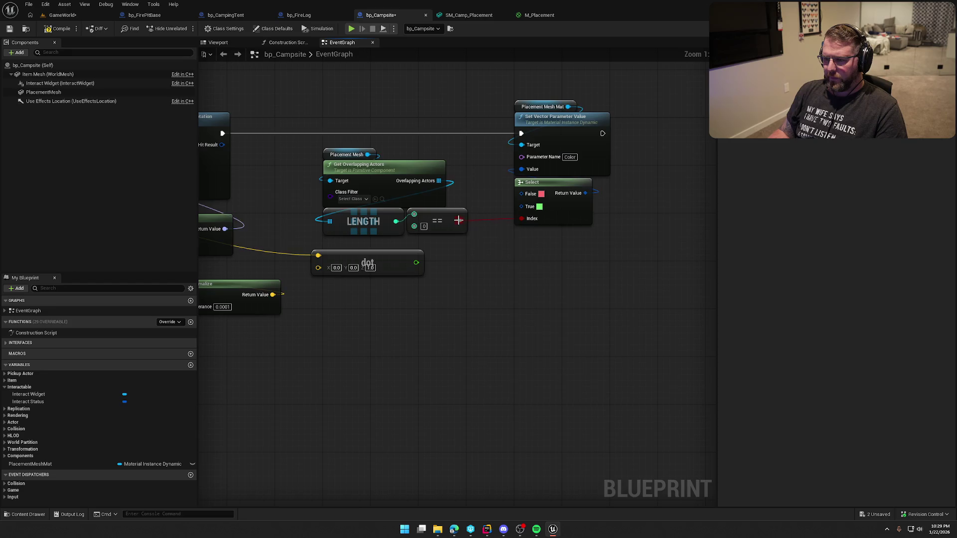
# AND the overlap equality with a dot-equals-1.0 test and wire it into the Select index
pyautogui.moveTo(460, 220); pyautogui.dragTo(483, 256)
pyautogui.write('and')
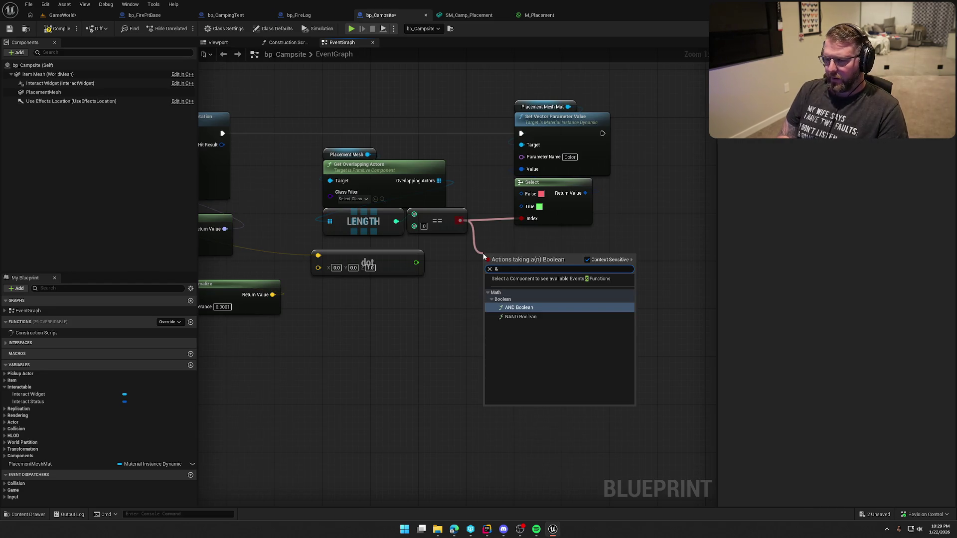
pyautogui.press('Return')
pyautogui.moveTo(418, 261); pyautogui.dragTo(442, 312)
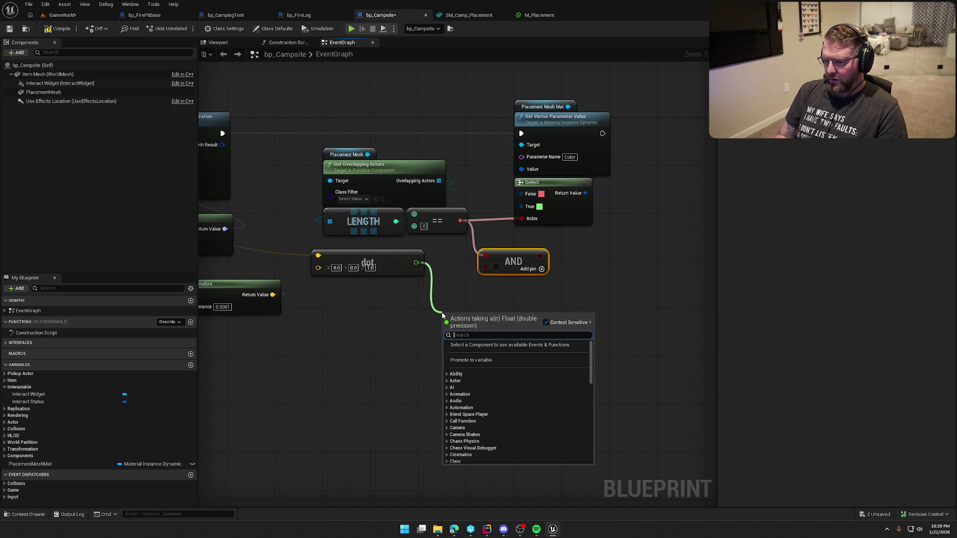
pyautogui.write('==')
pyautogui.press('Return')
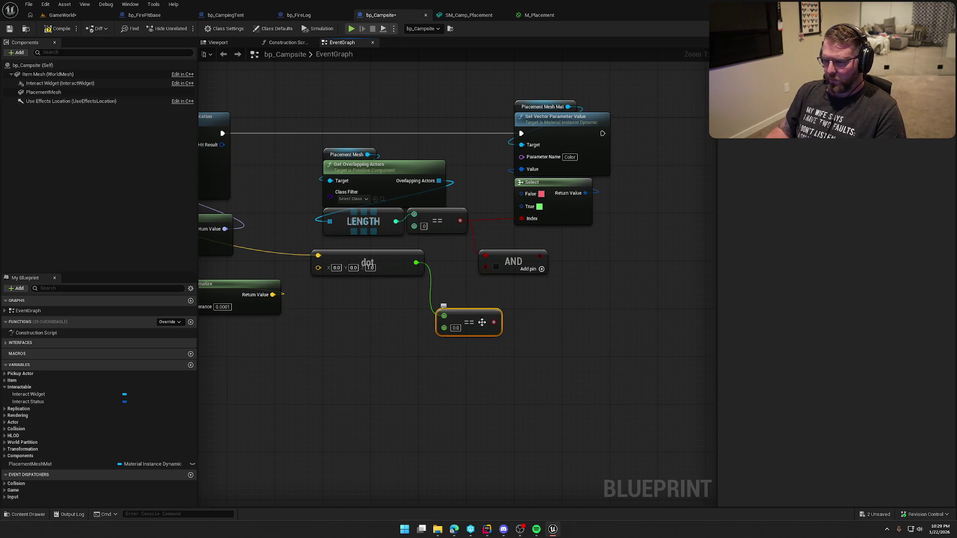
pyautogui.moveTo(491, 324); pyautogui.dragTo(484, 288)
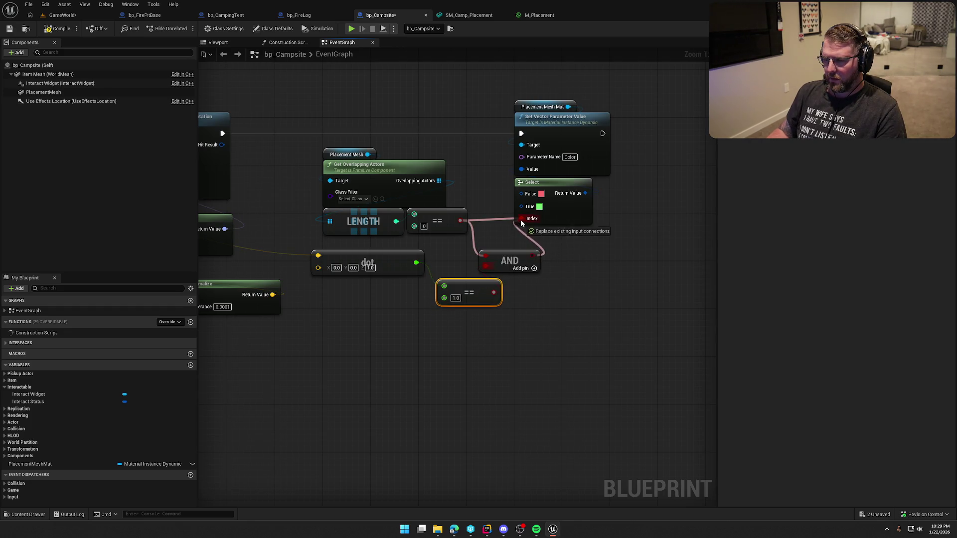
pyautogui.click(62, 16)
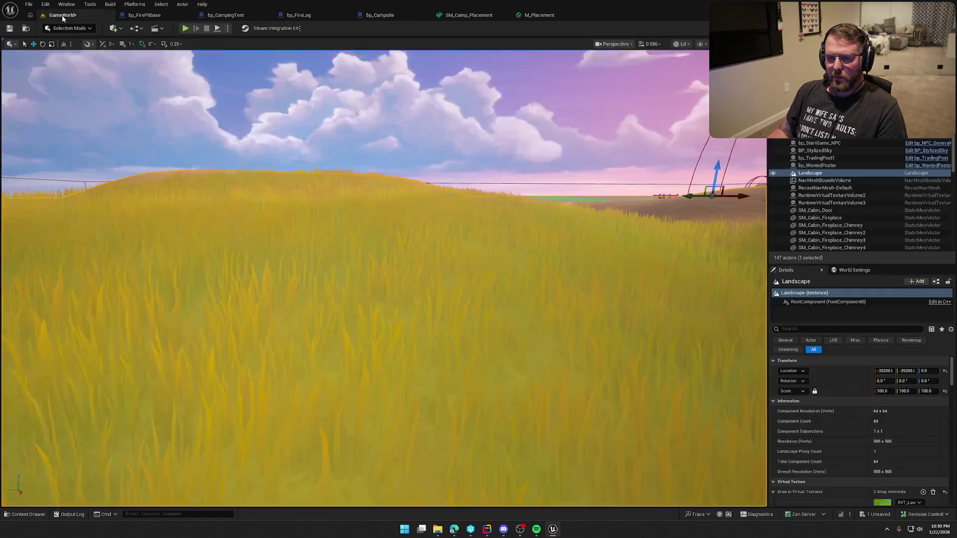
# Play GameWorld, pick up the campsite bundle, and walk sand dunes and grass checking the red preview
pyautogui.click(186, 28)
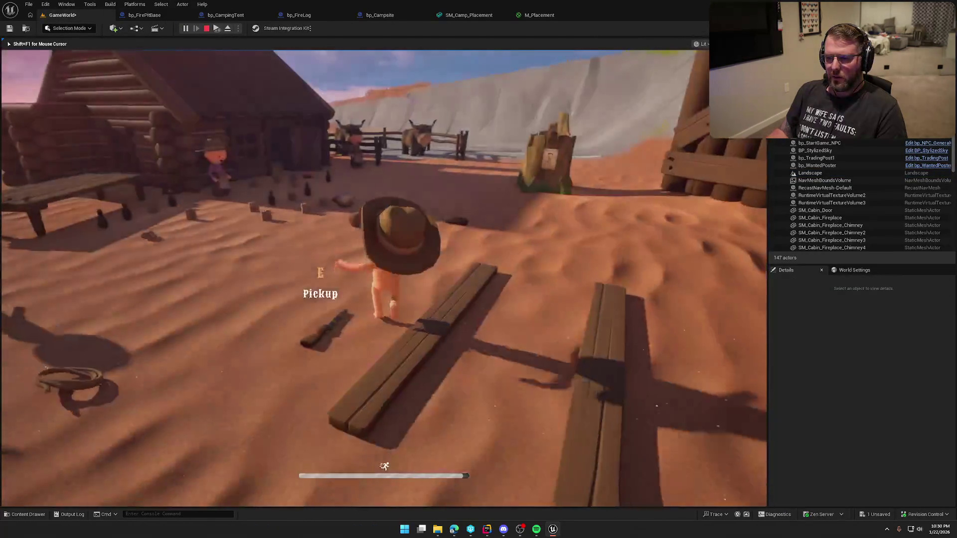
pyautogui.press('e')
pyautogui.press('w')
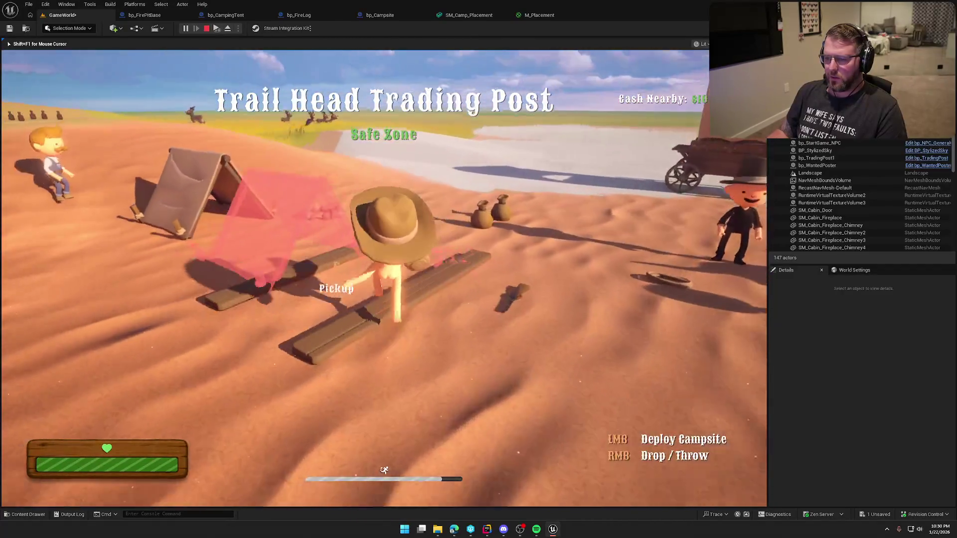
pyautogui.press('w')
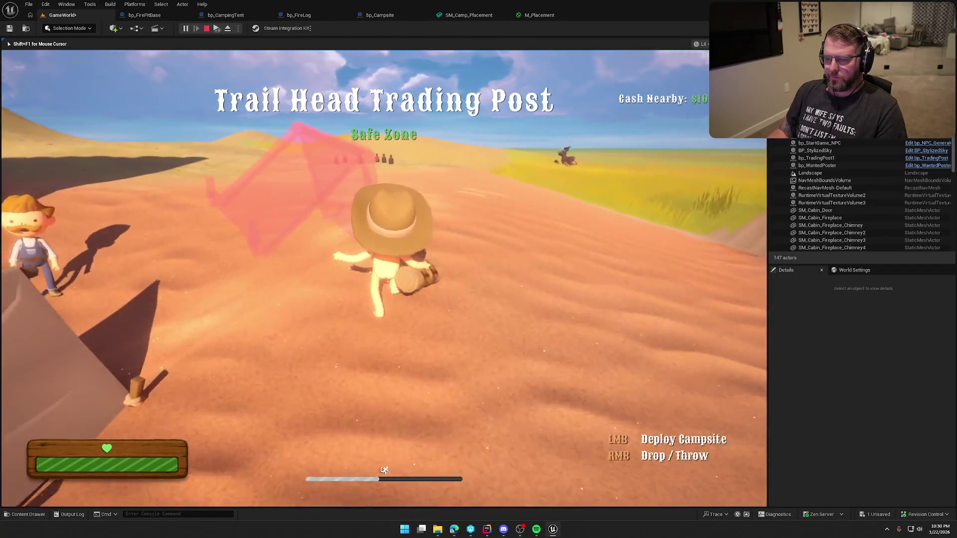
pyautogui.press('w')
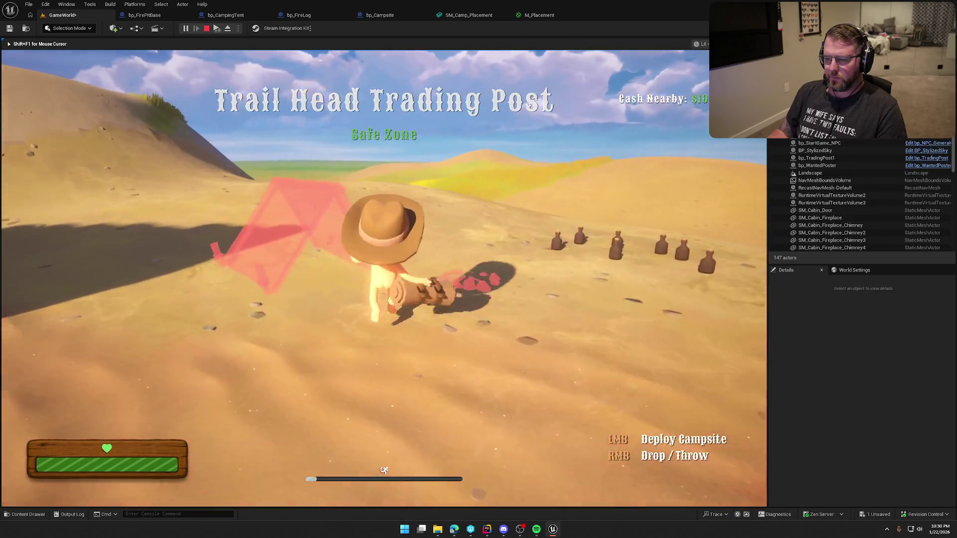
pyautogui.press('w')
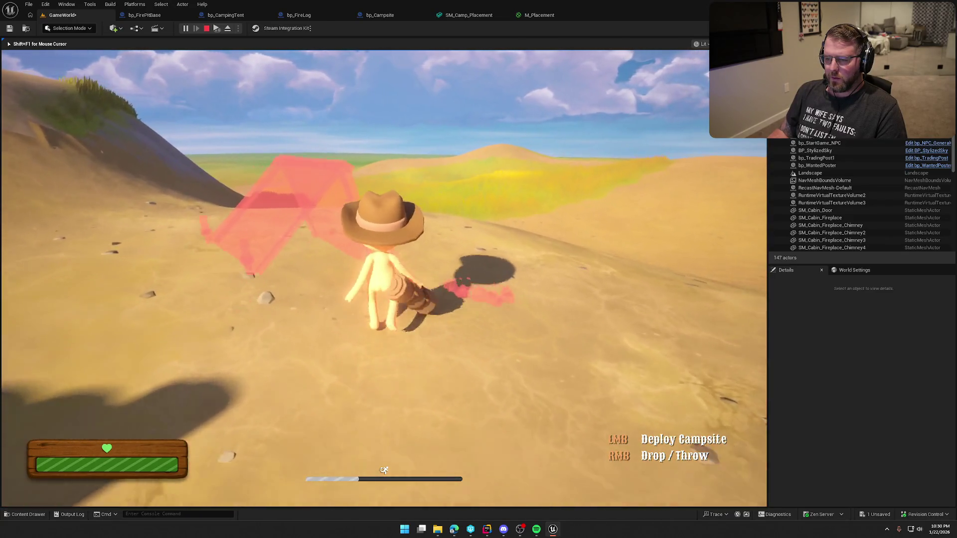
pyautogui.press('w')
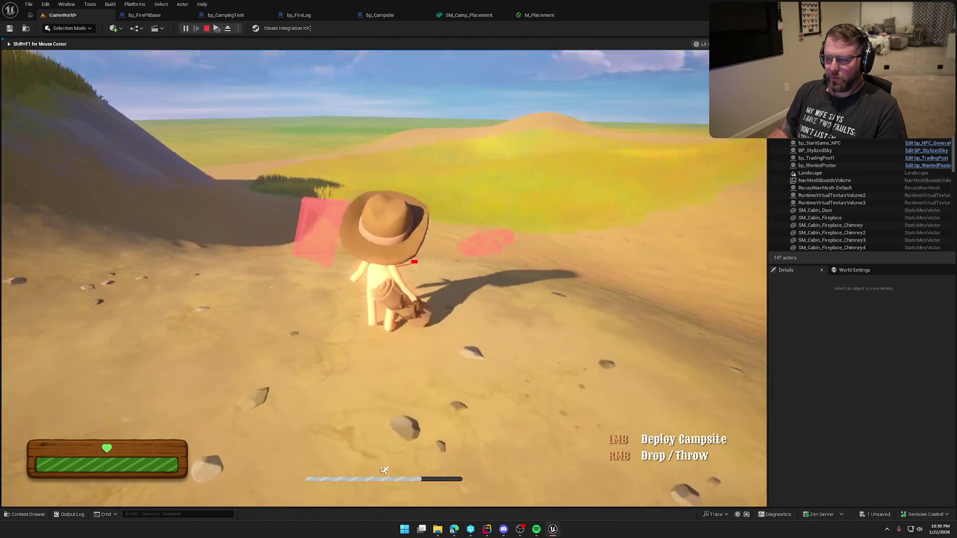
pyautogui.hotkey('shift', 'w')
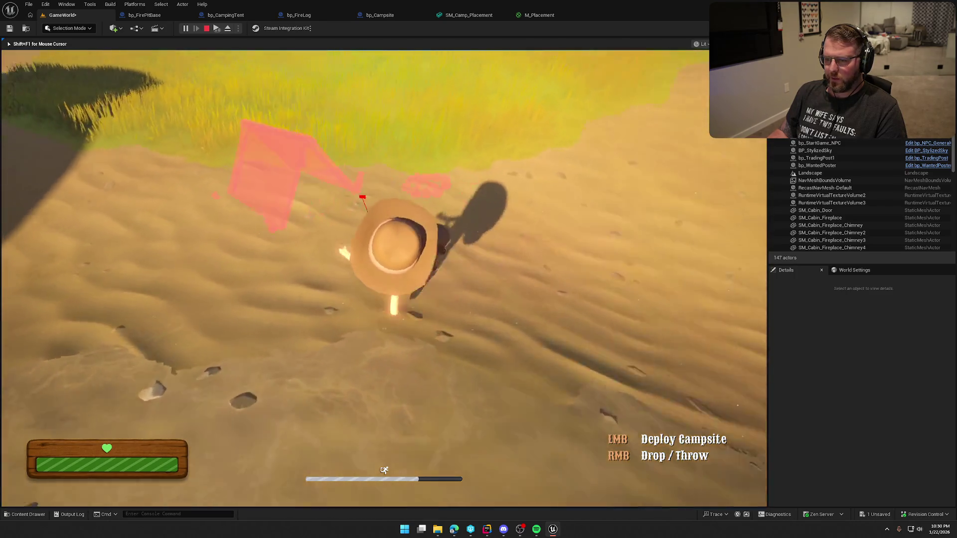
pyautogui.press('w')
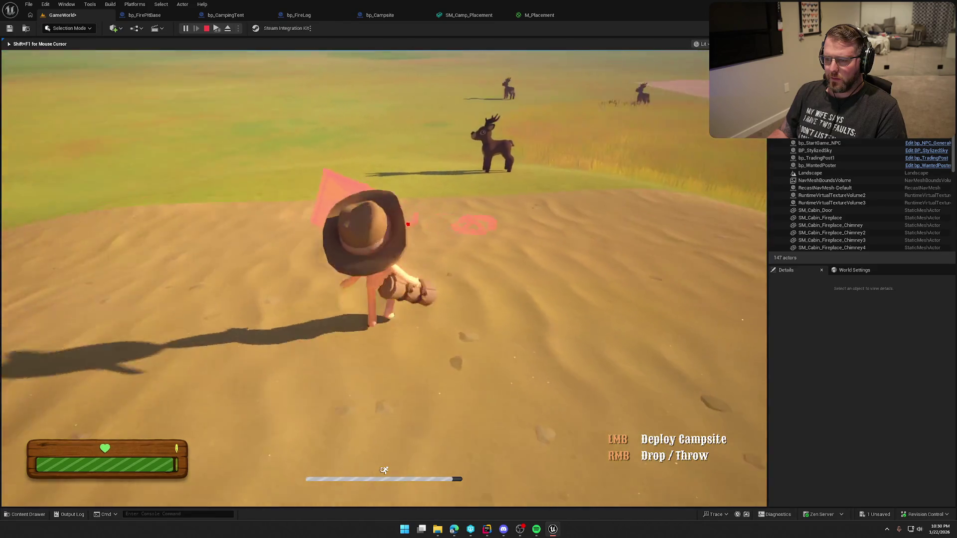
pyautogui.hotkey('shift', 'w')
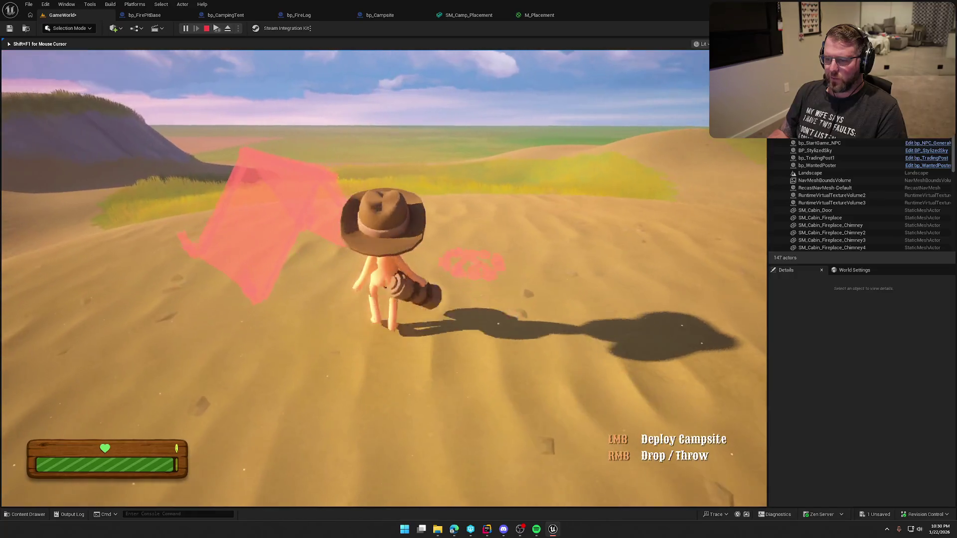
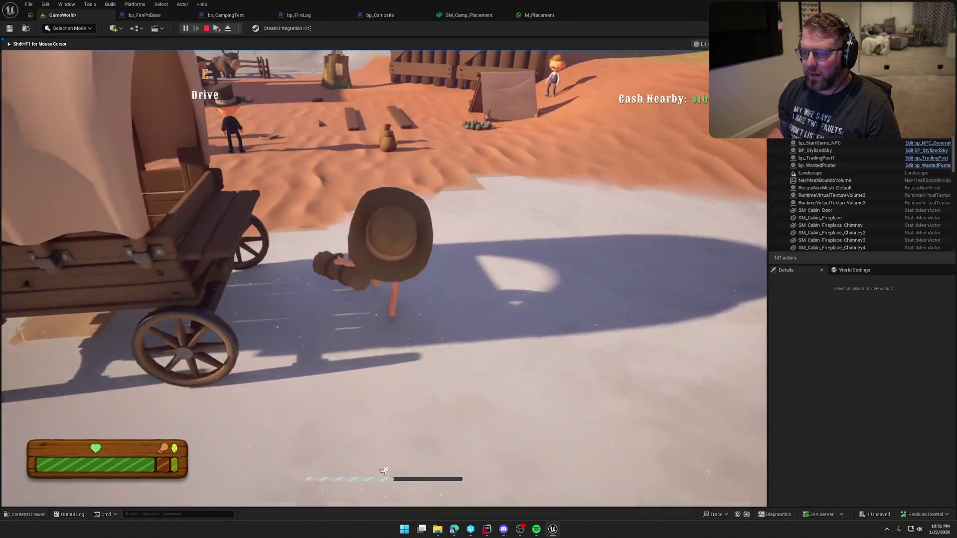
# Walk the bedroll-carrying character onto the snowy field to bring up the tent placement preview
pyautogui.press('e')
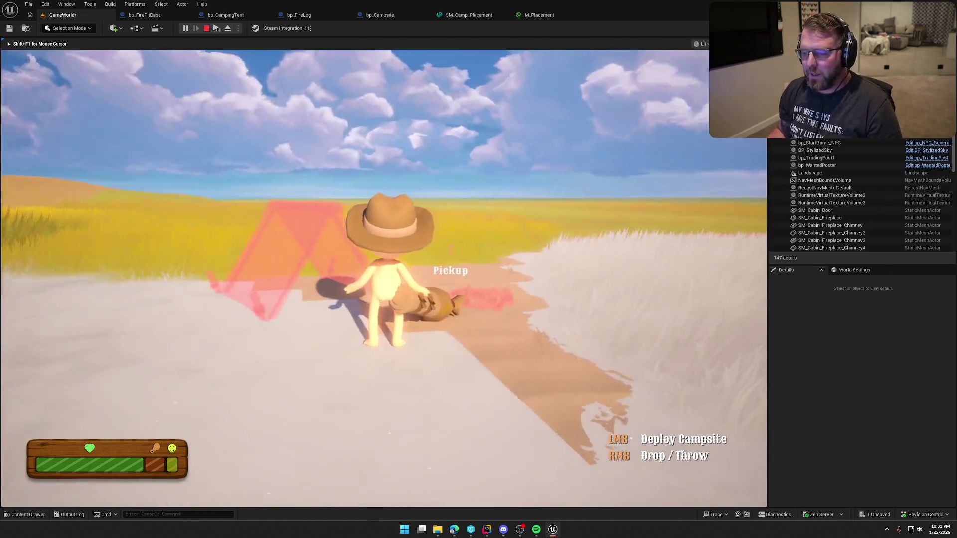
# Stop the play session and check the Landscape's Collision Presets: BlockAll as WorldStatic
pyautogui.press('Escape')
pyautogui.click(497, 348)
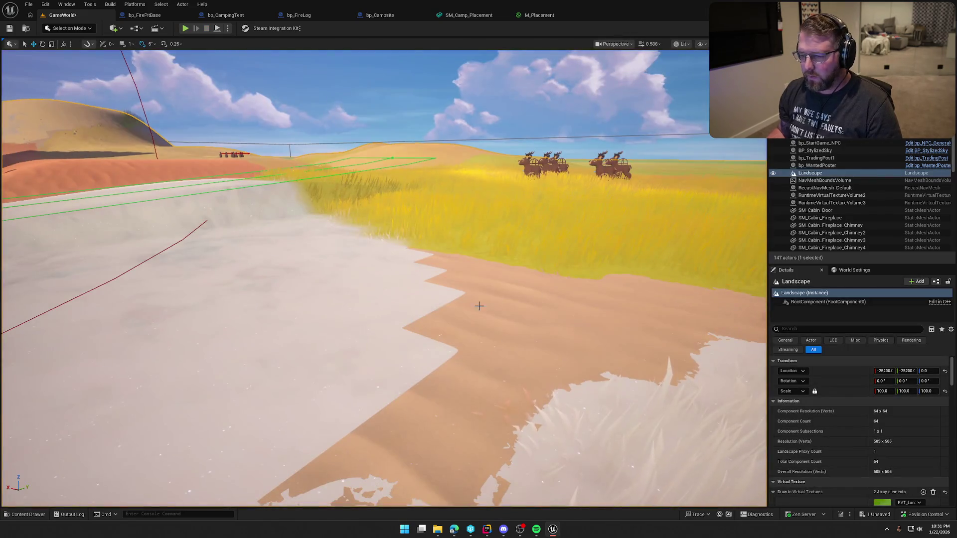
pyautogui.scroll(-15, 798, 390)
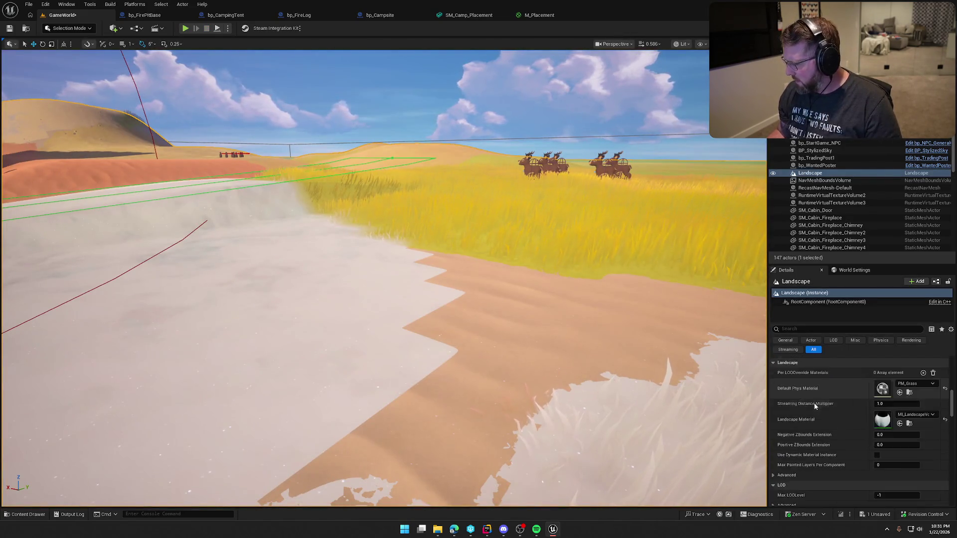
pyautogui.scroll(-10, 815, 406)
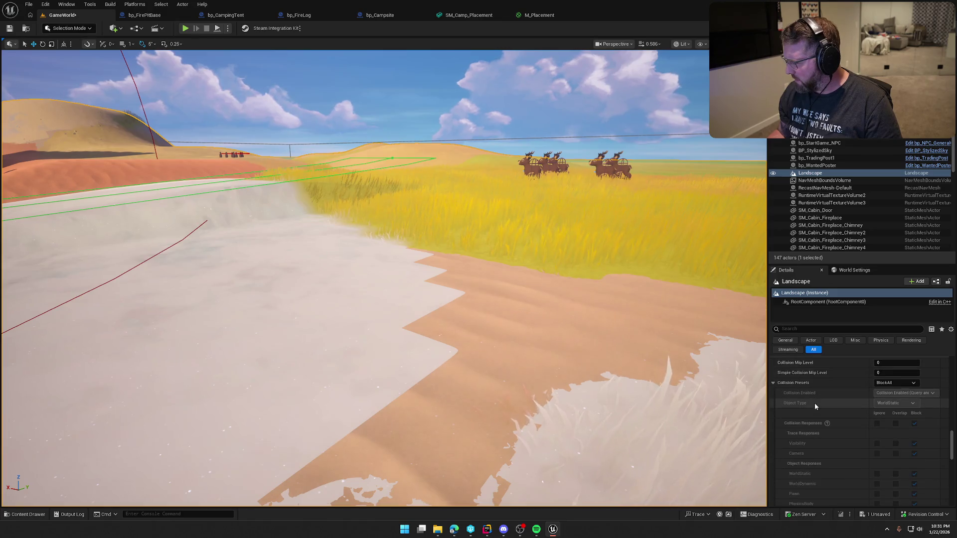
pyautogui.moveTo(496, 295)
pyautogui.mouseDown()
pyautogui.moveTo(409, 279)
pyautogui.moveTo(362, 23)
pyautogui.mouseUp()
# Add a Line Trace For Objects node beside the channel trace in bp_Campsite
pyautogui.click(379, 15)
pyautogui.scroll(3, 485, 387)
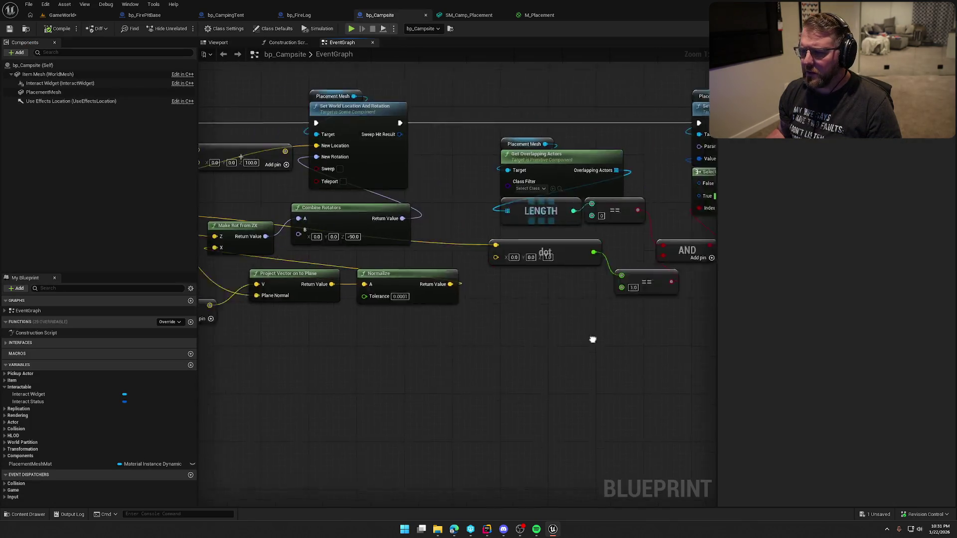
pyautogui.moveTo(486, 387)
pyautogui.mouseDown()
pyautogui.moveTo(389, 348)
pyautogui.moveTo(360, 306)
pyautogui.mouseUp()
pyautogui.rightClick(338, 309)
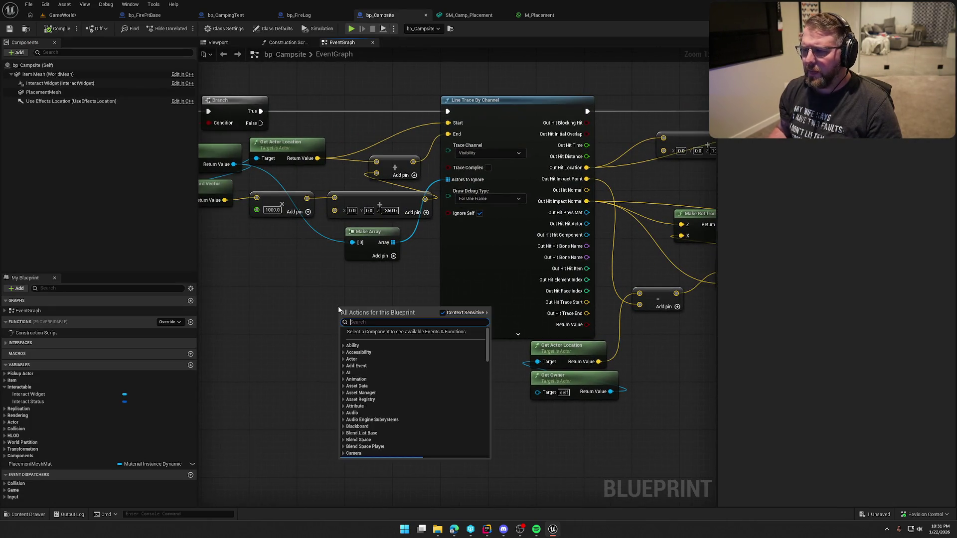
pyautogui.write('lan')
pyautogui.write('trace ')
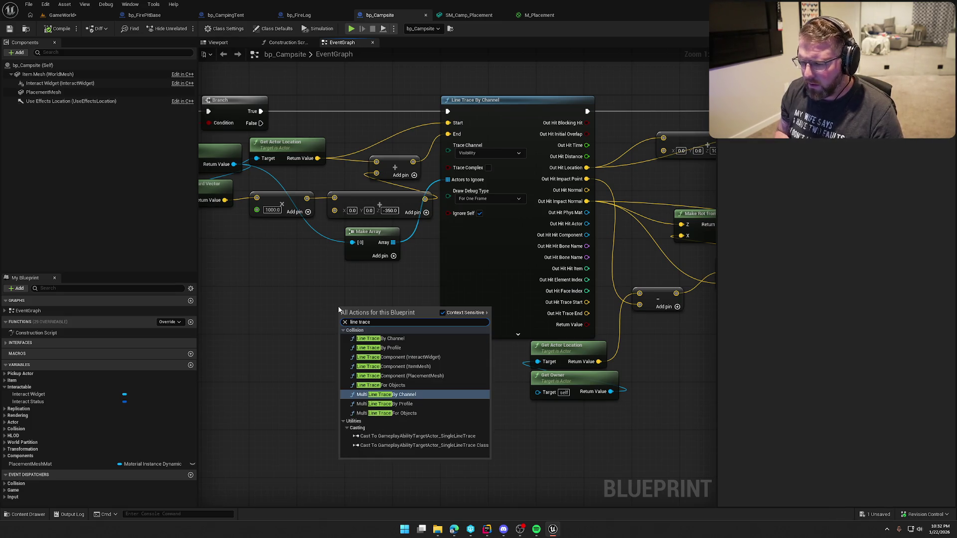
pyautogui.write('by')
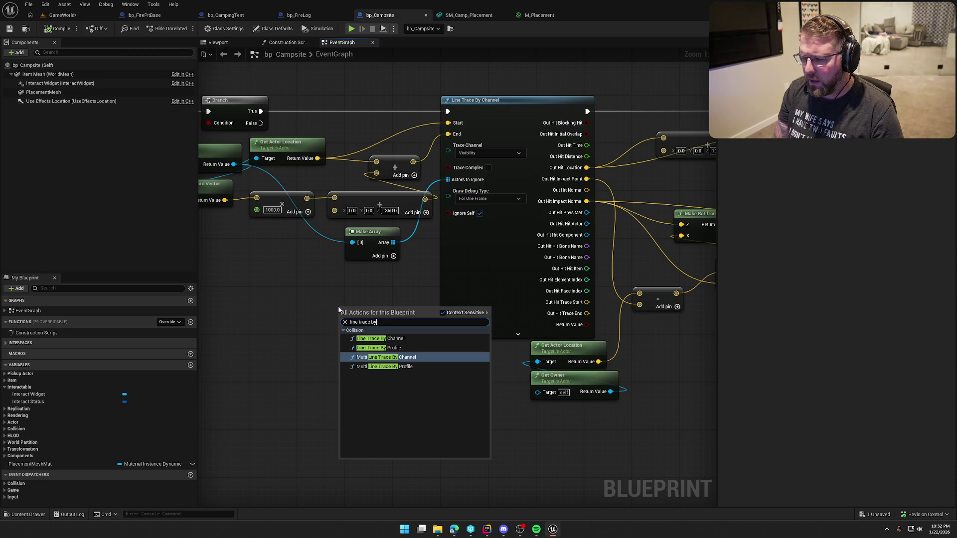
pyautogui.press('BackSpace')
pyautogui.press('BackSpace')
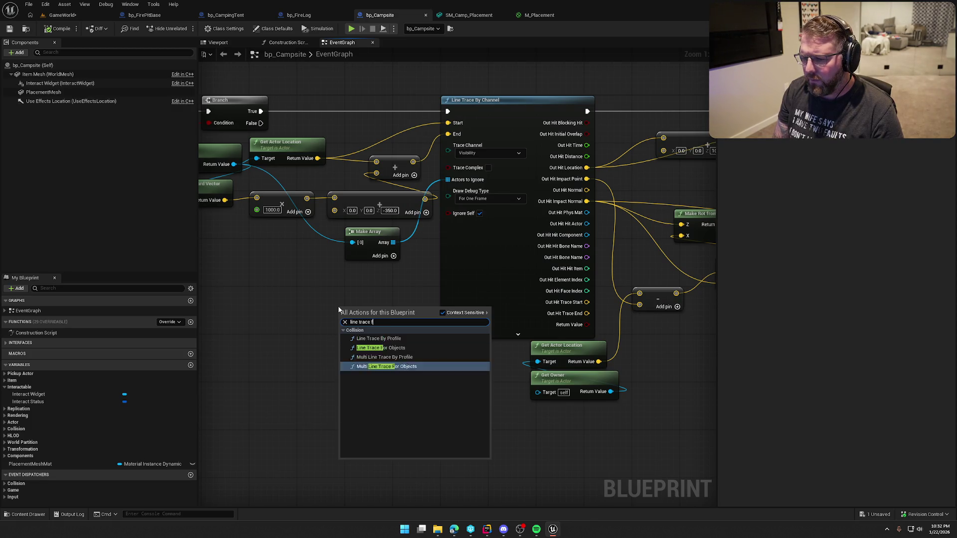
pyautogui.write('for')
pyautogui.press('Up')
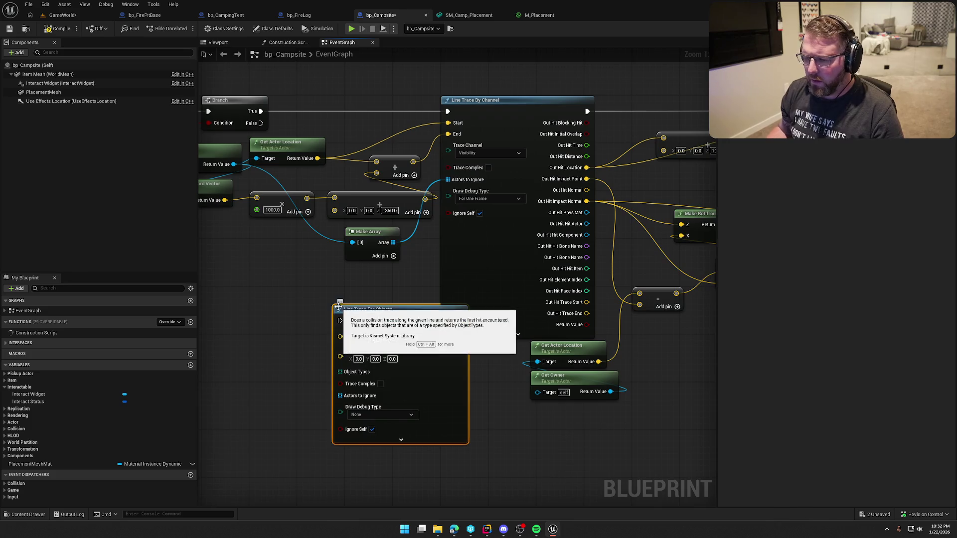
pyautogui.press('Return')
# Feed the new trace's Object Types from a Make Array set to WorldStatic
pyautogui.moveTo(402, 269)
pyautogui.mouseDown()
pyautogui.moveTo(350, 280)
pyautogui.moveTo(290, 264)
pyautogui.mouseUp()
pyautogui.click(371, 321)
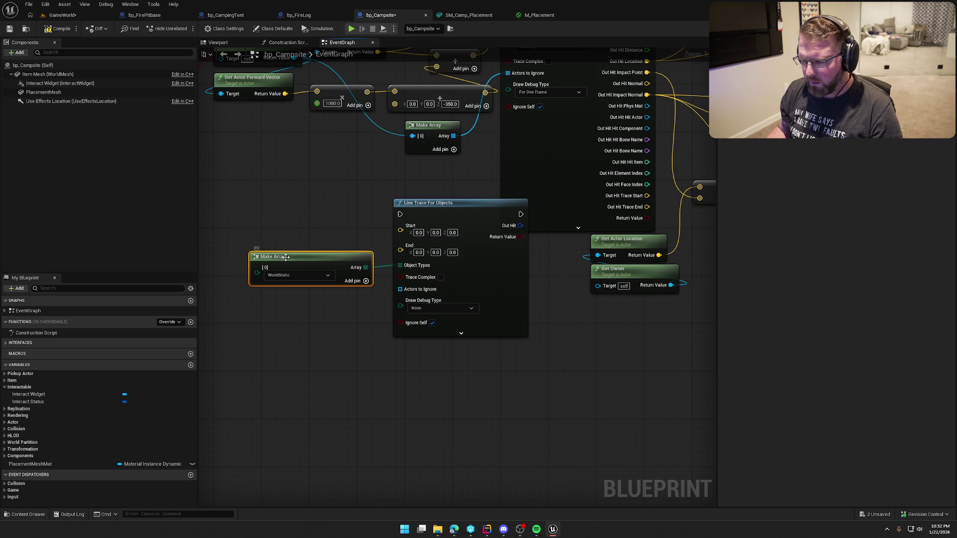
pyautogui.moveTo(304, 218); pyautogui.dragTo(211, 302)
# Move the Start, End and ignored-actors wires to the new trace and set debug draw to For One Frame
pyautogui.moveTo(333, 285); pyautogui.dragTo(394, 306)
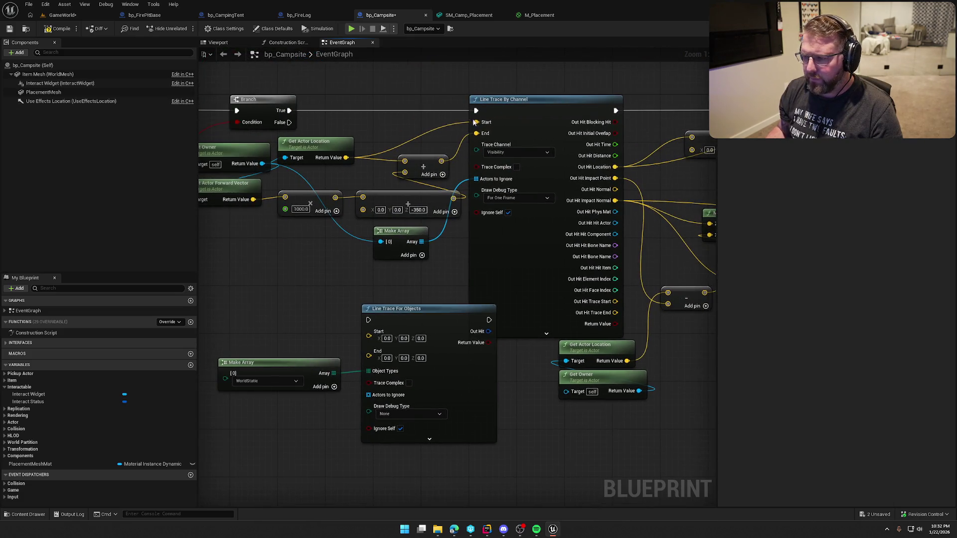
pyautogui.moveTo(476, 123)
pyautogui.mouseDown()
pyautogui.moveTo(351, 299)
pyautogui.moveTo(368, 336)
pyautogui.mouseUp()
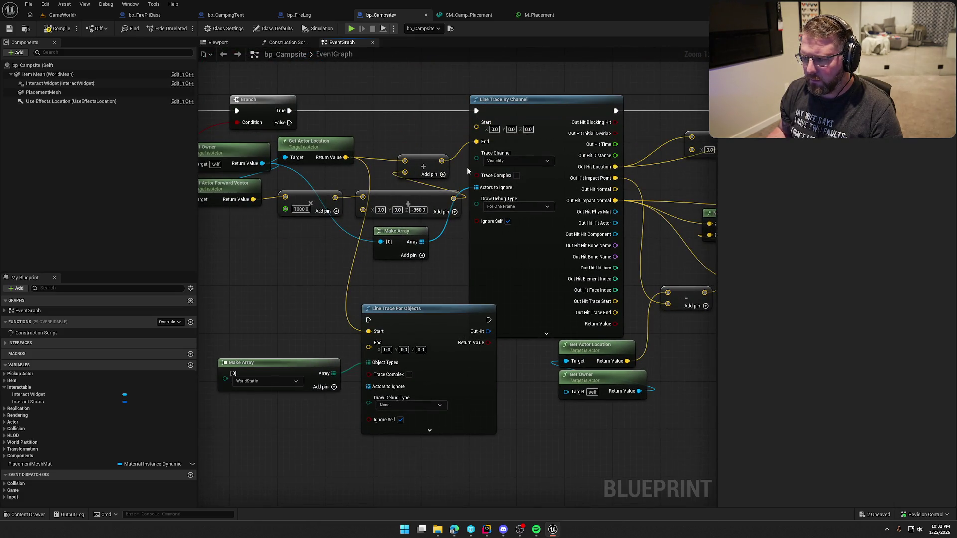
pyautogui.moveTo(476, 143)
pyautogui.mouseDown()
pyautogui.moveTo(331, 337)
pyautogui.moveTo(368, 343)
pyautogui.mouseUp()
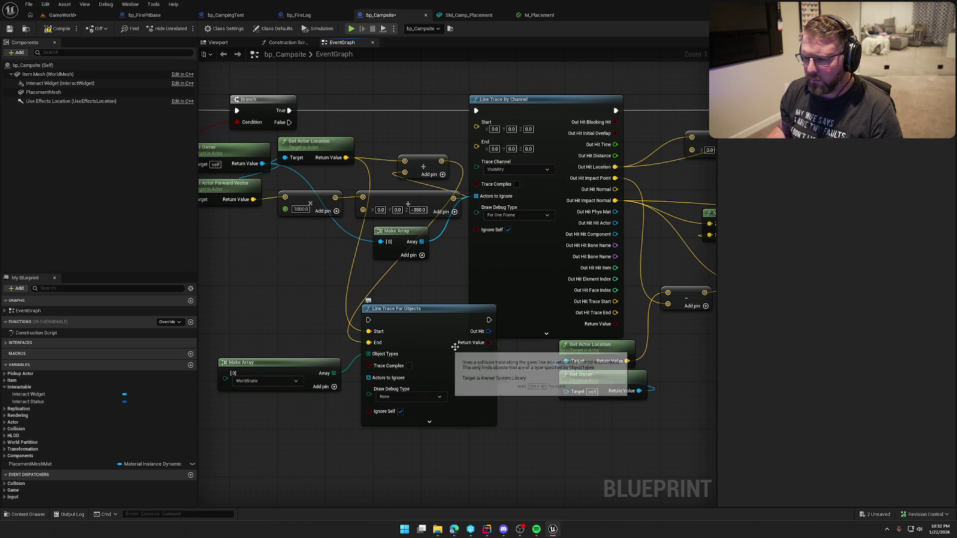
pyautogui.moveTo(476, 198)
pyautogui.mouseDown()
pyautogui.moveTo(375, 309)
pyautogui.moveTo(368, 378)
pyautogui.mouseUp()
pyautogui.click(406, 397)
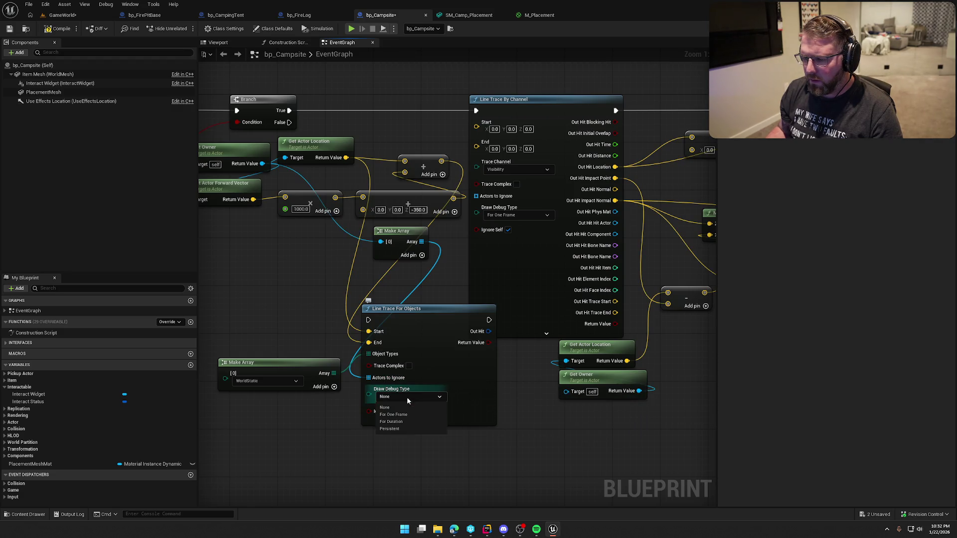
pyautogui.click(399, 412)
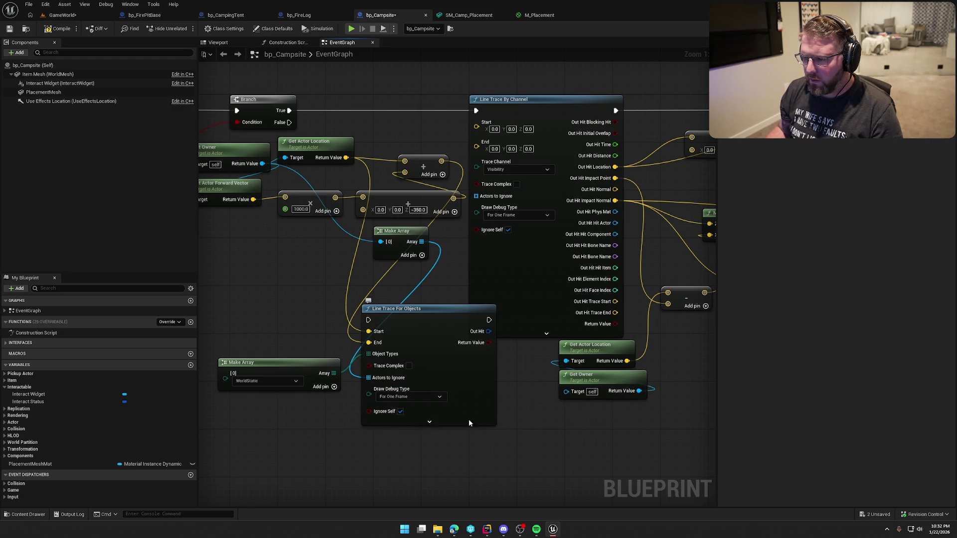
# Split Out Hit and move the Impact Normal, Location, Impact Point and execution wires to the new trace
pyautogui.moveTo(514, 429); pyautogui.dragTo(376, 407)
pyautogui.rightClick(351, 355)
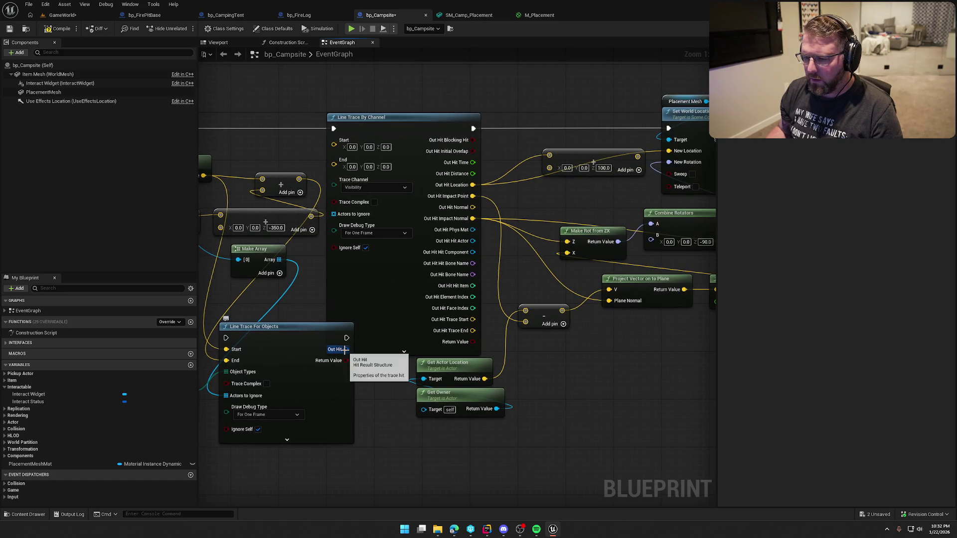
pyautogui.click(359, 383)
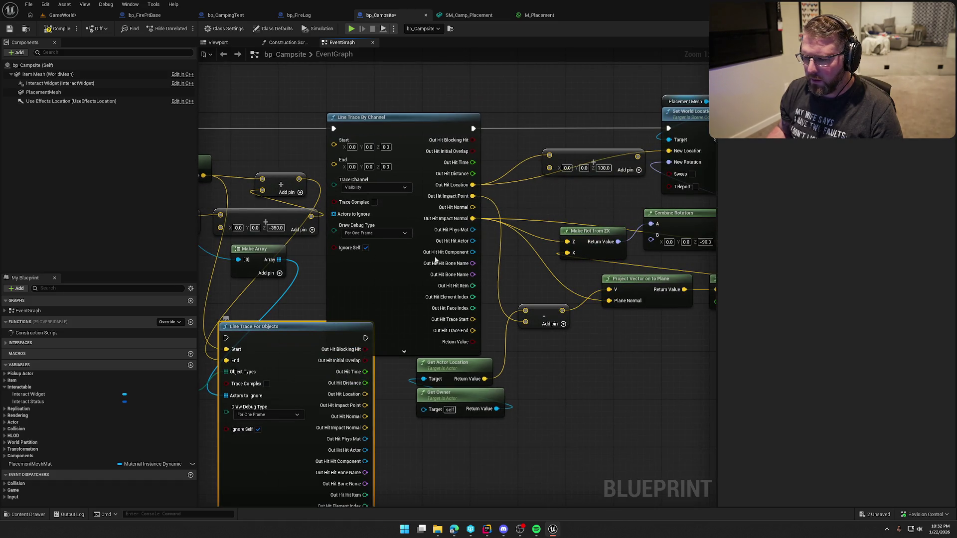
pyautogui.moveTo(472, 218)
pyautogui.mouseDown()
pyautogui.moveTo(498, 319)
pyautogui.moveTo(427, 372)
pyautogui.moveTo(368, 438)
pyautogui.moveTo(366, 428)
pyautogui.mouseUp()
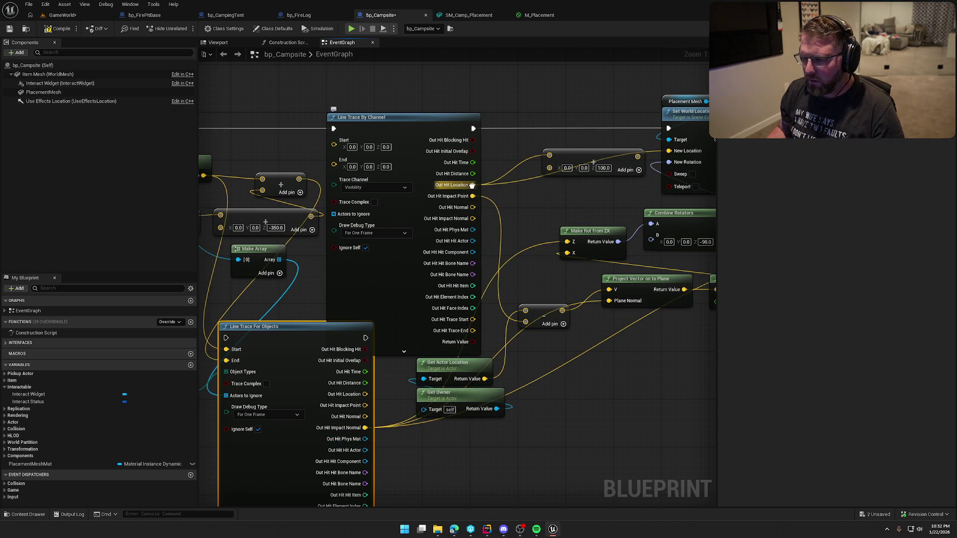
pyautogui.moveTo(471, 185)
pyautogui.mouseDown()
pyautogui.moveTo(389, 376)
pyautogui.moveTo(365, 394)
pyautogui.mouseUp()
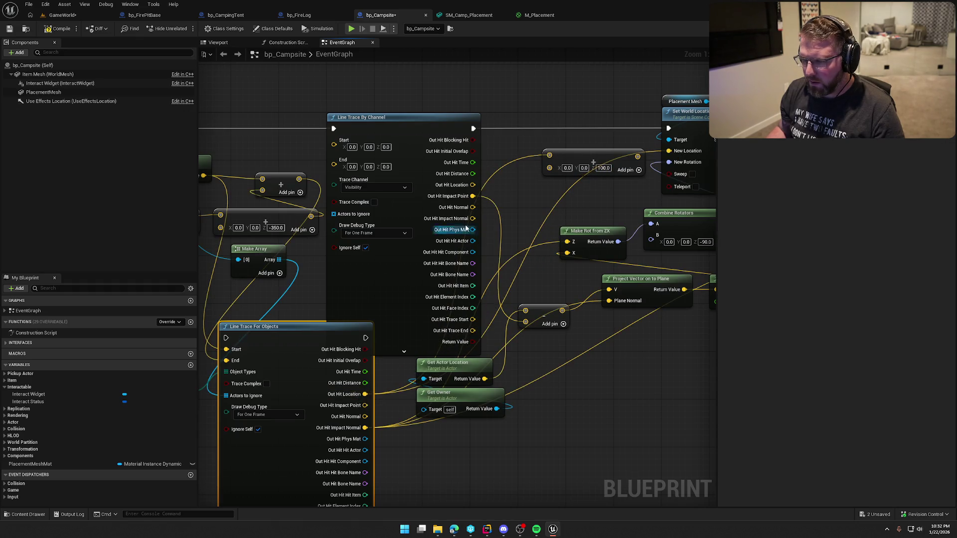
pyautogui.moveTo(472, 195)
pyautogui.mouseDown()
pyautogui.moveTo(444, 379)
pyautogui.moveTo(365, 405)
pyautogui.mouseUp()
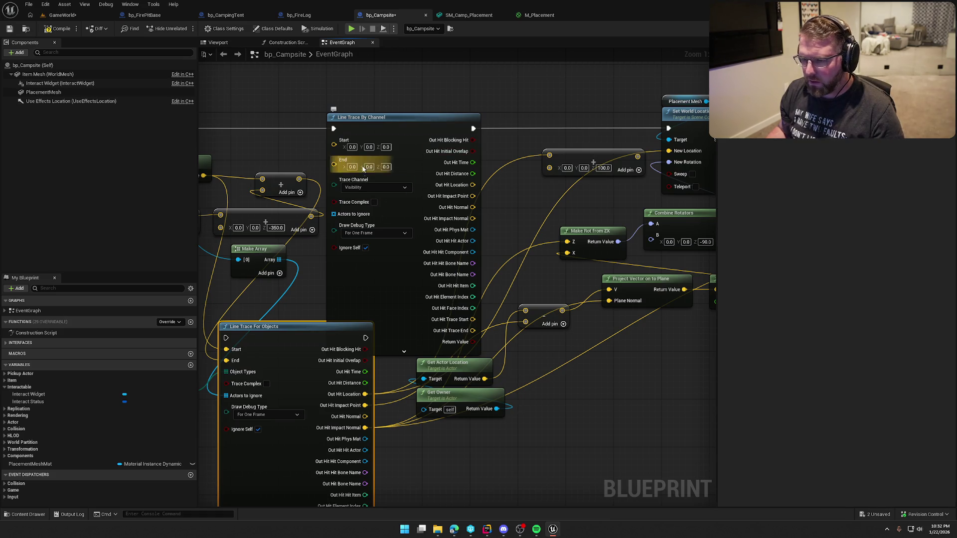
pyautogui.moveTo(334, 128)
pyautogui.mouseDown()
pyautogui.moveTo(214, 325)
pyautogui.moveTo(227, 339)
pyautogui.mouseUp()
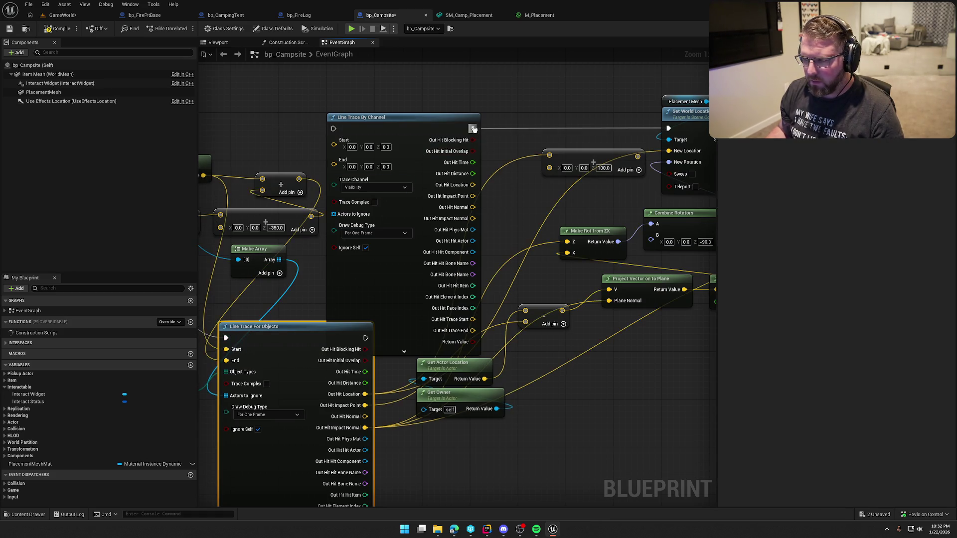
pyautogui.moveTo(473, 129)
pyautogui.mouseDown()
pyautogui.moveTo(412, 278)
pyautogui.moveTo(366, 338)
pyautogui.mouseUp()
# Delete the old Line Trace By Channel node, set the new trace in its place, and save
pyautogui.click(411, 246)
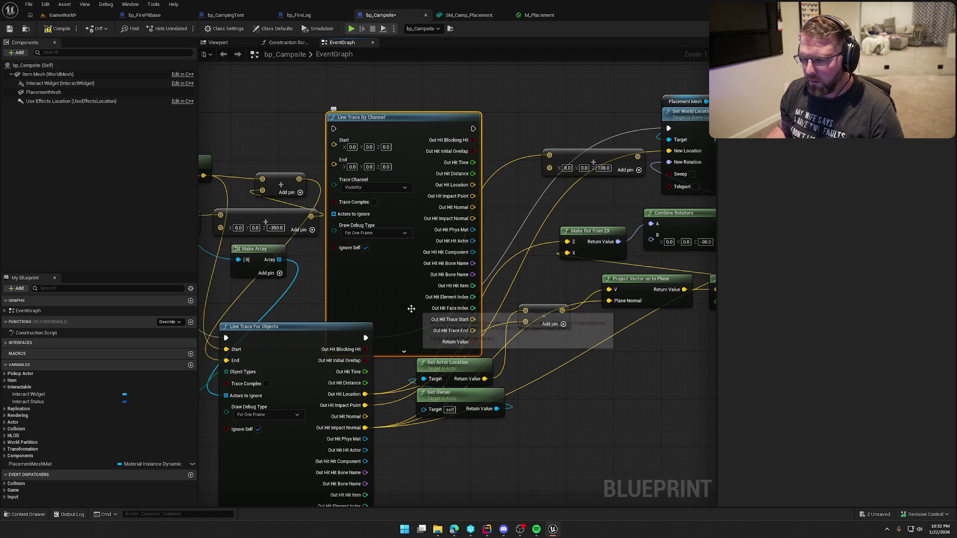
pyautogui.moveTo(395, 295)
pyautogui.mouseDown()
pyautogui.moveTo(394, 178)
pyautogui.moveTo(426, 157)
pyautogui.mouseUp()
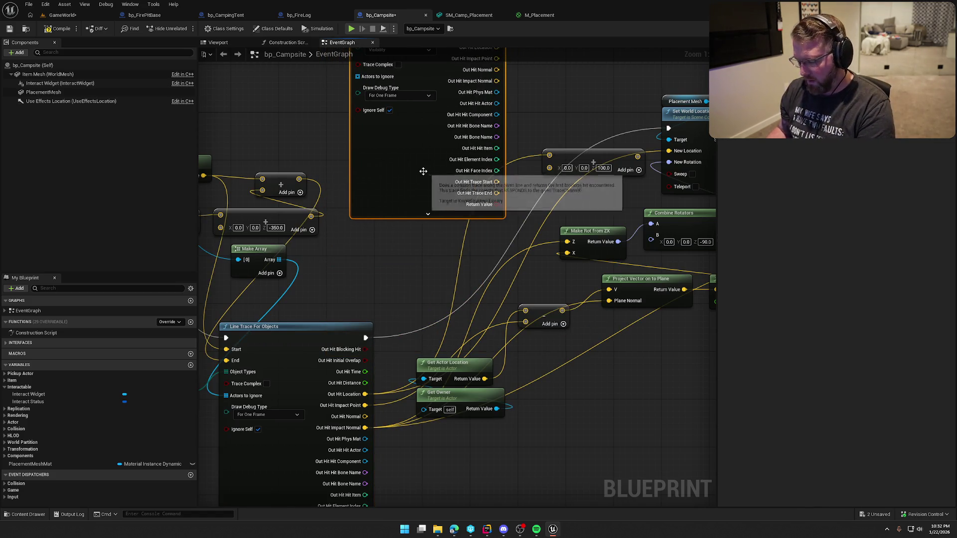
pyautogui.press('Delete')
pyautogui.moveTo(307, 334)
pyautogui.mouseDown()
pyautogui.moveTo(416, 146)
pyautogui.moveTo(414, 127)
pyautogui.mouseUp()
pyautogui.click(418, 92)
pyautogui.moveTo(421, 95); pyautogui.dragTo(451, 95)
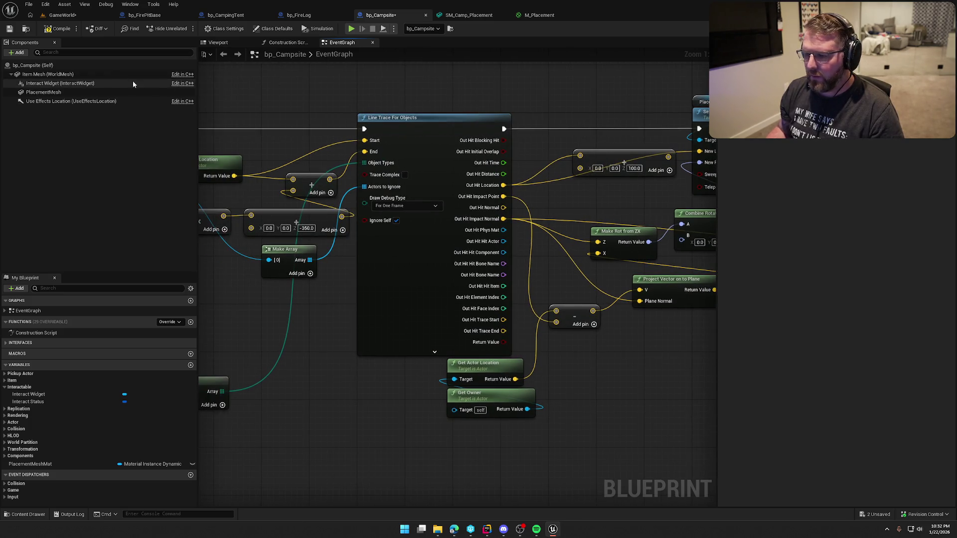
pyautogui.hotkey('ctrl', 's')
pyautogui.click(69, 15)
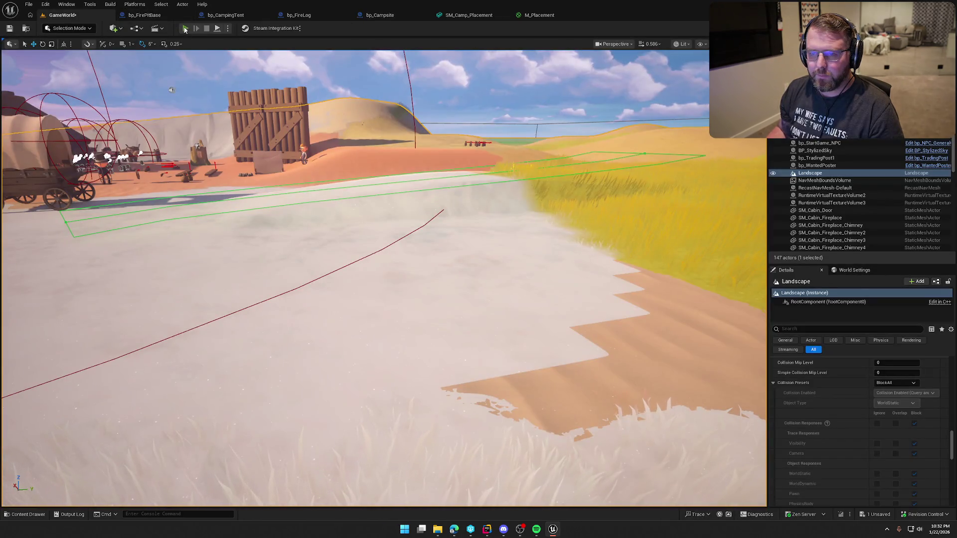
# Start a play-in-editor test and walk the character past the trading post and corral onto the pale ground
pyautogui.click(185, 28)
pyautogui.press('w')
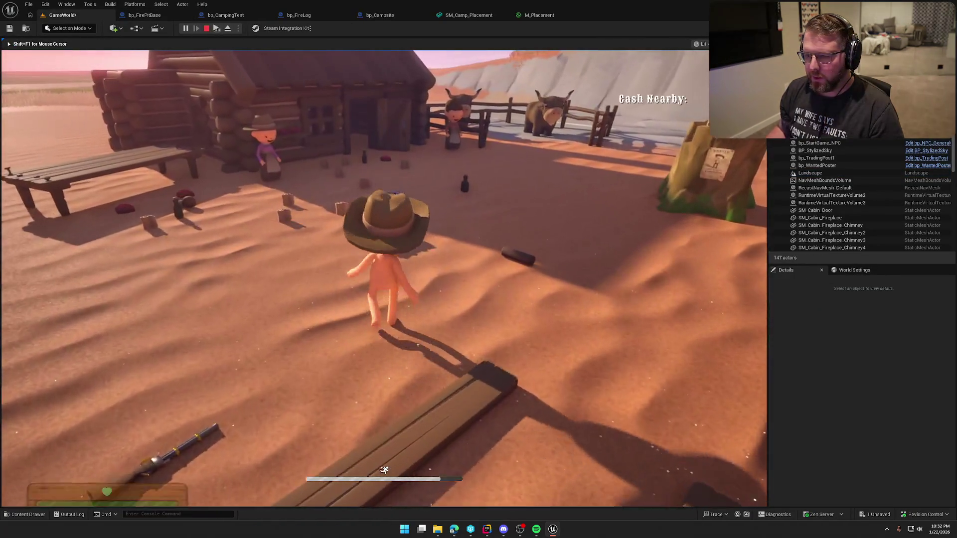
pyautogui.press('w')
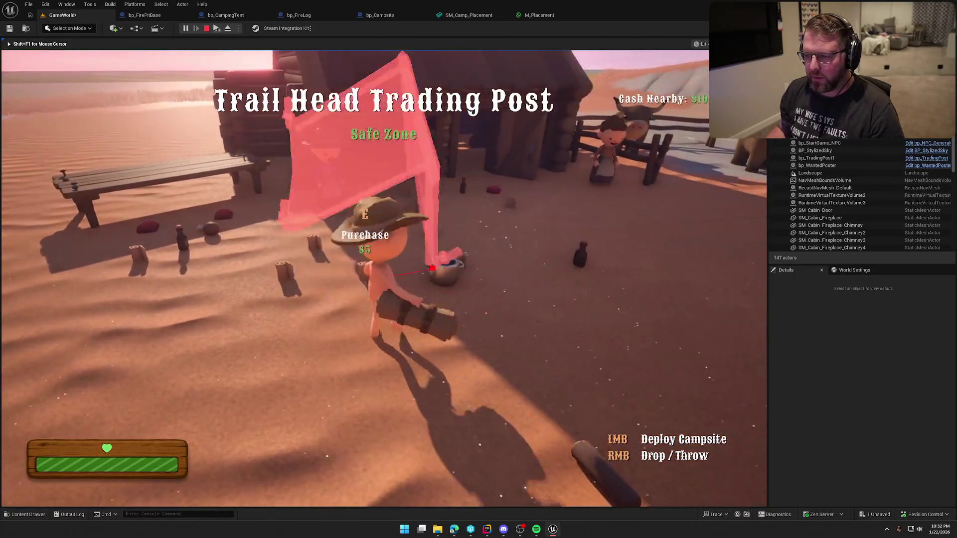
pyautogui.press('w')
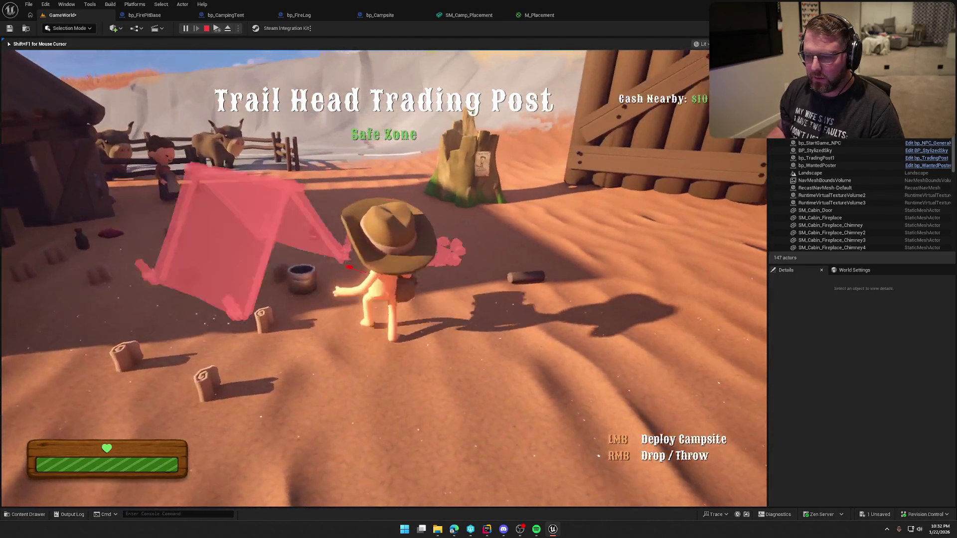
pyautogui.press('w')
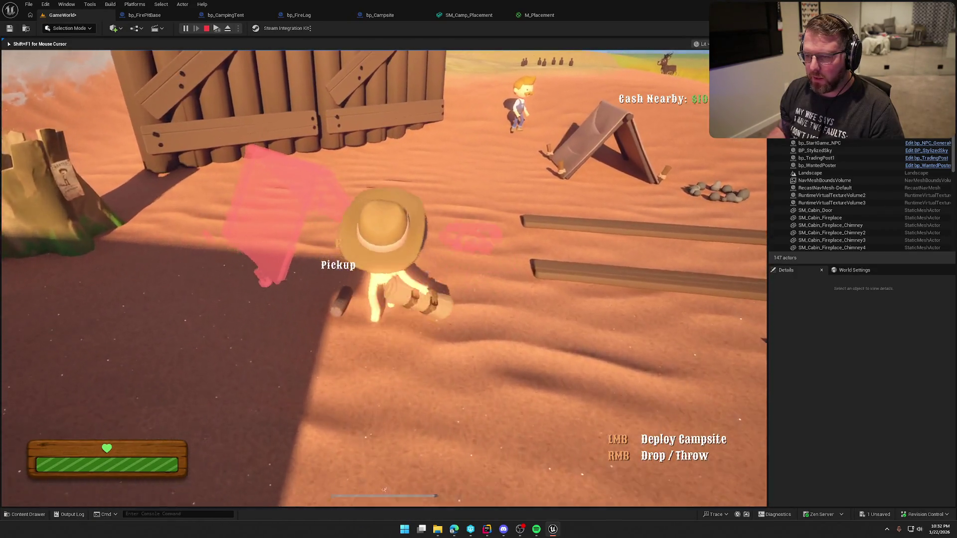
pyautogui.press('w')
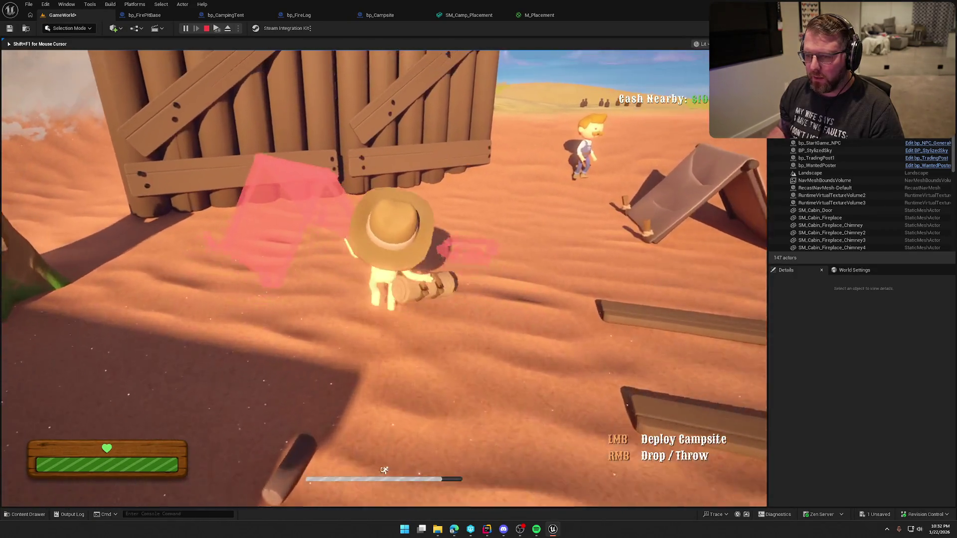
pyautogui.press('w')
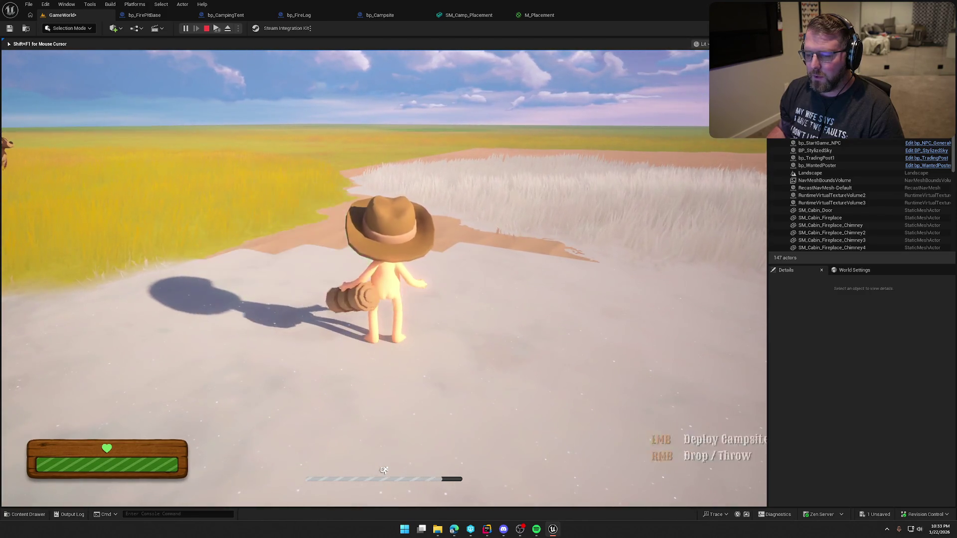
pyautogui.press('w')
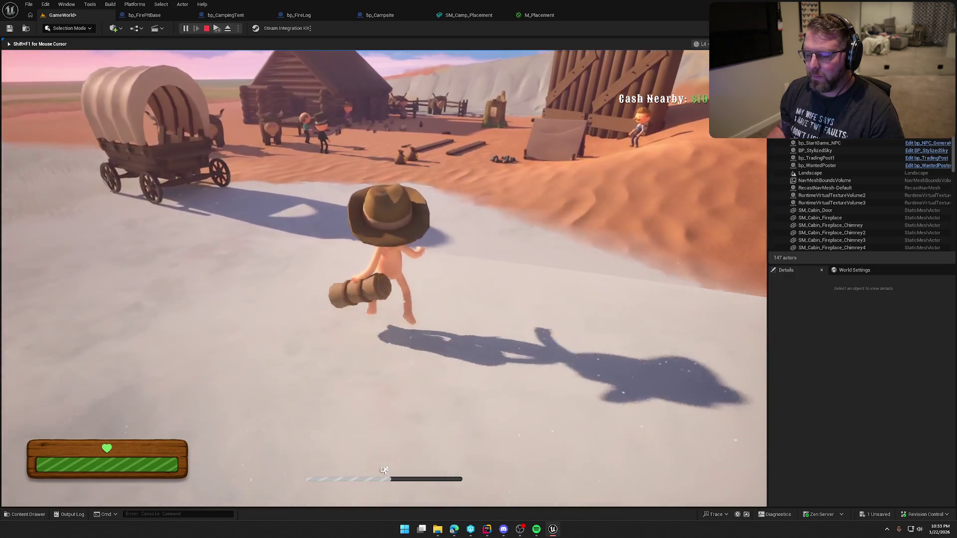
pyautogui.press('w')
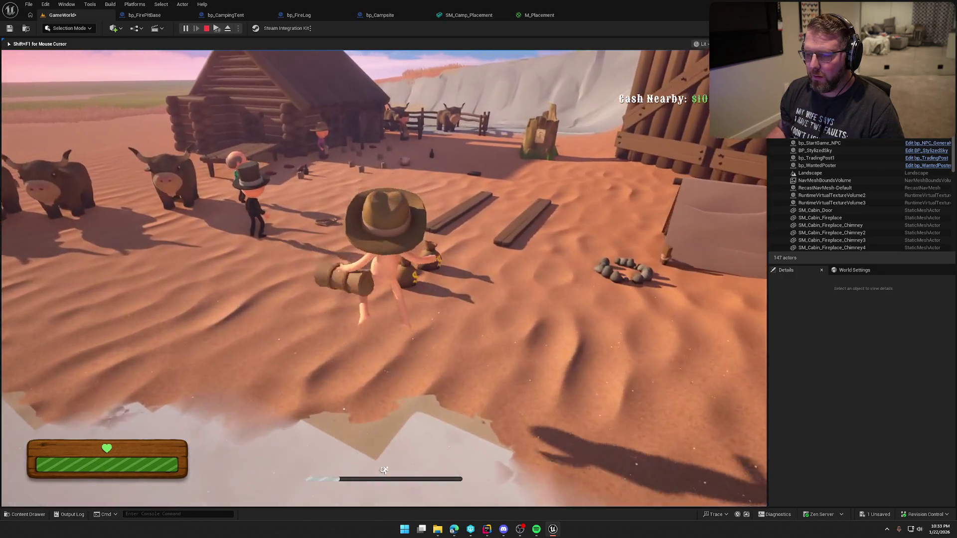
pyautogui.press('w')
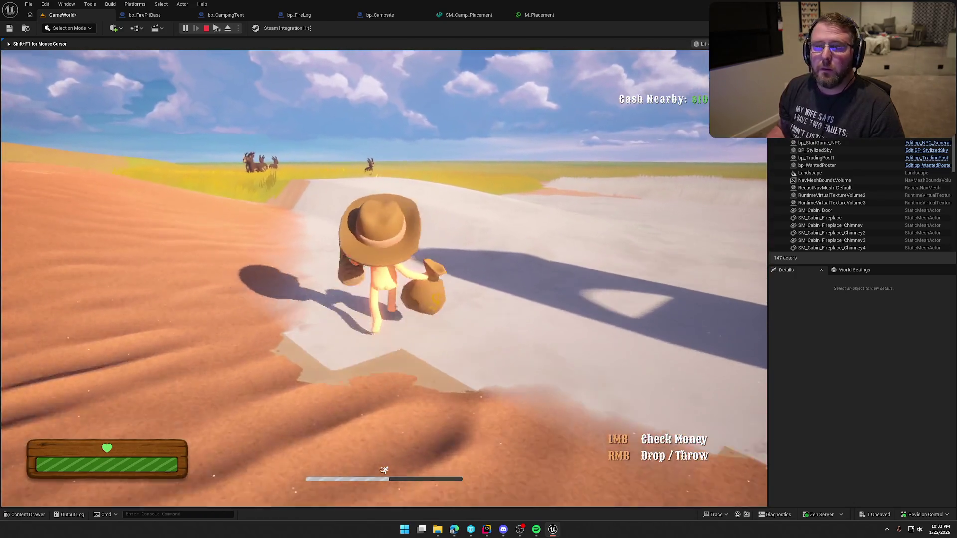
pyautogui.press('w')
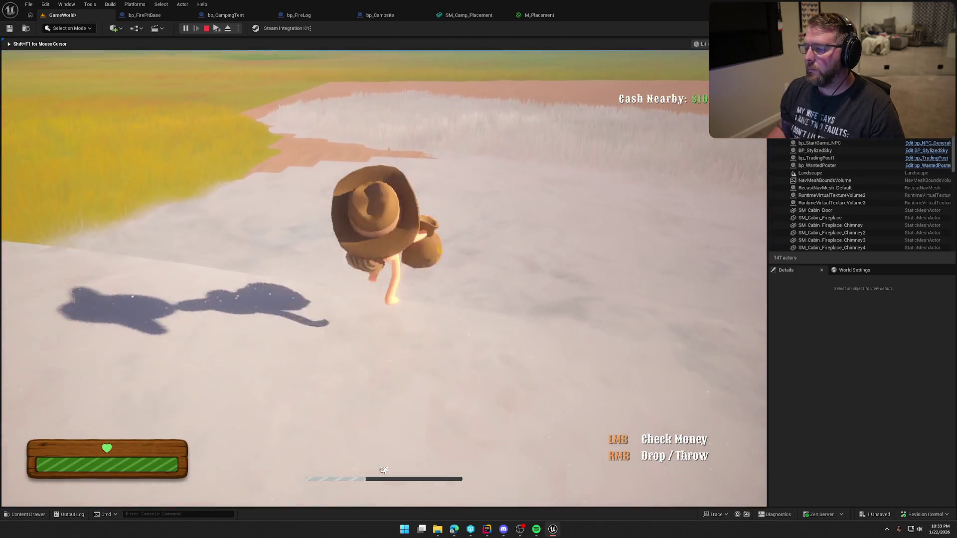
pyautogui.press('w')
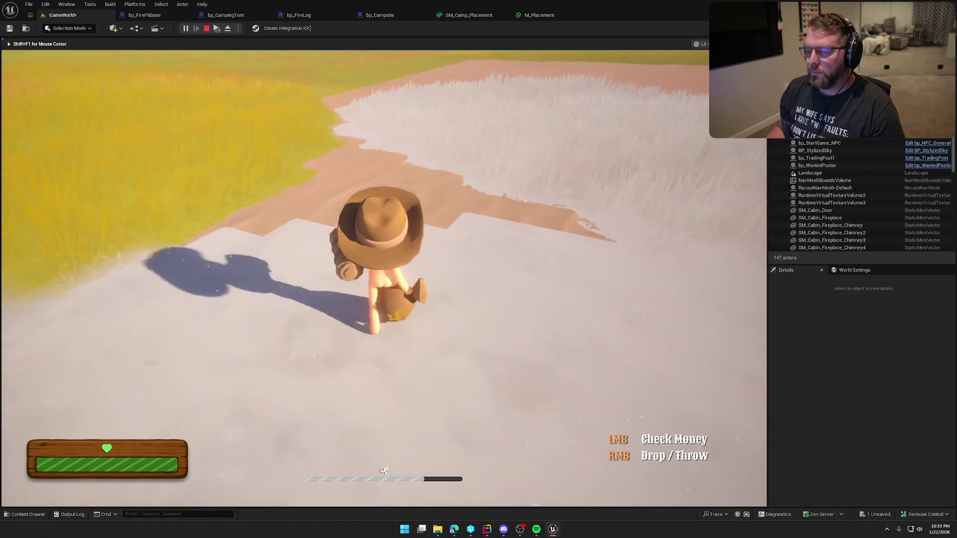
pyautogui.press('s')
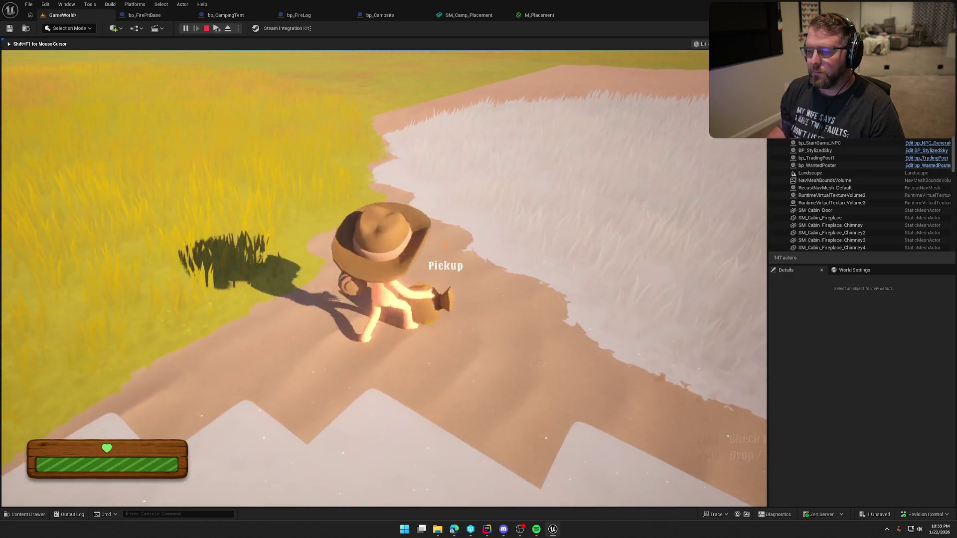
# Equip the campsite kit with key 2 and aim the placement preview at a valid spot on the dirt path
pyautogui.press('2')
pyautogui.press('w')
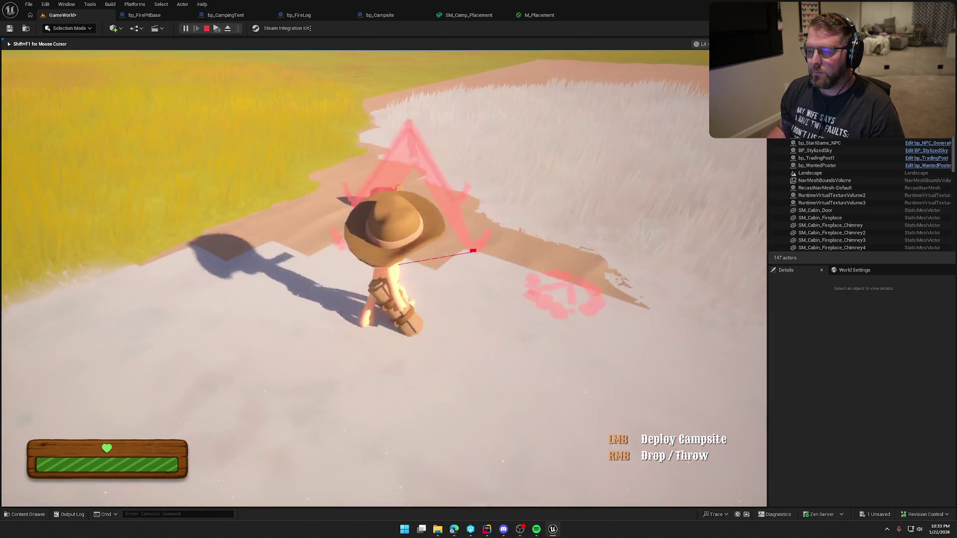
pyautogui.press('w')
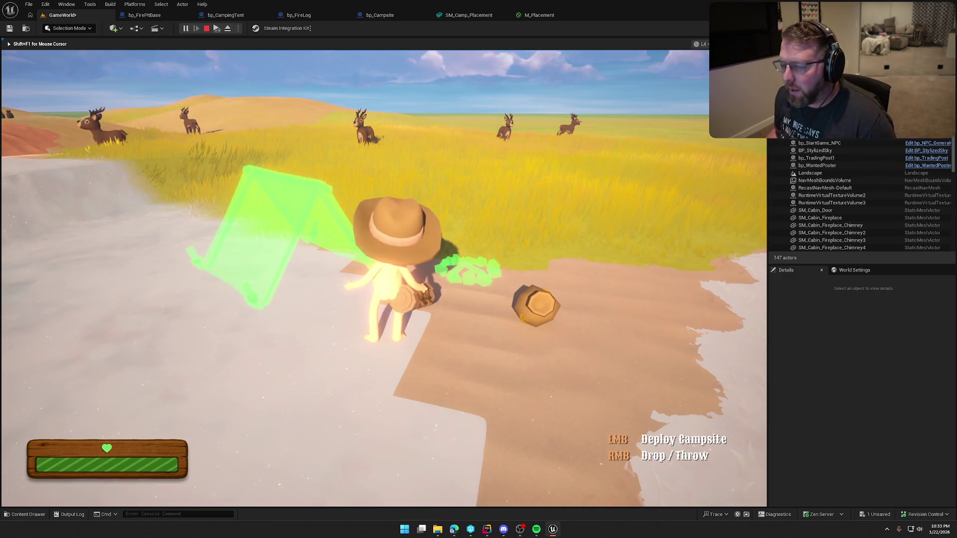
pyautogui.press('e')
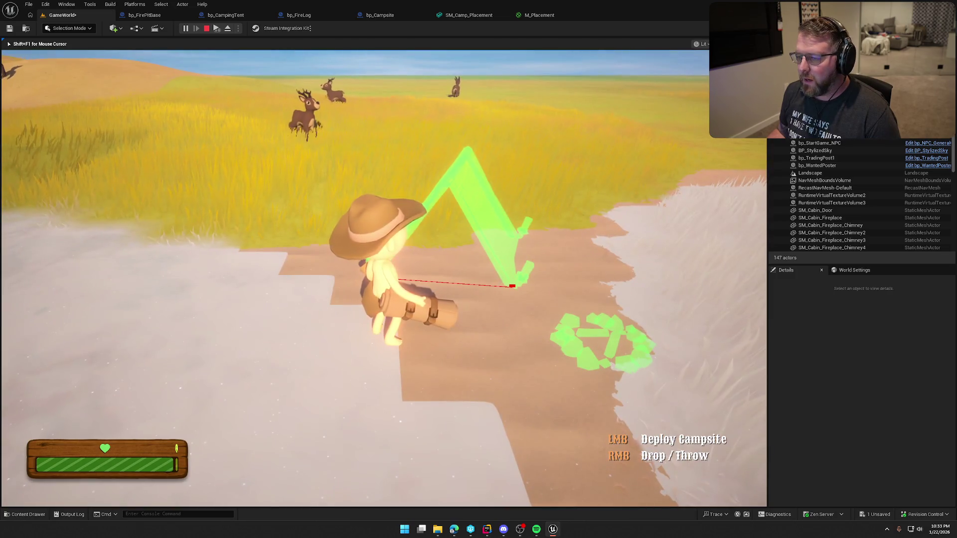
# Stop the session, close M_Placement applying its changes, and close SM_Camp_Placement
pyautogui.press('Escape')
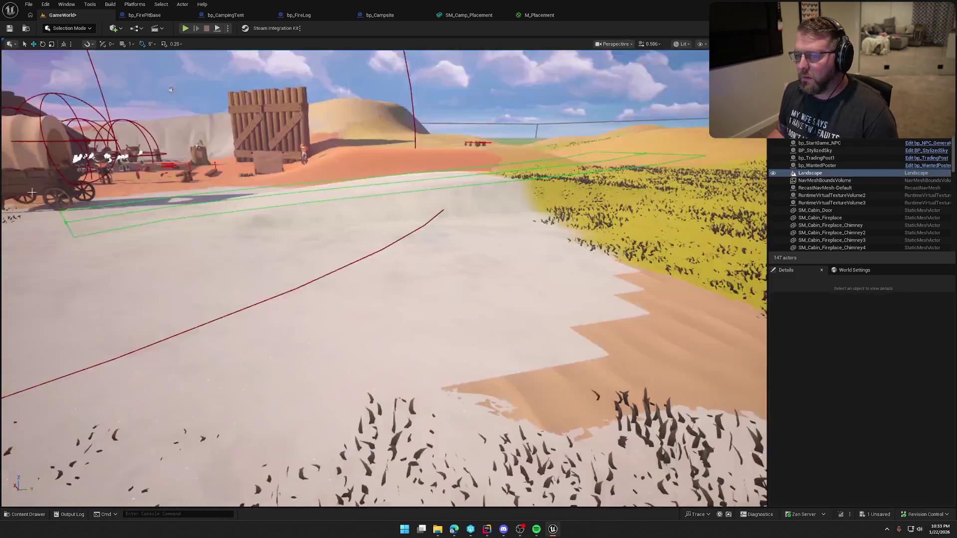
pyautogui.click(99, 188)
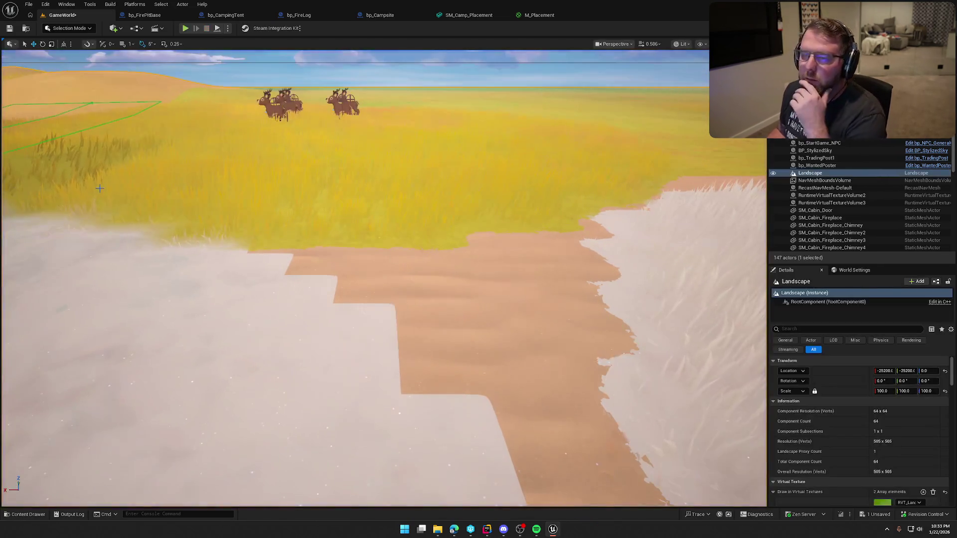
pyautogui.middleClick(538, 21)
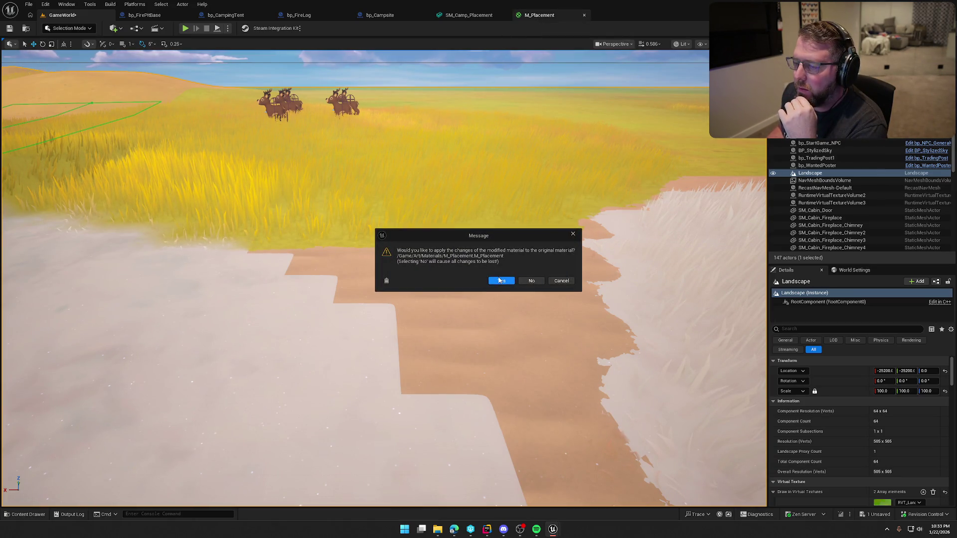
pyautogui.click(500, 280)
pyautogui.middleClick(470, 17)
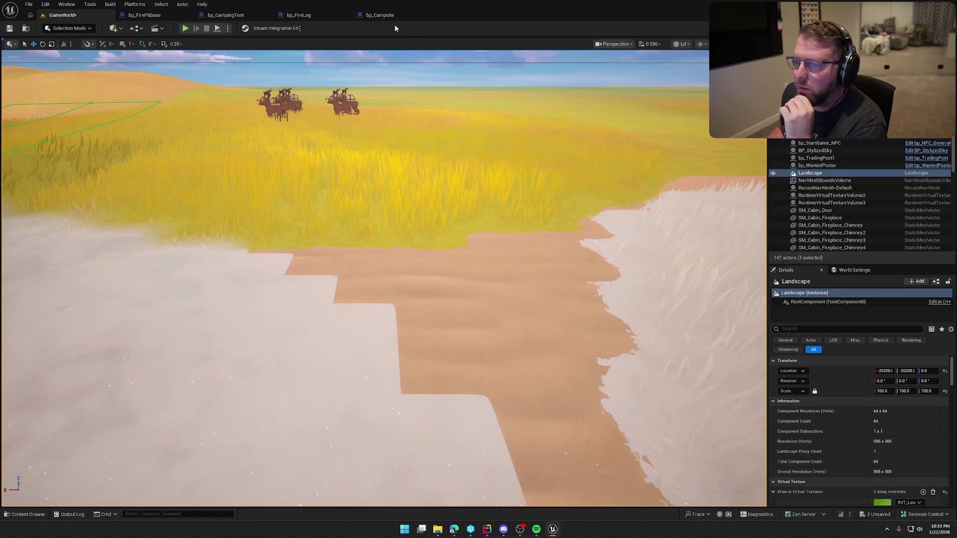
# In bp_Campsite, rearrange the AND, lower == and lower Make Array nodes beside the LENGTH/dot checks
pyautogui.click(379, 15)
pyautogui.scroll(-3, 627, 379)
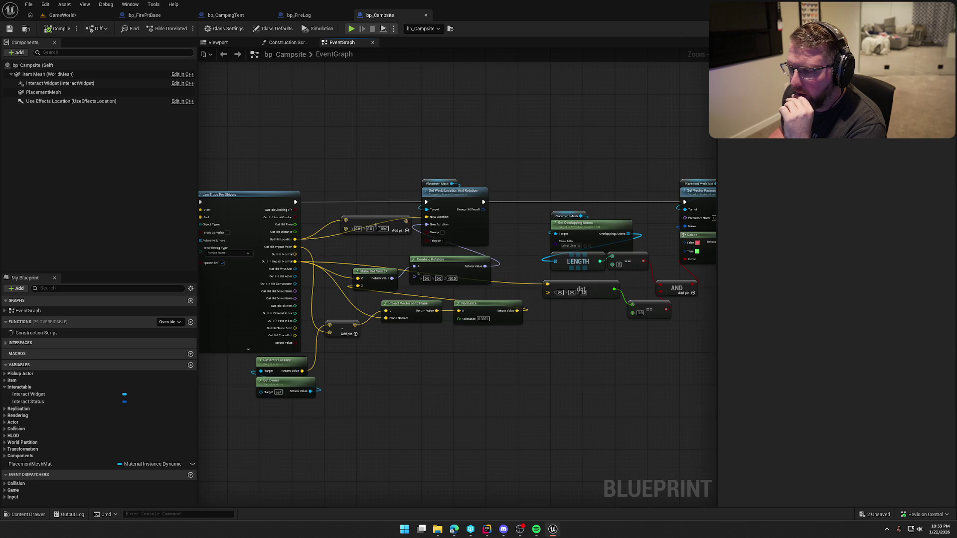
pyautogui.moveTo(523, 369); pyautogui.dragTo(262, 319)
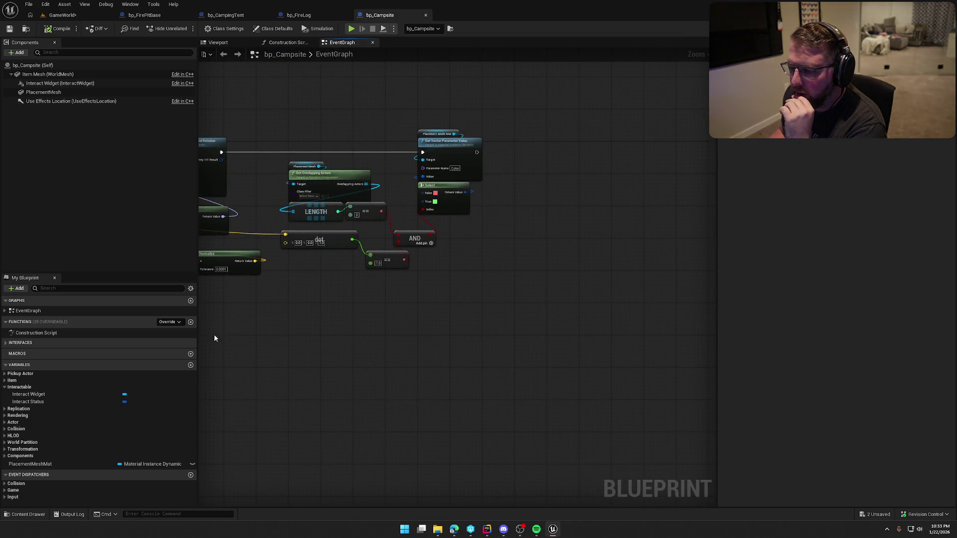
pyautogui.scroll(3, 215, 339)
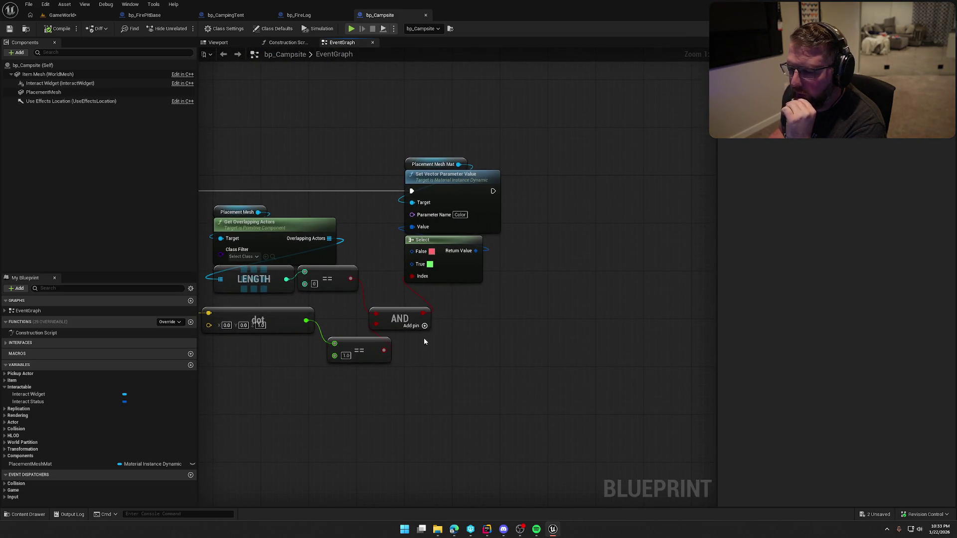
pyautogui.moveTo(417, 318); pyautogui.dragTo(471, 312)
pyautogui.moveTo(368, 345); pyautogui.dragTo(374, 321)
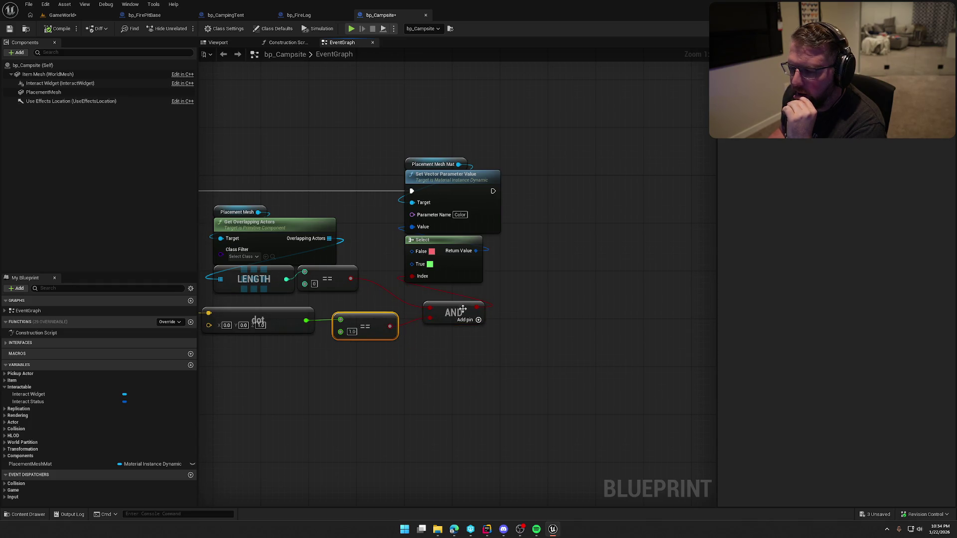
pyautogui.moveTo(463, 309); pyautogui.dragTo(443, 308)
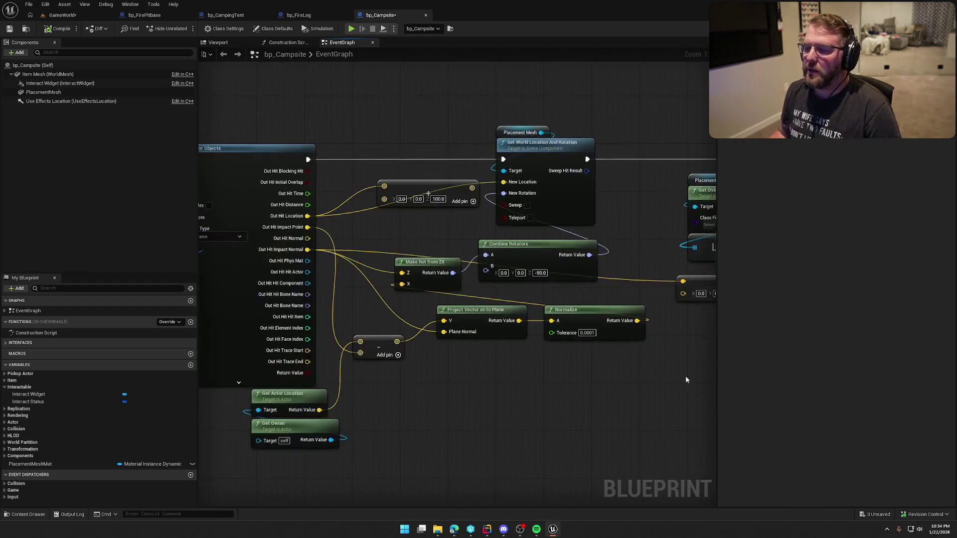
pyautogui.moveTo(422, 338); pyautogui.dragTo(529, 247)
# Move the lower row of nodes, including Has Tag and Interact Status, up toward the top row
pyautogui.click(405, 296)
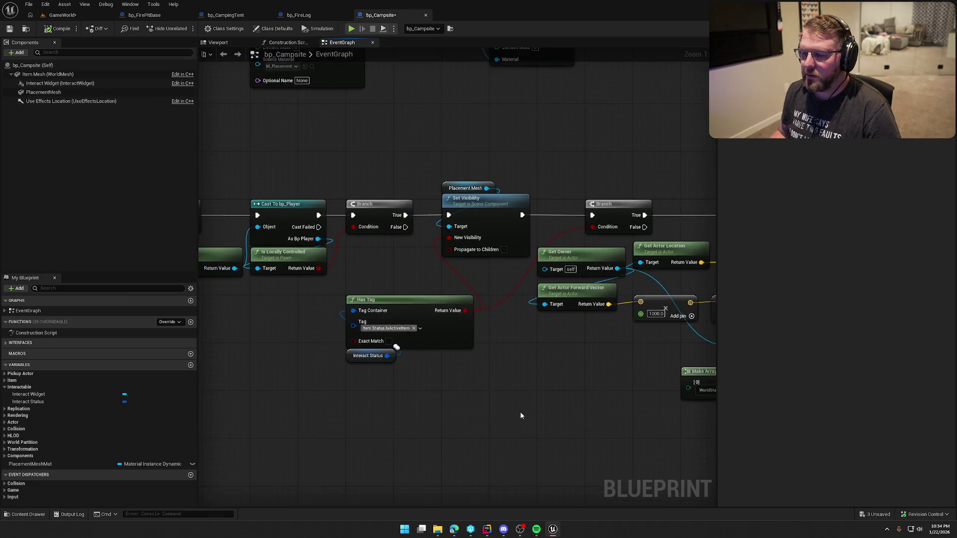
pyautogui.moveTo(447, 184)
pyautogui.mouseDown()
pyautogui.moveTo(473, 241)
pyautogui.moveTo(469, 284)
pyautogui.mouseUp()
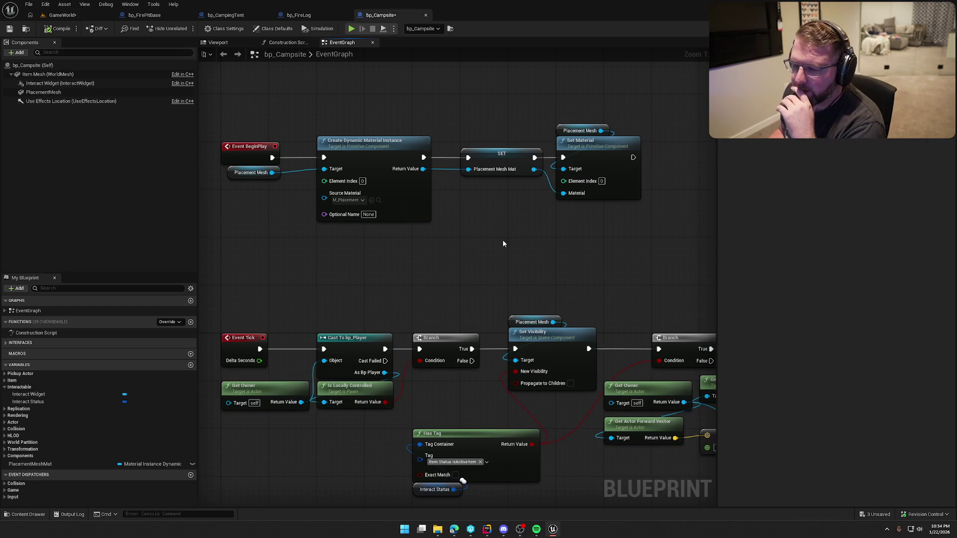
pyautogui.scroll(-2, 502, 240)
pyautogui.scroll(-8, 435, 251)
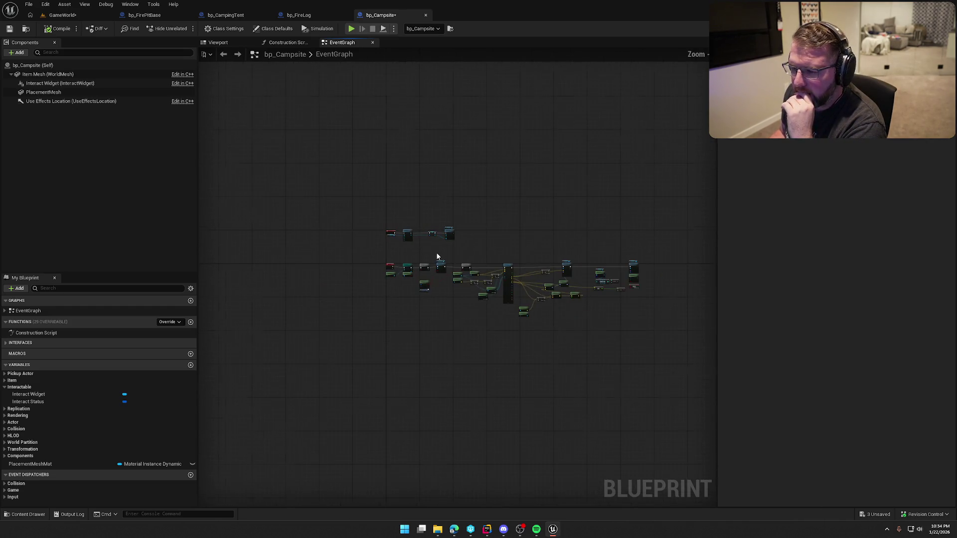
pyautogui.scroll(2, 383, 234)
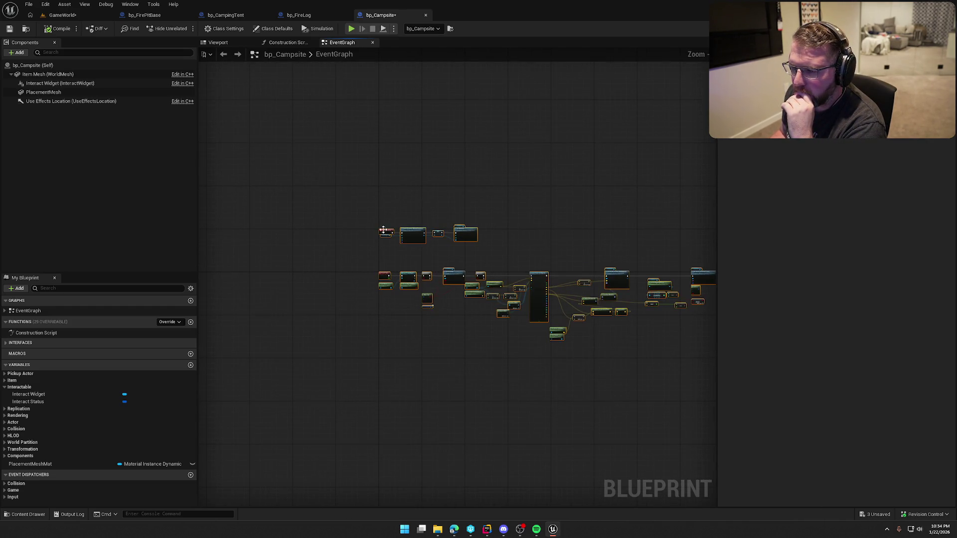
pyautogui.moveTo(384, 231); pyautogui.dragTo(385, 278)
pyautogui.scroll(2, 385, 278)
pyautogui.scroll(10, 385, 278)
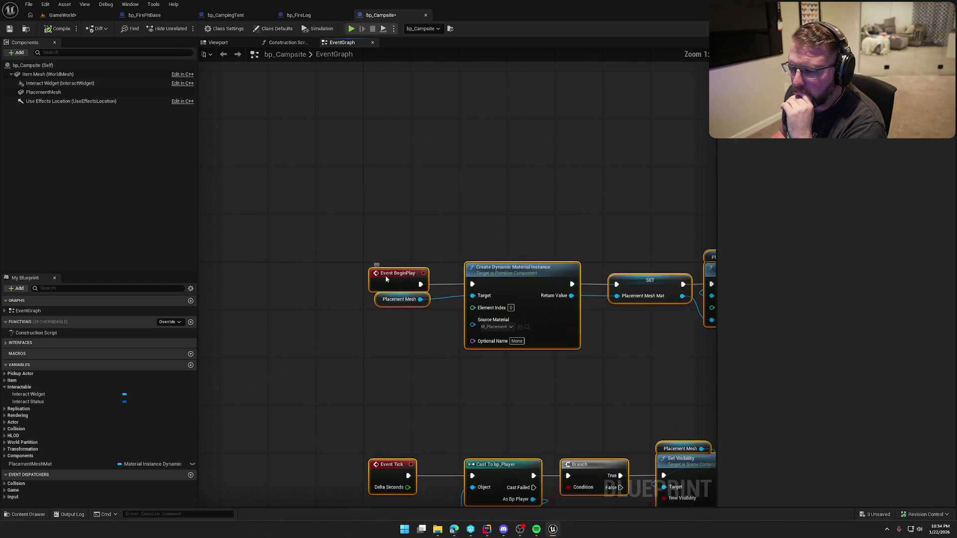
pyautogui.scroll(-8, 421, 369)
pyautogui.scroll(2, 704, 408)
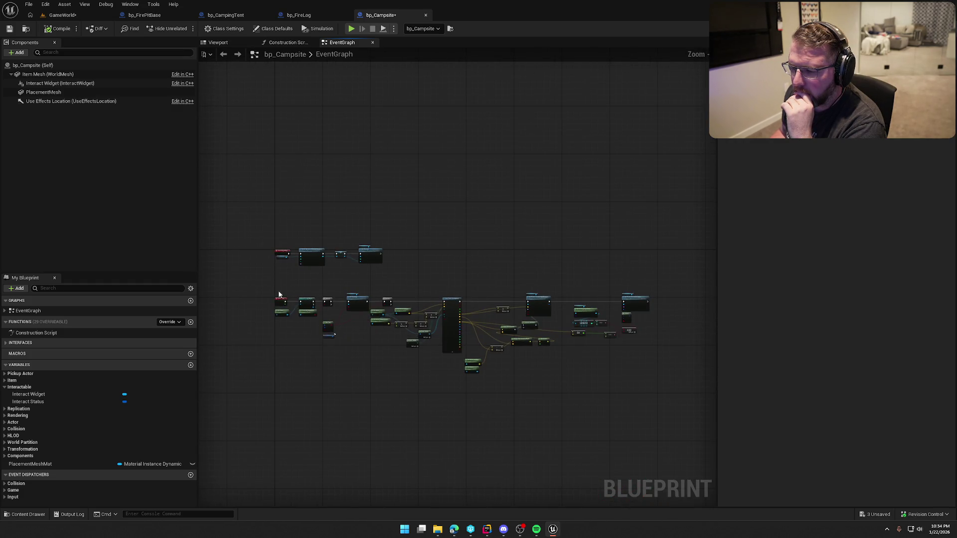
pyautogui.moveTo(704, 407)
pyautogui.mouseDown()
pyautogui.moveTo(263, 278)
pyautogui.moveTo(303, 280)
pyautogui.moveTo(303, 249)
pyautogui.mouseUp()
pyautogui.scroll(5, 286, 281)
pyautogui.click(462, 214)
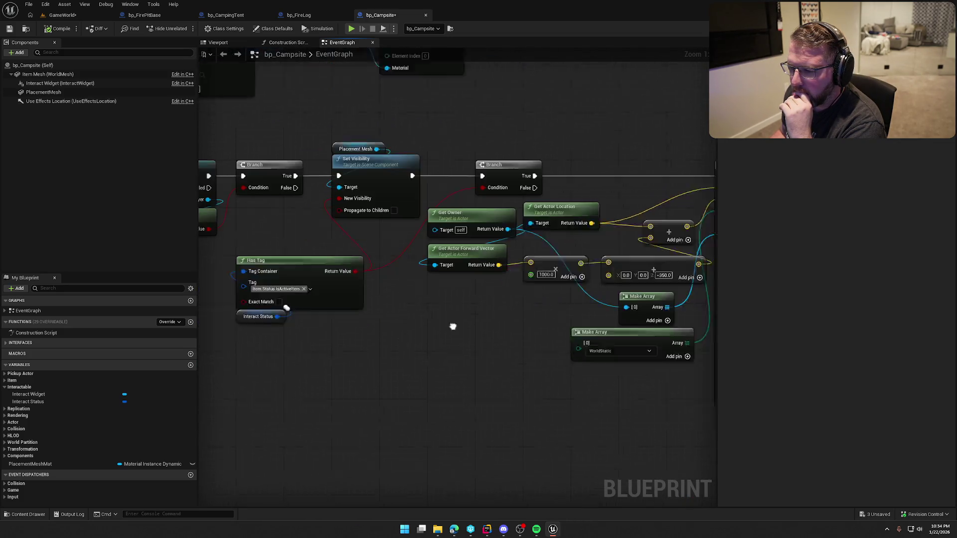
pyautogui.moveTo(421, 311)
pyautogui.mouseDown()
pyautogui.moveTo(284, 232)
pyautogui.moveTo(333, 216)
pyautogui.mouseUp()
pyautogui.click(423, 310)
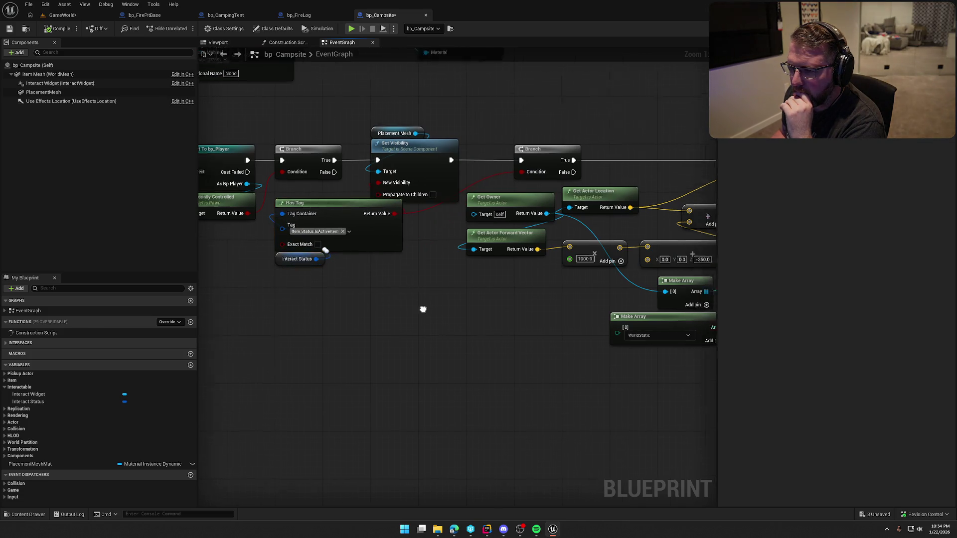
# Move the subtract node, Get Actor Location and Get Owner up to compact the layout
pyautogui.moveTo(495, 410); pyautogui.dragTo(494, 376)
pyautogui.moveTo(436, 392)
pyautogui.mouseDown()
pyautogui.moveTo(356, 312)
pyautogui.moveTo(500, 297)
pyautogui.mouseUp()
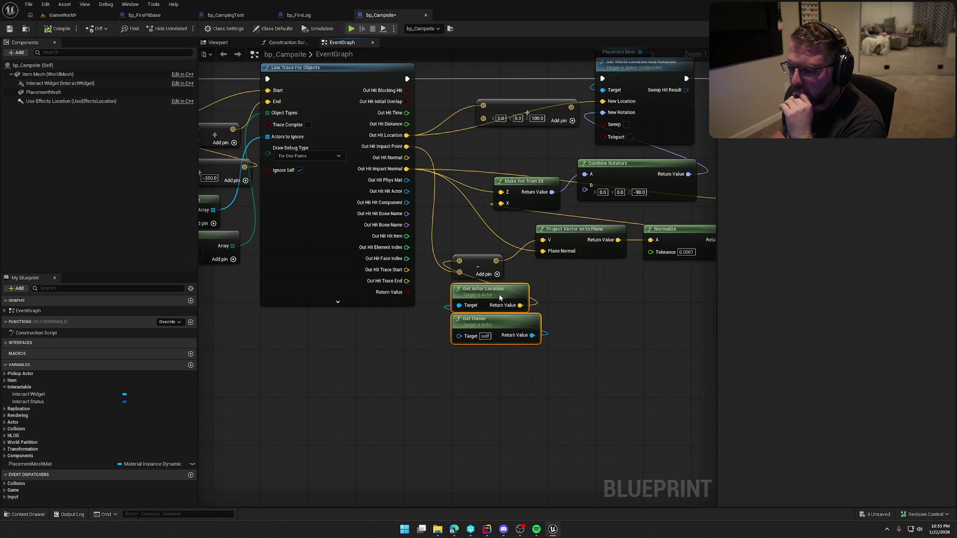
pyautogui.moveTo(474, 261); pyautogui.dragTo(477, 235)
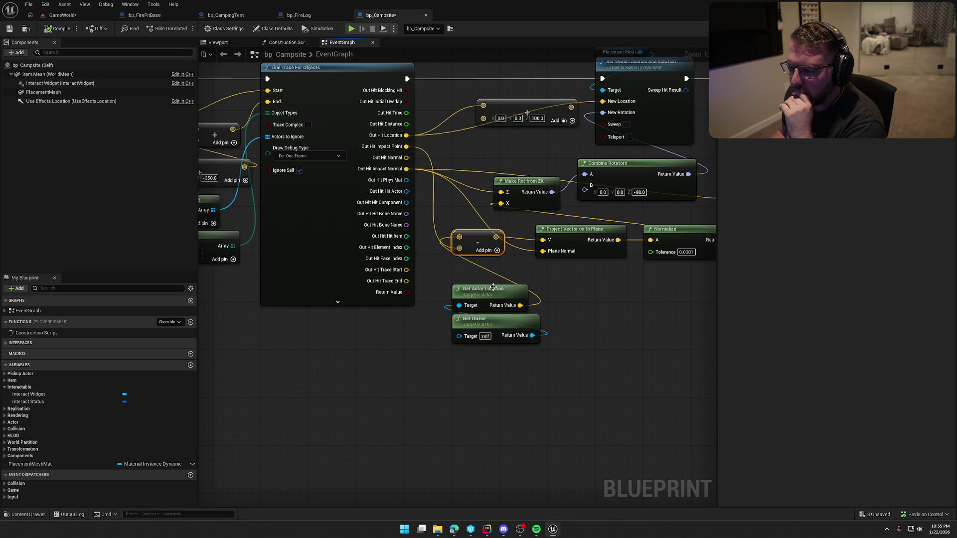
pyautogui.moveTo(476, 288); pyautogui.dragTo(478, 272)
pyautogui.click(567, 336)
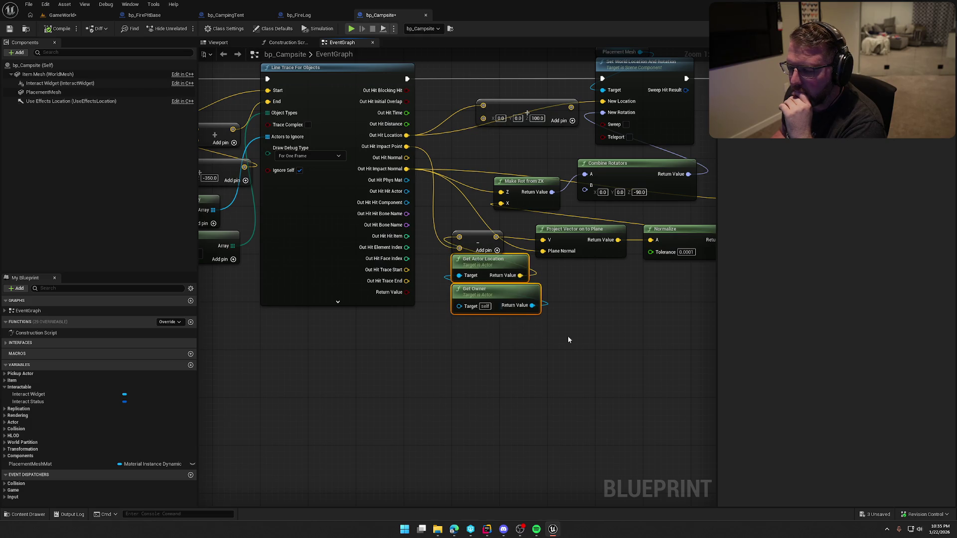
# Drag a new wire off the AND node's result pin
pyautogui.moveTo(567, 336); pyautogui.dragTo(393, 340)
pyautogui.moveTo(511, 319)
pyautogui.mouseDown()
pyautogui.moveTo(420, 346)
pyautogui.moveTo(574, 382)
pyautogui.mouseUp()
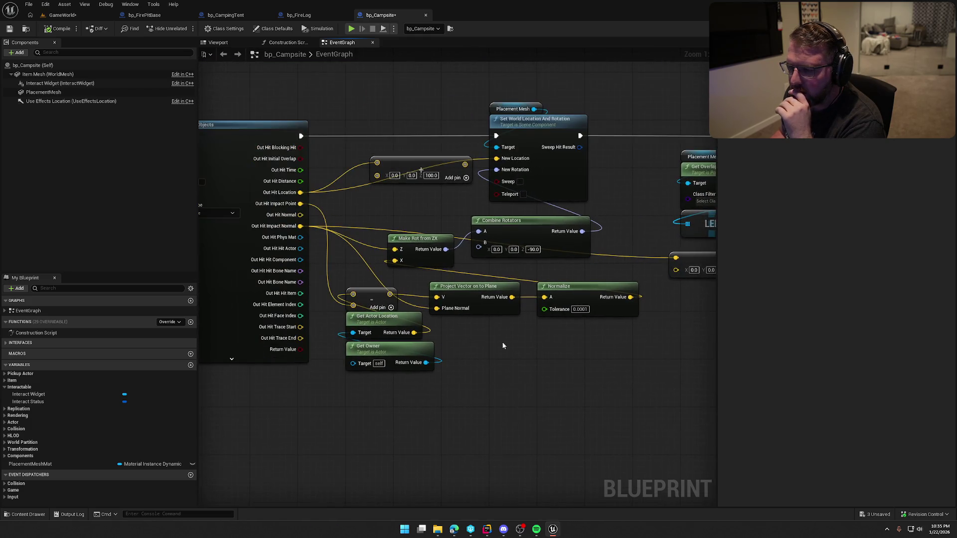
pyautogui.moveTo(464, 209)
pyautogui.mouseDown()
pyautogui.moveTo(482, 436)
pyautogui.moveTo(345, 368)
pyautogui.moveTo(459, 352)
pyautogui.moveTo(392, 321)
pyautogui.mouseUp()
pyautogui.moveTo(439, 231); pyautogui.dragTo(497, 250)
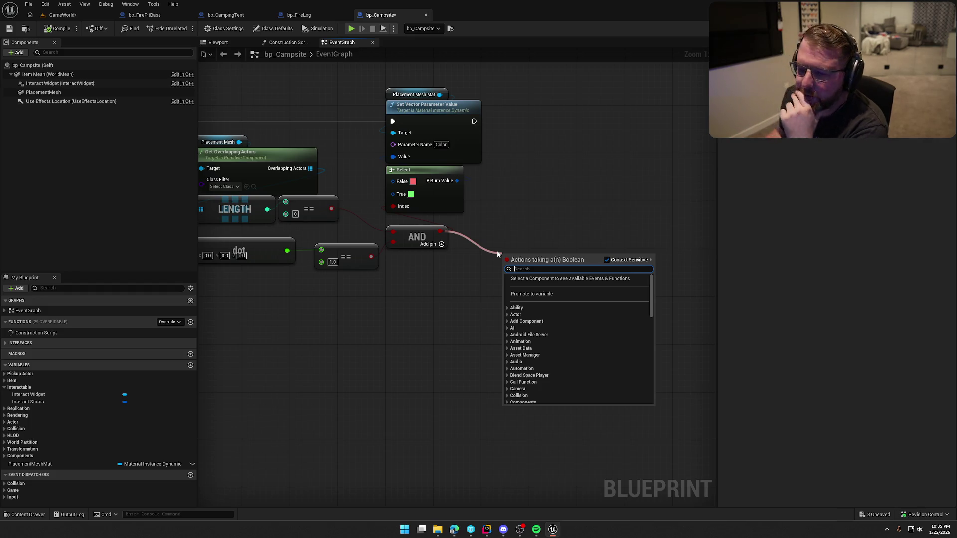
# Try pulling connections from the AND result again, dismissing the Boolean actions list without adding anything
pyautogui.click(285, 336)
pyautogui.moveTo(286, 336)
pyautogui.mouseDown()
pyautogui.moveTo(399, 304)
pyautogui.moveTo(335, 308)
pyautogui.mouseUp()
pyautogui.click(412, 199)
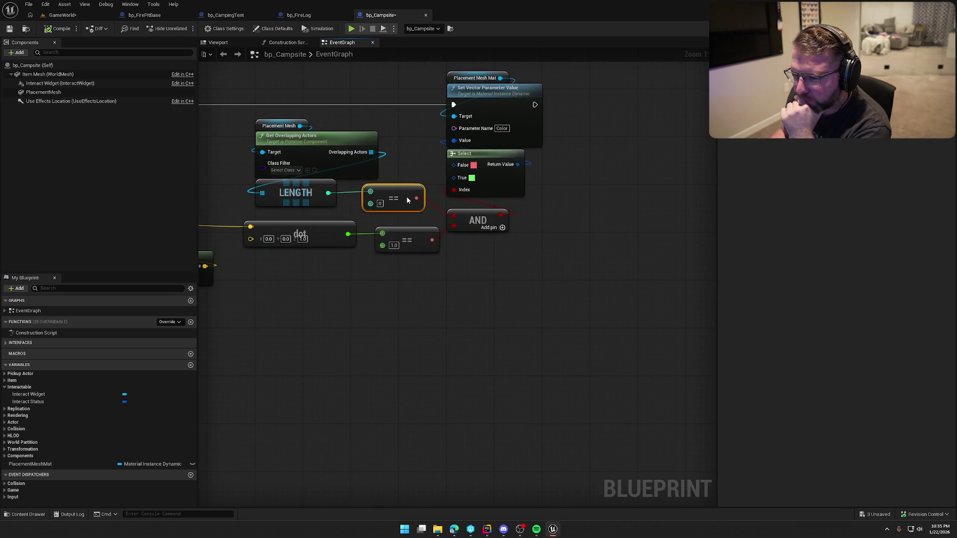
pyautogui.moveTo(487, 284)
pyautogui.mouseDown()
pyautogui.moveTo(486, 305)
pyautogui.moveTo(502, 305)
pyautogui.mouseUp()
pyautogui.moveTo(521, 243); pyautogui.dragTo(604, 249)
pyautogui.click(599, 227)
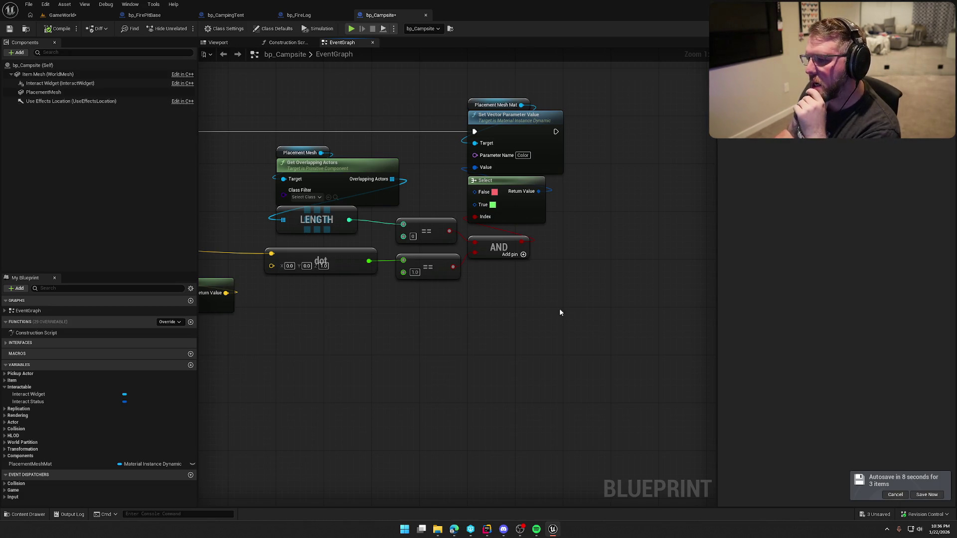
# Open the Functions Override dropdown in My Blueprint to list overridable events
pyautogui.scroll(-3, 559, 313)
pyautogui.scroll(2, 357, 326)
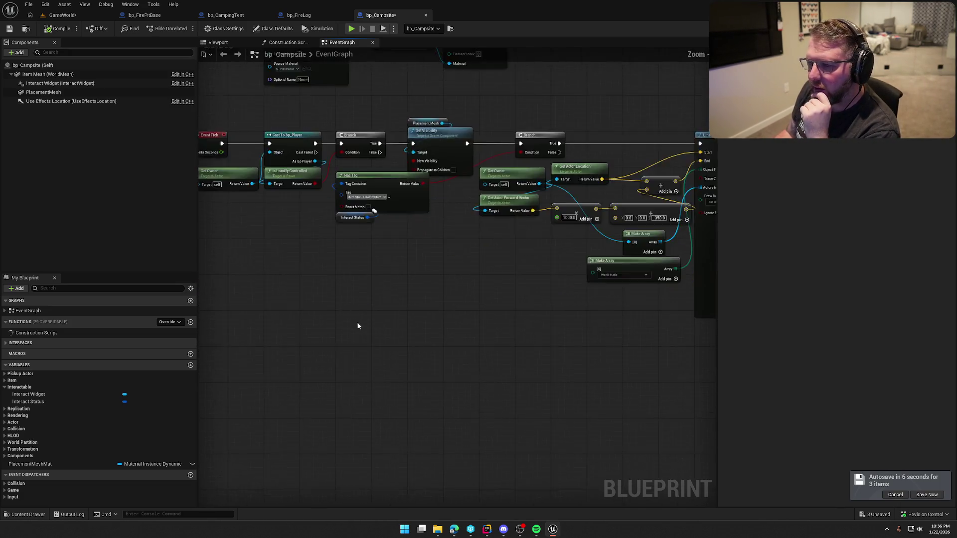
pyautogui.click(170, 322)
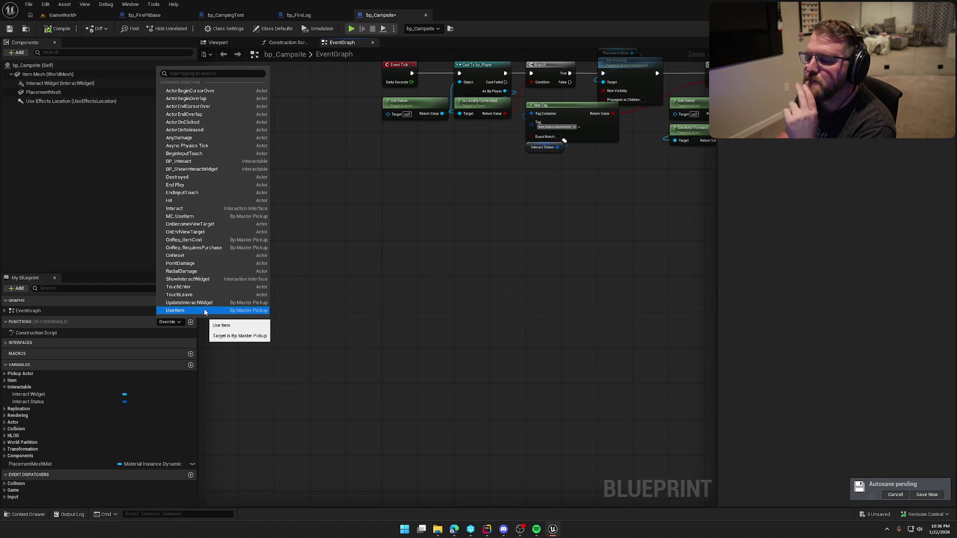
# Add the Event UseItem override node to the bp_Campsite event graph
pyautogui.click(204, 311)
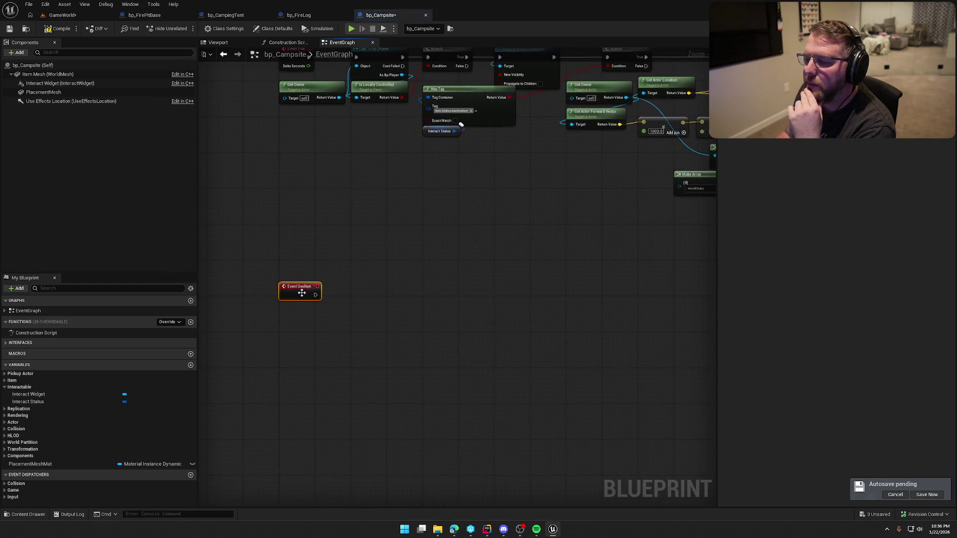
pyautogui.scroll(3, 312, 294)
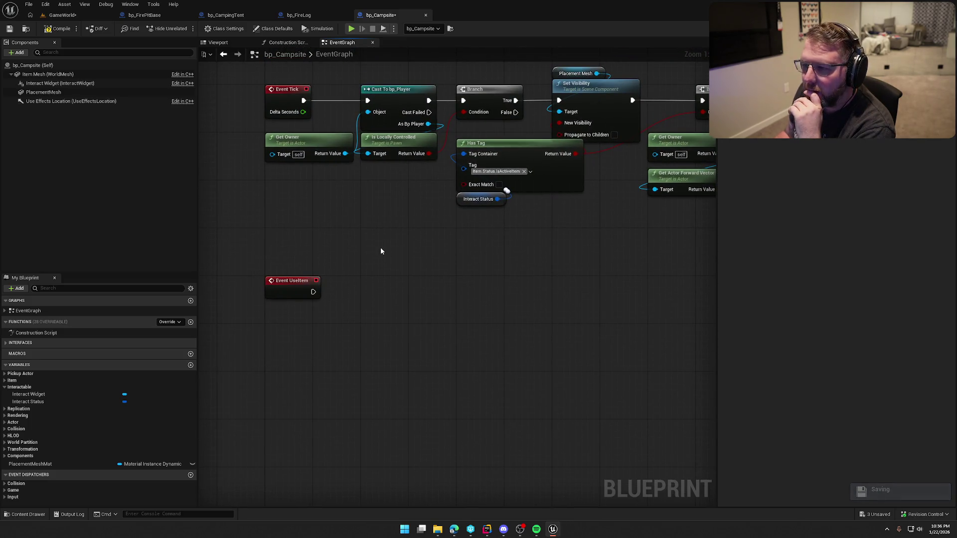
pyautogui.moveTo(338, 76)
pyautogui.mouseDown()
pyautogui.moveTo(405, 191)
pyautogui.moveTo(442, 182)
pyautogui.mouseUp()
pyautogui.click(446, 312)
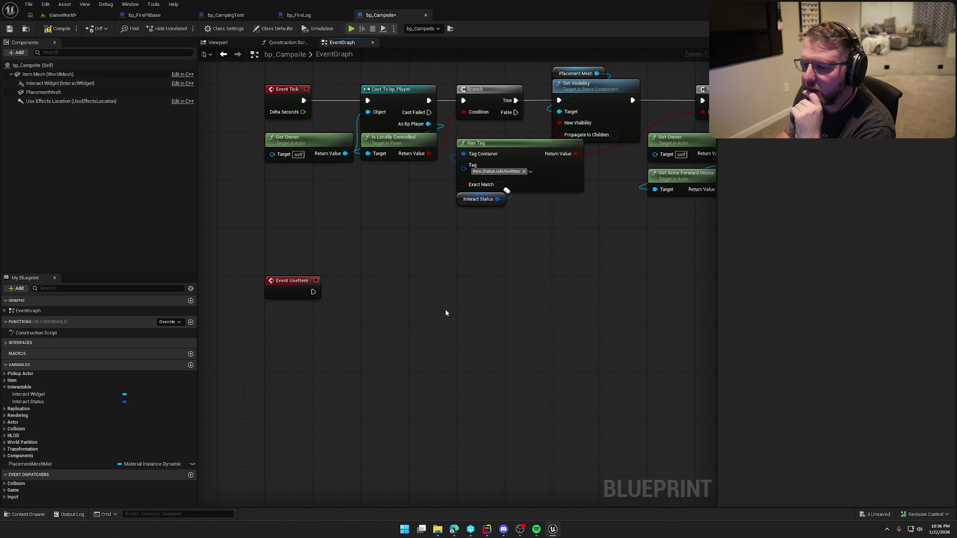
pyautogui.moveTo(573, 358)
pyautogui.mouseDown()
pyautogui.moveTo(466, 344)
pyautogui.moveTo(249, 344)
pyautogui.mouseUp()
pyautogui.scroll(-2, 465, 344)
pyautogui.scroll(3, 265, 290)
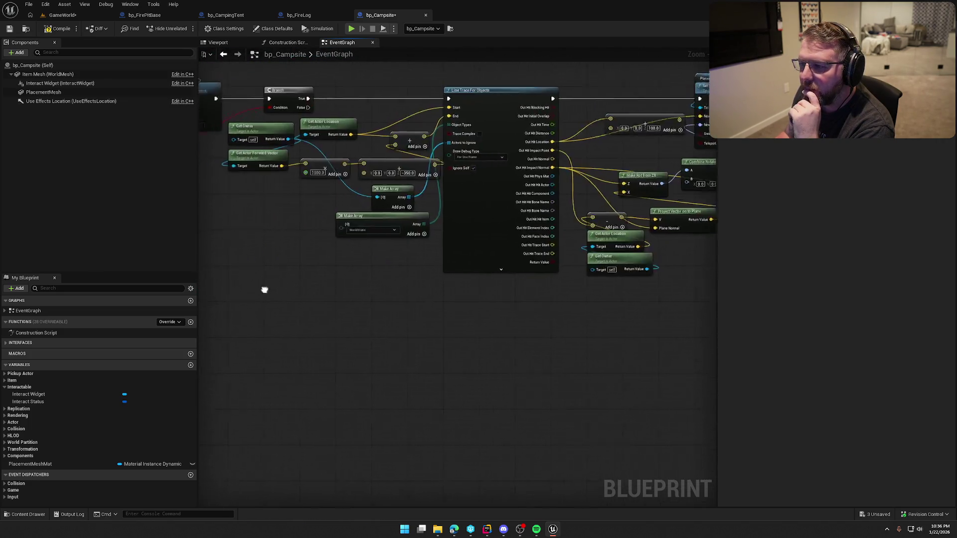
pyautogui.scroll(2, 417, 318)
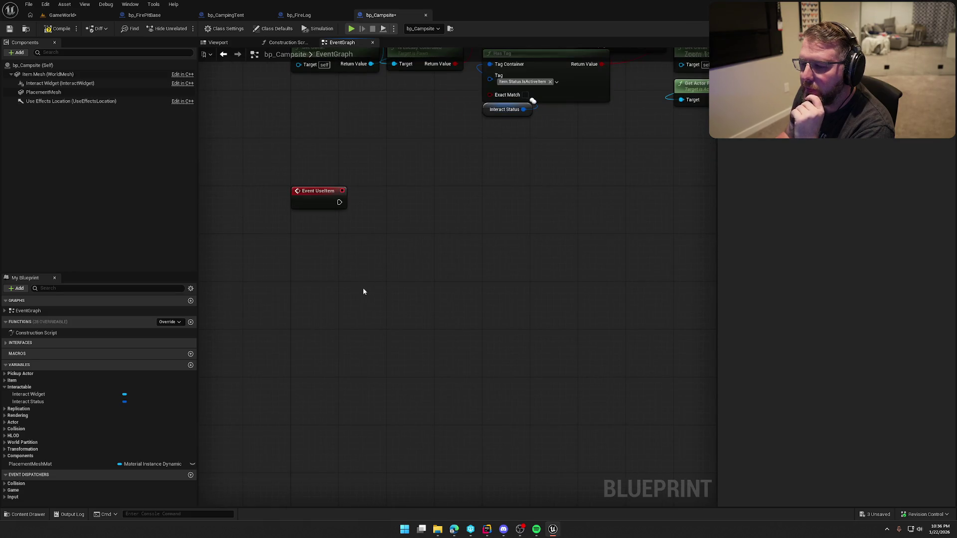
# Add a Server_SpawnCamp custom event set to Replicates: Run on Server
pyautogui.rightClick(309, 295)
pyautogui.write('custom event')
pyautogui.press('Return')
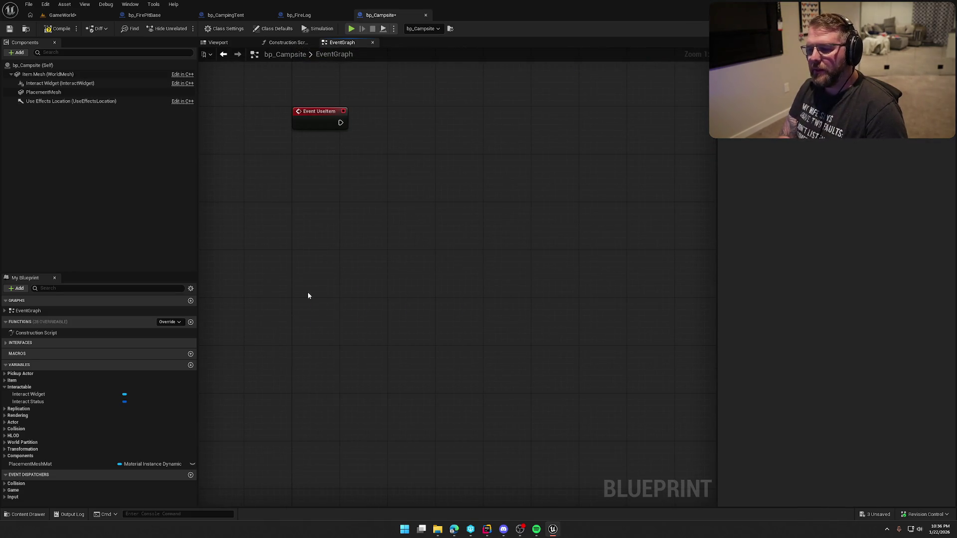
pyautogui.write('Server_S')
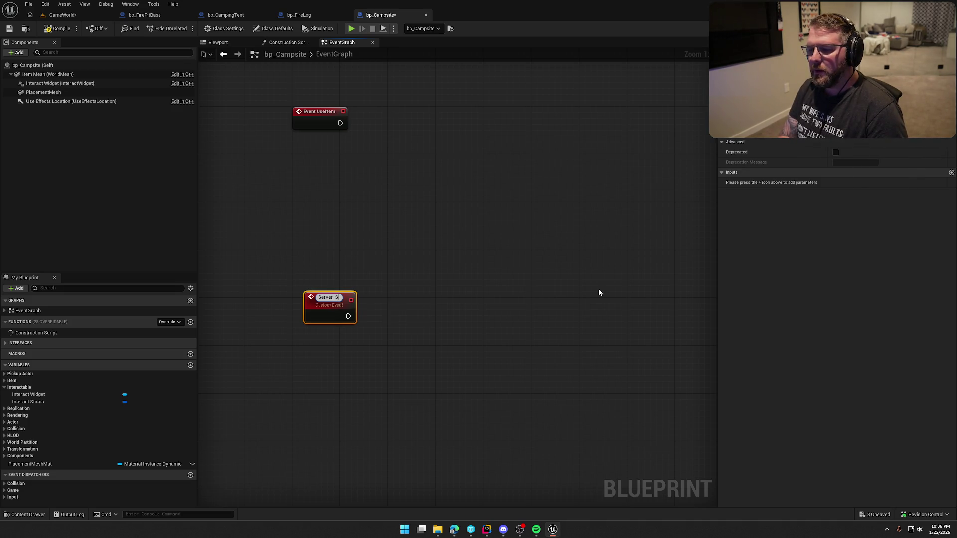
pyautogui.write('pawnC')
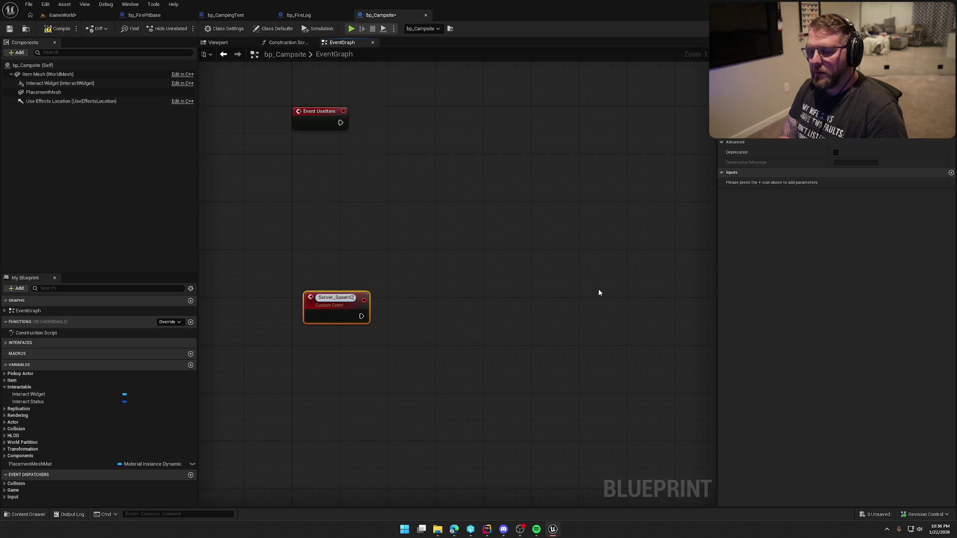
pyautogui.write('amp')
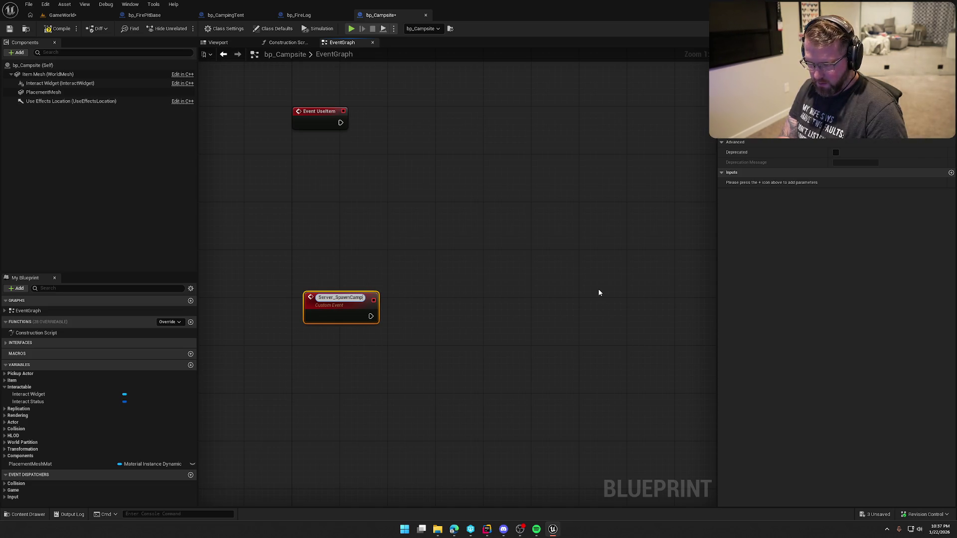
pyautogui.press('Return')
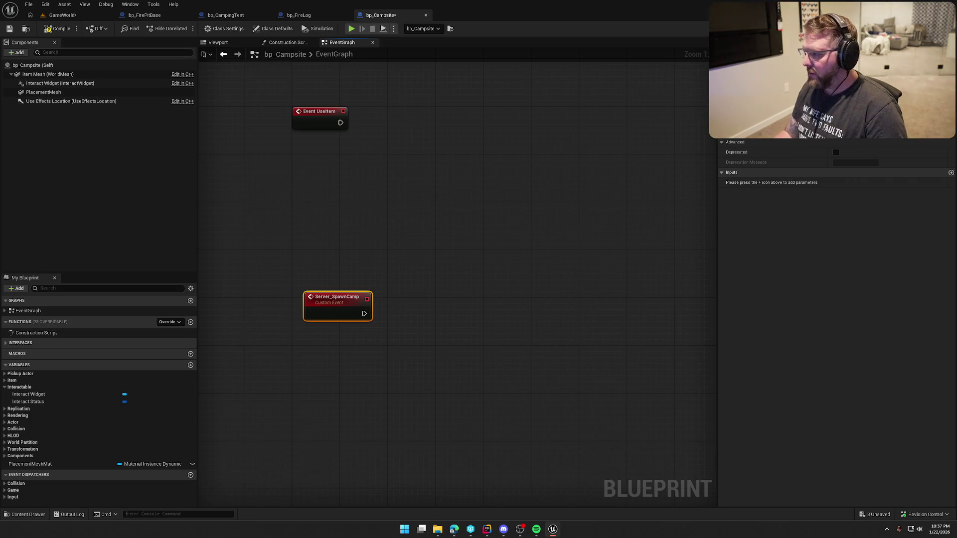
pyautogui.click(864, 131)
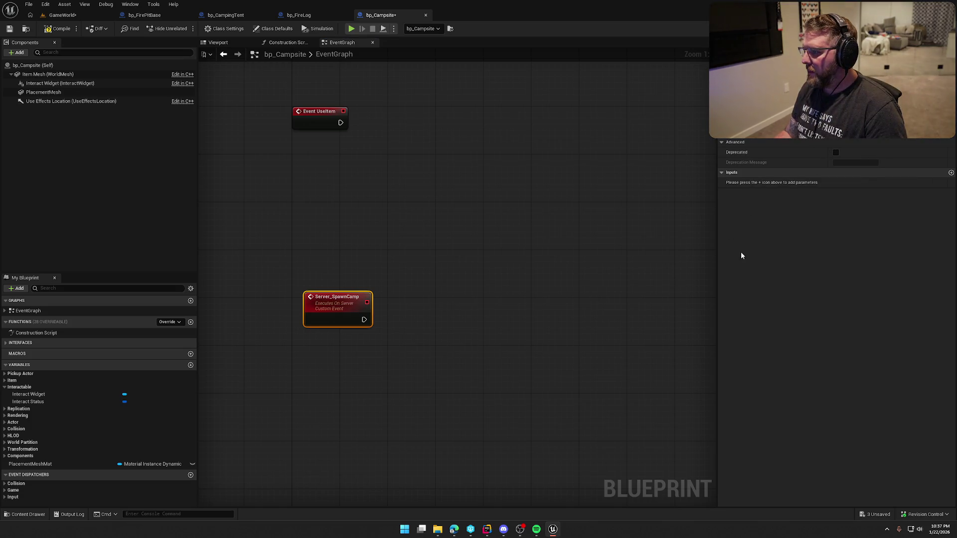
pyautogui.moveTo(317, 313); pyautogui.dragTo(305, 319)
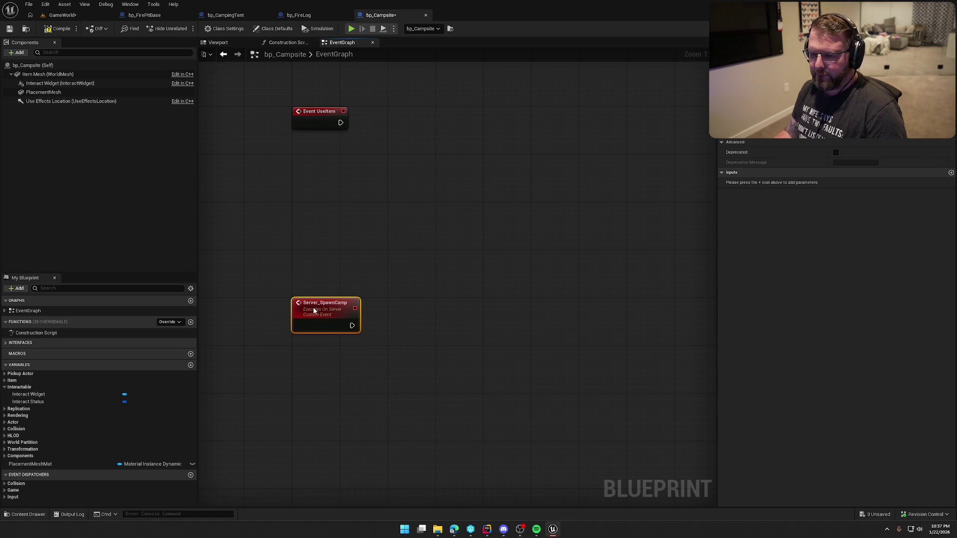
pyautogui.click(326, 286)
pyautogui.moveTo(342, 185); pyautogui.dragTo(427, 213)
pyautogui.moveTo(375, 117)
pyautogui.mouseDown()
pyautogui.moveTo(435, 171)
pyautogui.moveTo(428, 200)
pyautogui.mouseUp()
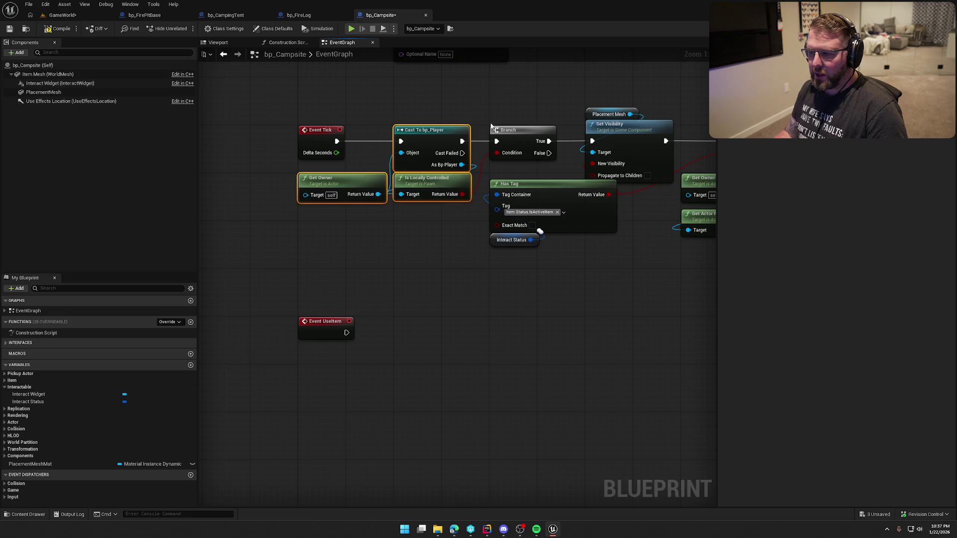
# Copy the Cast To bp_Player, Get Owner, Is Locally Controlled and Branch nodes and wire them after Event UseItem
pyautogui.keyDown('ctrl'); pyautogui.click(523, 131); pyautogui.keyUp('ctrl')
pyautogui.hotkey('ctrl', 'c')
pyautogui.hotkey('ctrl', 'v')
pyautogui.moveTo(395, 339)
pyautogui.mouseDown()
pyautogui.moveTo(347, 333)
pyautogui.moveTo(418, 325)
pyautogui.mouseUp()
# Call Server Spawn Camp from the copied Branch's True output
pyautogui.click(438, 420)
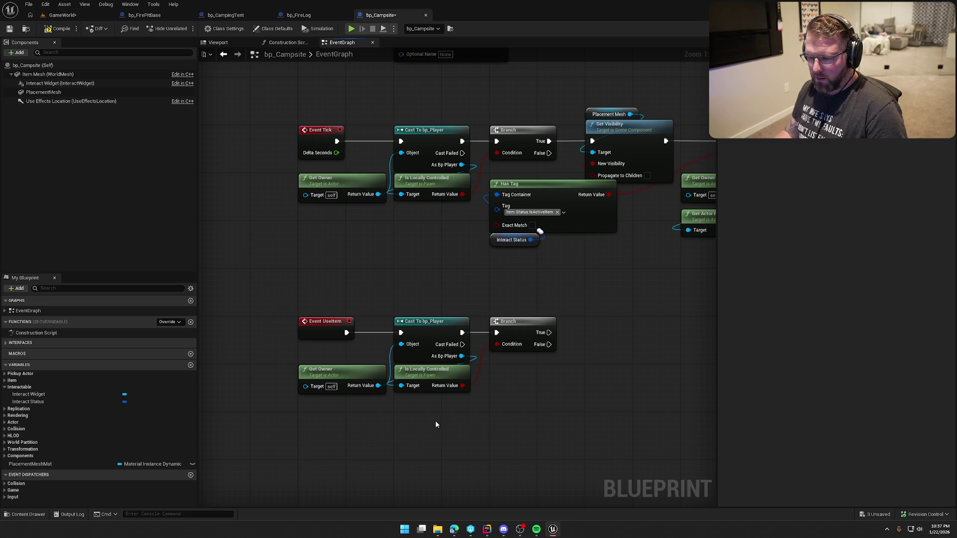
pyautogui.moveTo(438, 420)
pyautogui.mouseDown()
pyautogui.moveTo(384, 335)
pyautogui.moveTo(390, 312)
pyautogui.mouseUp()
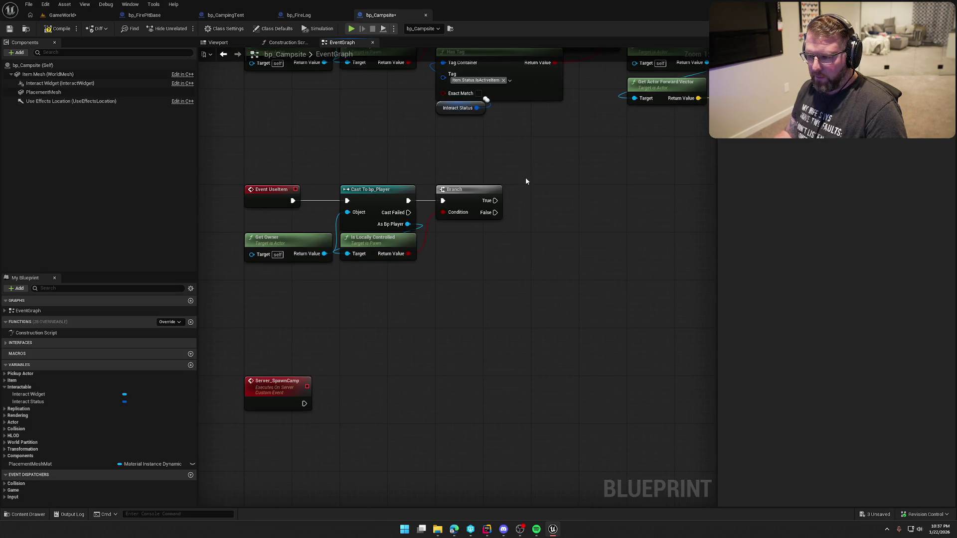
pyautogui.moveTo(495, 200); pyautogui.dragTo(543, 202)
pyautogui.write('se')
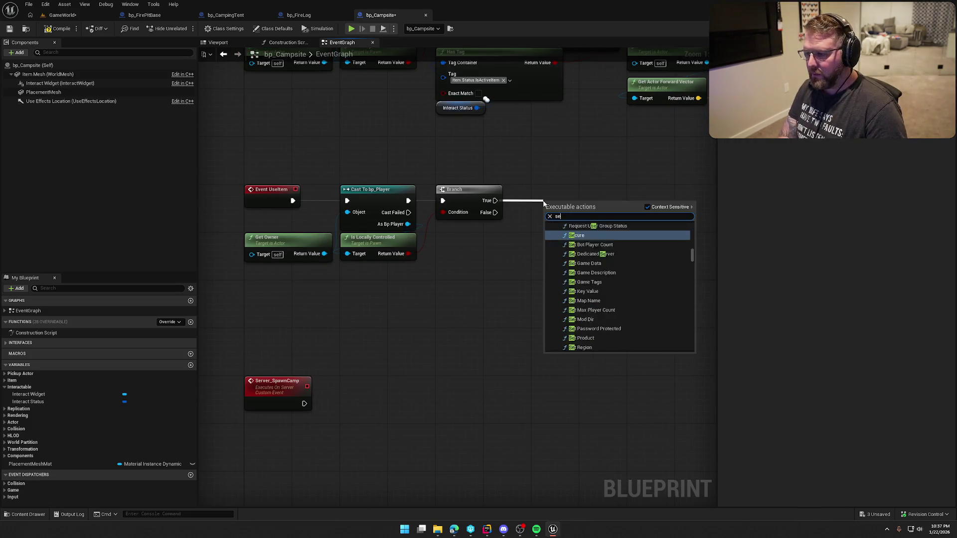
pyautogui.write('rver')
pyautogui.press('Return')
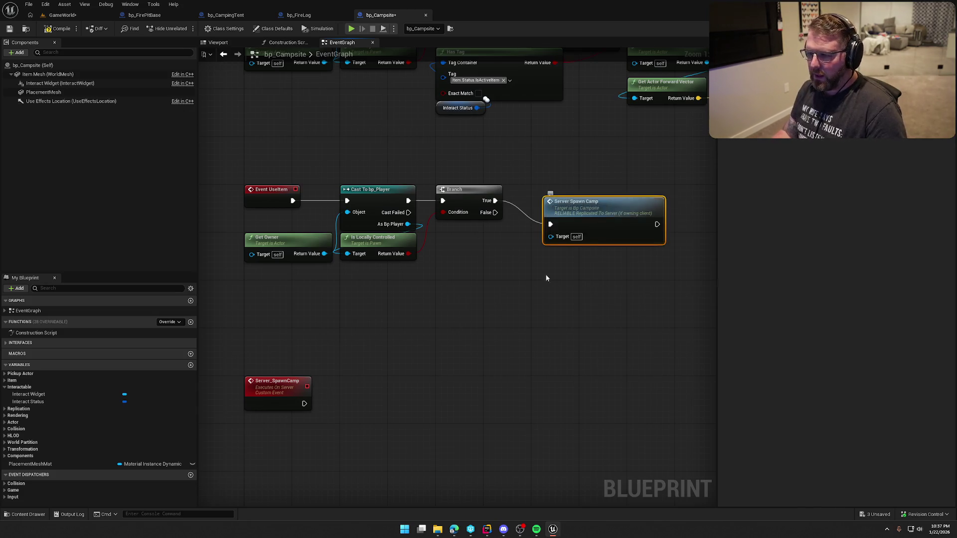
pyautogui.moveTo(505, 223)
pyautogui.mouseDown()
pyautogui.moveTo(540, 190)
pyautogui.moveTo(581, 189)
pyautogui.mouseUp()
pyautogui.moveTo(296, 423); pyautogui.dragTo(145, 412)
pyautogui.rightClick(452, 258)
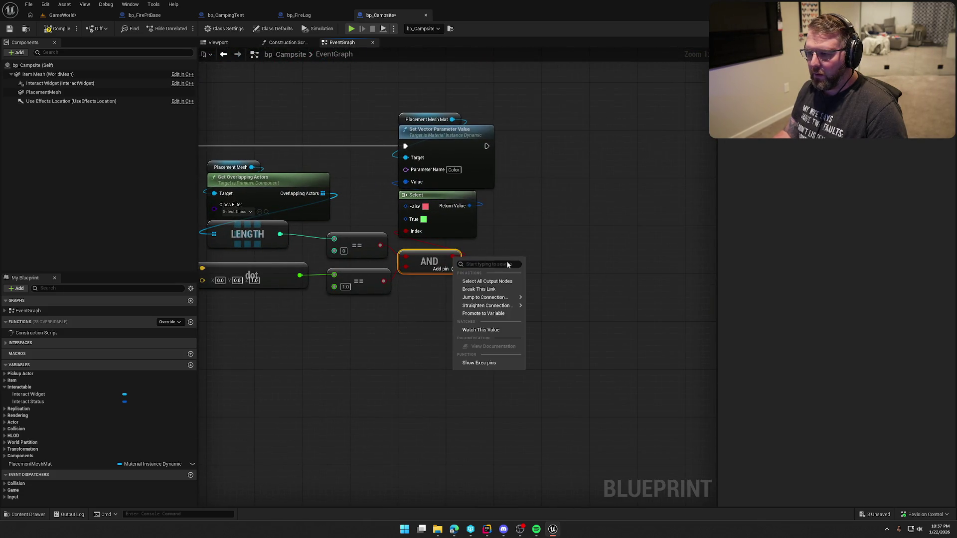
# Promote the AND result to a Boolean variable CanSpawn, with its SET wired after the colour update
pyautogui.click(497, 313)
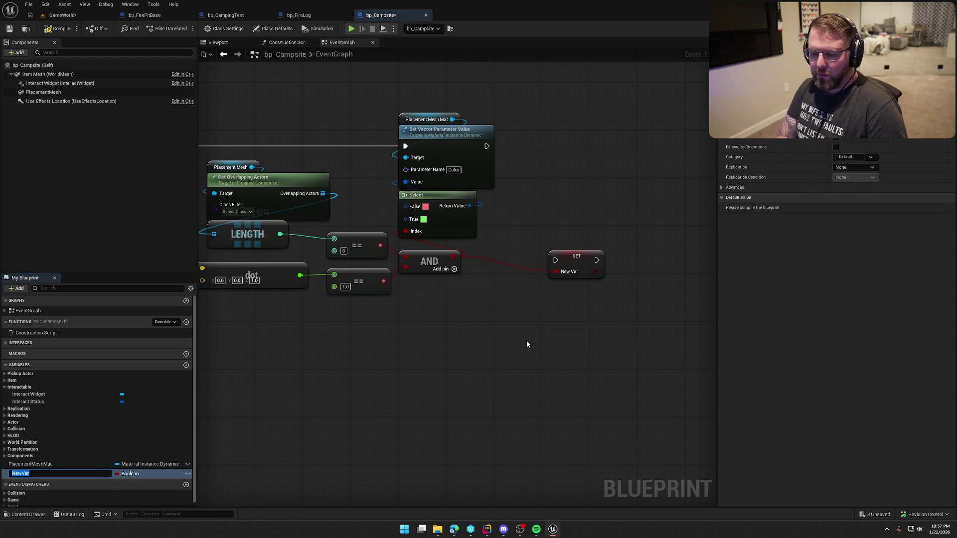
pyautogui.write('CanSpawn')
pyautogui.press('Return')
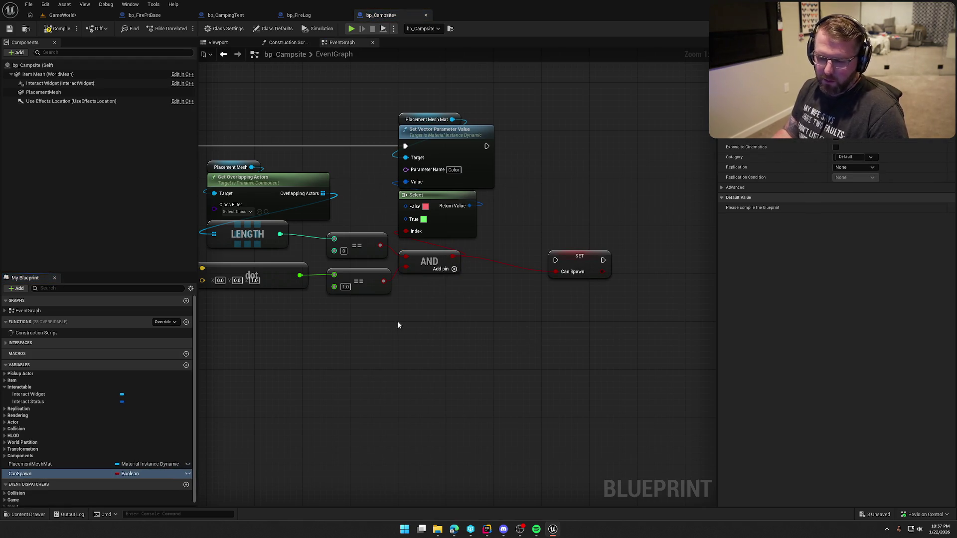
pyautogui.moveTo(555, 260)
pyautogui.mouseDown()
pyautogui.moveTo(497, 142)
pyautogui.moveTo(487, 146)
pyautogui.moveTo(572, 134)
pyautogui.mouseUp()
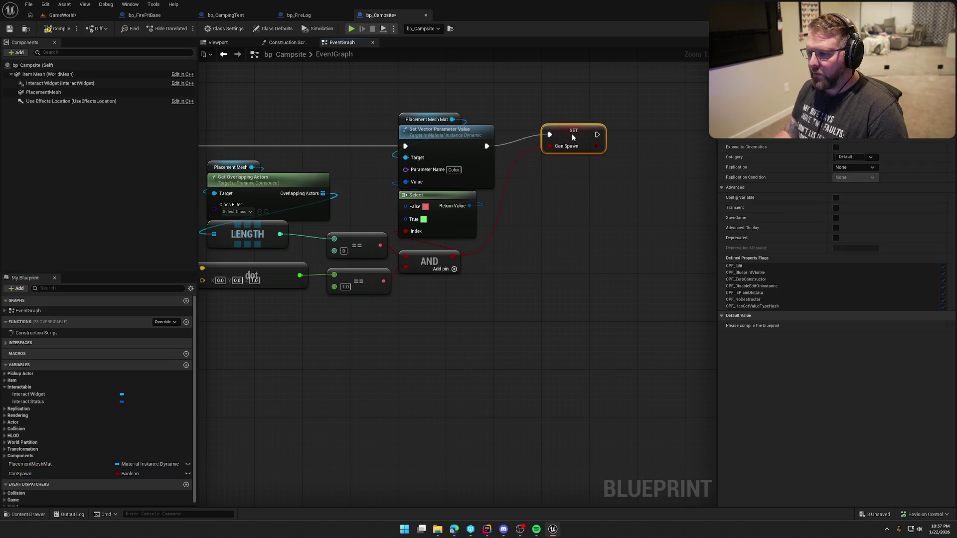
pyautogui.moveTo(383, 403); pyautogui.dragTo(703, 263)
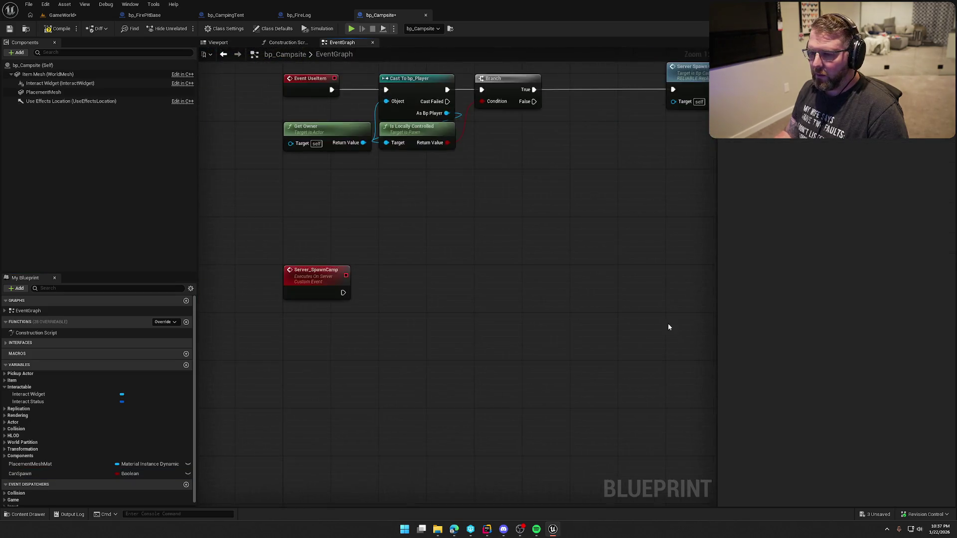
pyautogui.moveTo(509, 327)
pyautogui.mouseDown()
pyautogui.moveTo(460, 389)
pyautogui.moveTo(284, 359)
pyautogui.moveTo(426, 333)
pyautogui.mouseUp()
pyautogui.moveTo(581, 241)
pyautogui.mouseDown()
pyautogui.moveTo(256, 175)
pyautogui.moveTo(286, 209)
pyautogui.mouseUp()
# AND Is Locally Controlled with a Can Spawn getter and feed the result into the UseItem Branch condition
pyautogui.click(489, 301)
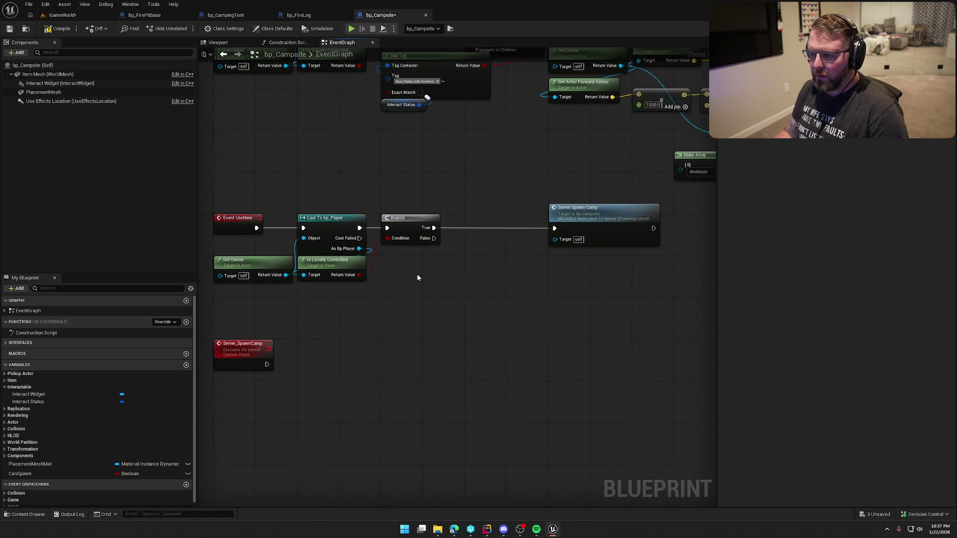
pyautogui.scroll(1, 387, 307)
pyautogui.moveTo(374, 266); pyautogui.dragTo(403, 276)
pyautogui.write('and')
pyautogui.press('Return')
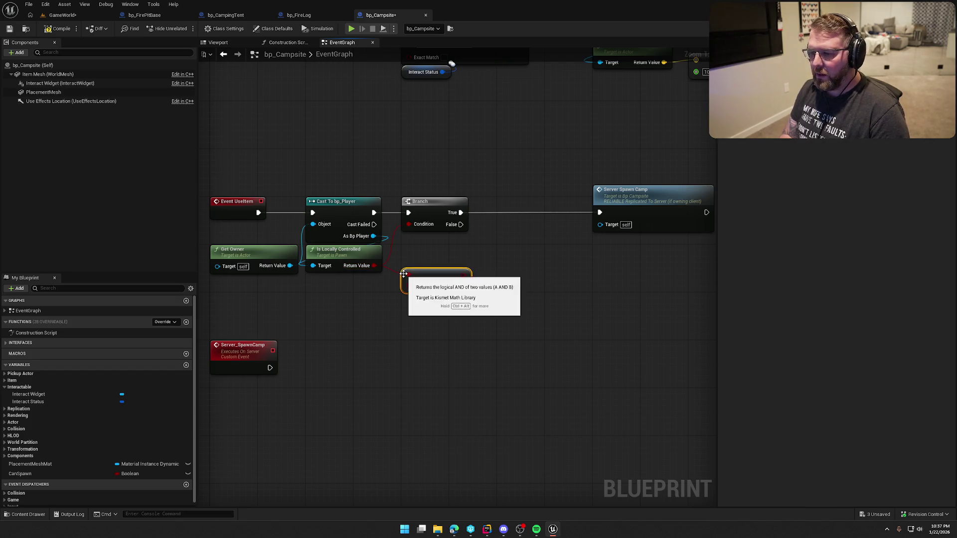
pyautogui.click(20, 473)
pyautogui.moveTo(31, 473); pyautogui.dragTo(347, 299)
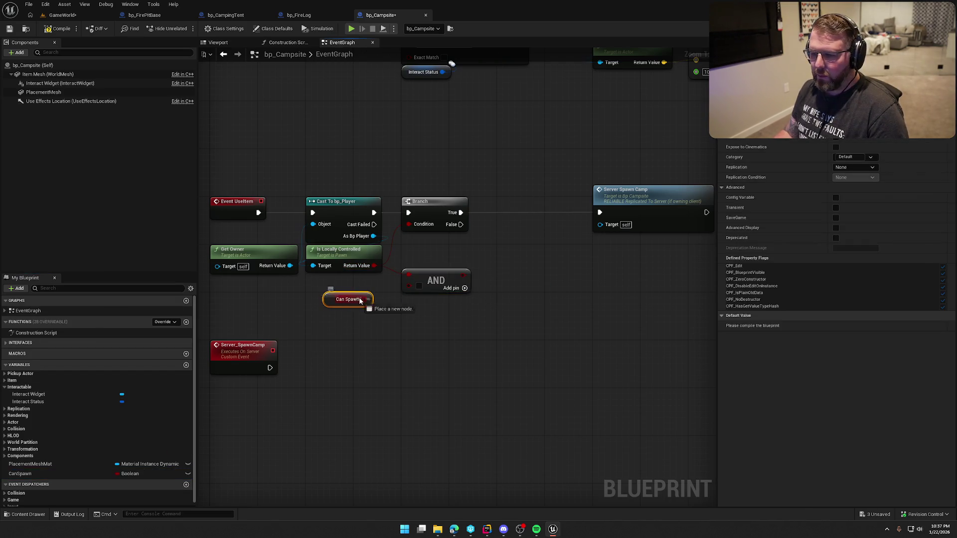
pyautogui.moveTo(454, 275); pyautogui.dragTo(411, 226)
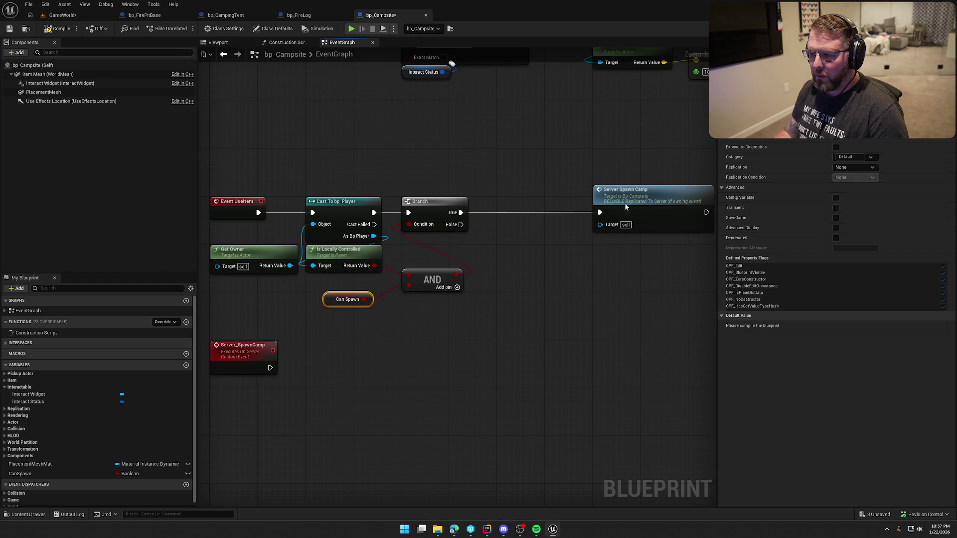
# Tidy the Server Spawn Camp, AND and Can Spawn nodes, then save bp_Campsite
pyautogui.moveTo(637, 210)
pyautogui.mouseDown()
pyautogui.moveTo(532, 206)
pyautogui.moveTo(540, 211)
pyautogui.mouseUp()
pyautogui.click(534, 300)
pyautogui.moveTo(429, 276); pyautogui.dragTo(425, 252)
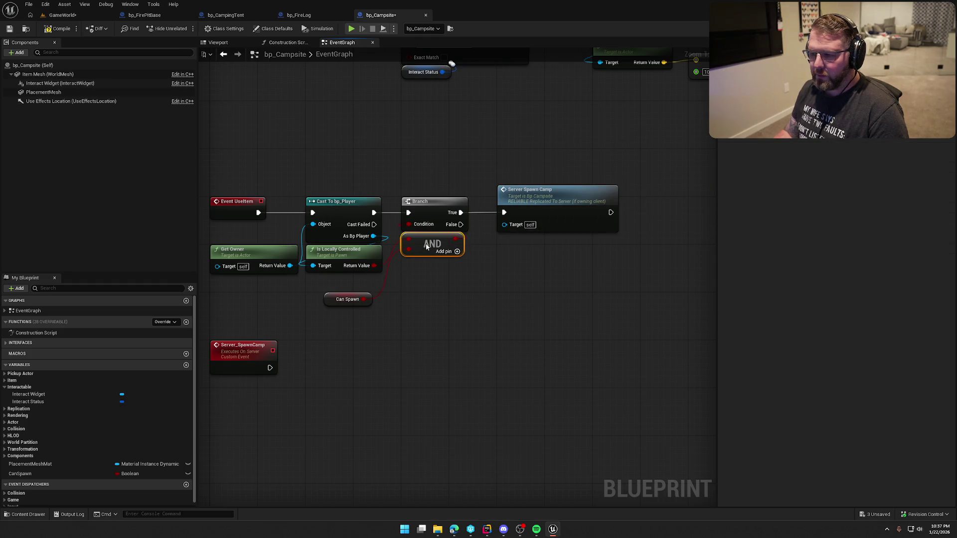
pyautogui.click(359, 284)
pyautogui.moveTo(326, 304); pyautogui.dragTo(340, 285)
pyautogui.click(364, 321)
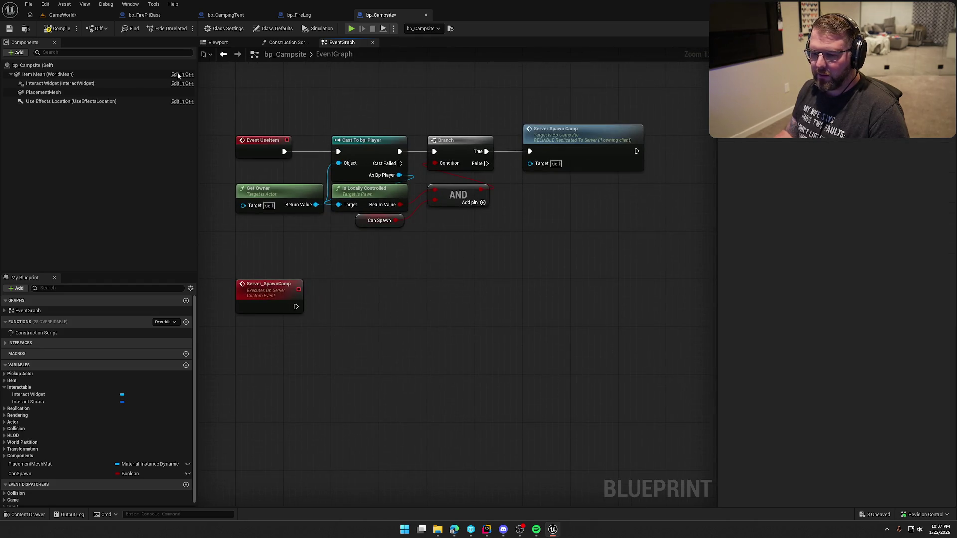
pyautogui.hotkey('ctrl', 's')
# Pull an execution wire from the Server_SpawnCamp event to list follow-up actions
pyautogui.moveTo(370, 345)
pyautogui.mouseDown()
pyautogui.moveTo(367, 301)
pyautogui.moveTo(333, 294)
pyautogui.mouseUp()
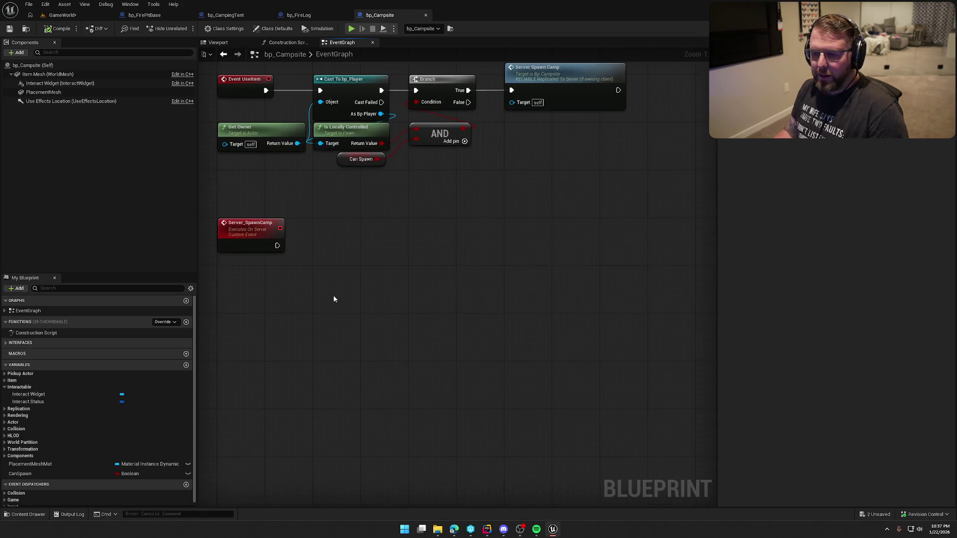
pyautogui.moveTo(344, 346); pyautogui.dragTo(331, 427)
pyautogui.moveTo(297, 337); pyautogui.dragTo(347, 346)
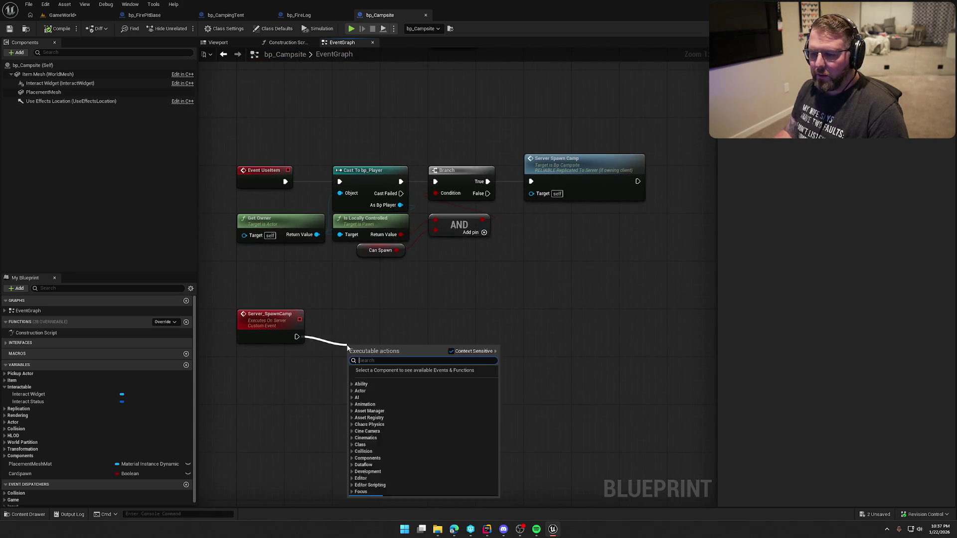
# Add a Print String after Server_SpawnCamp reading 'Spawning camp actors'
pyautogui.write('print')
pyautogui.press('Return')
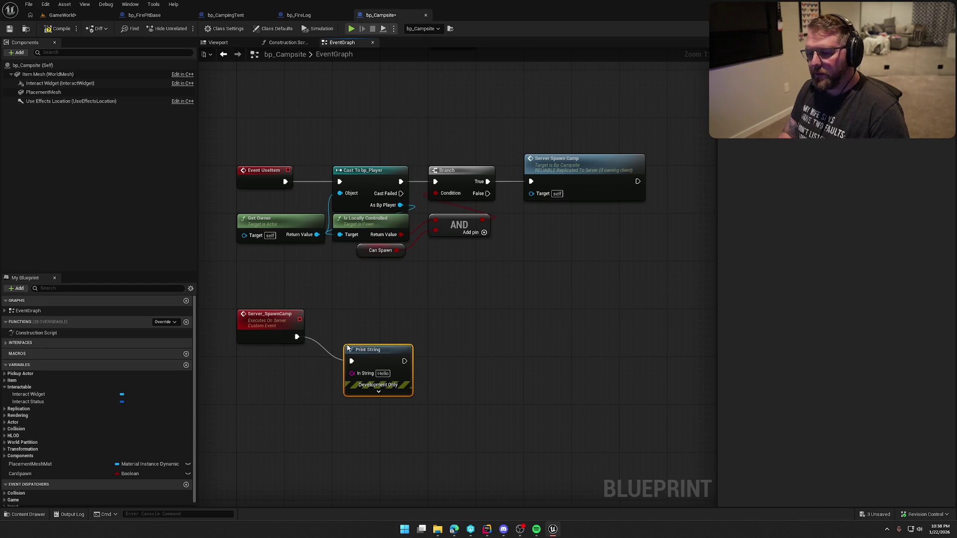
pyautogui.click(370, 349)
pyautogui.write('Spawn')
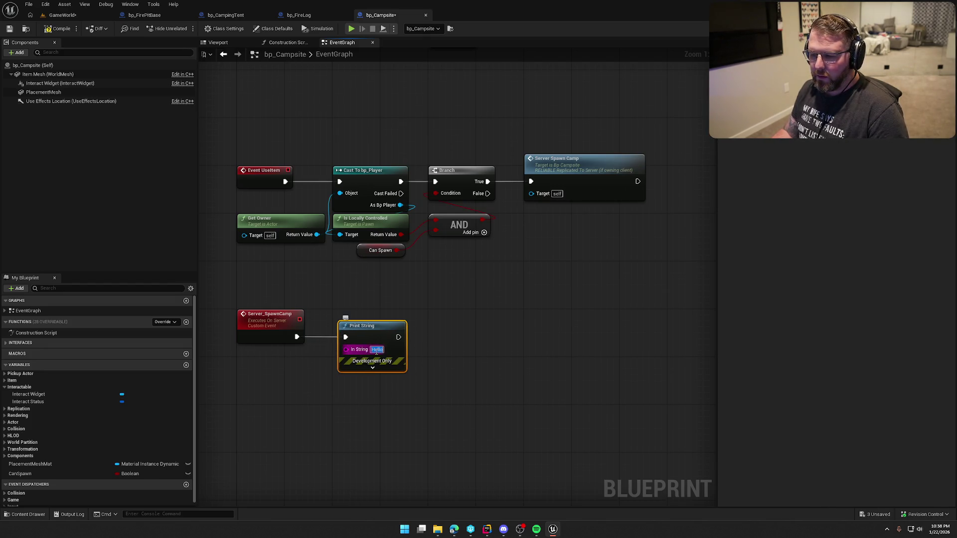
pyautogui.write('ing cam')
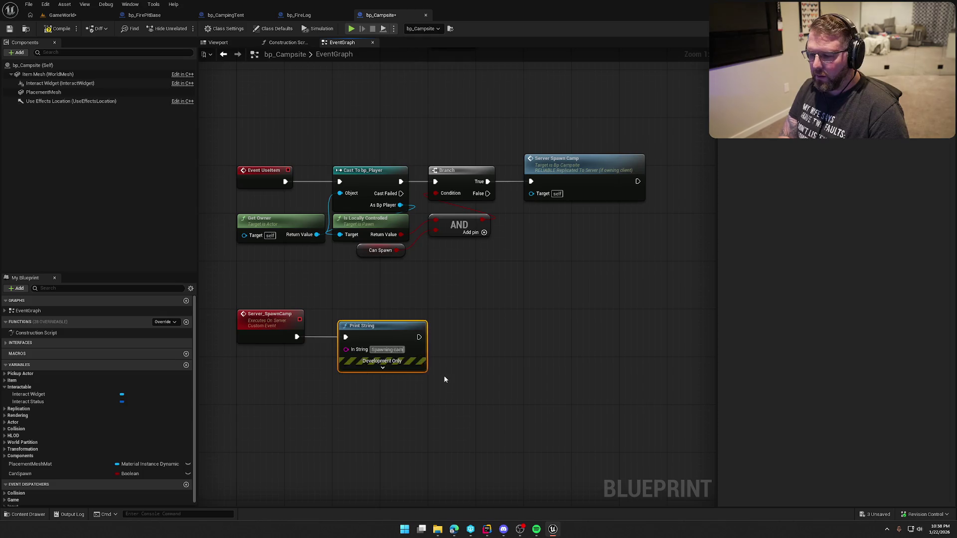
pyautogui.write('p actors')
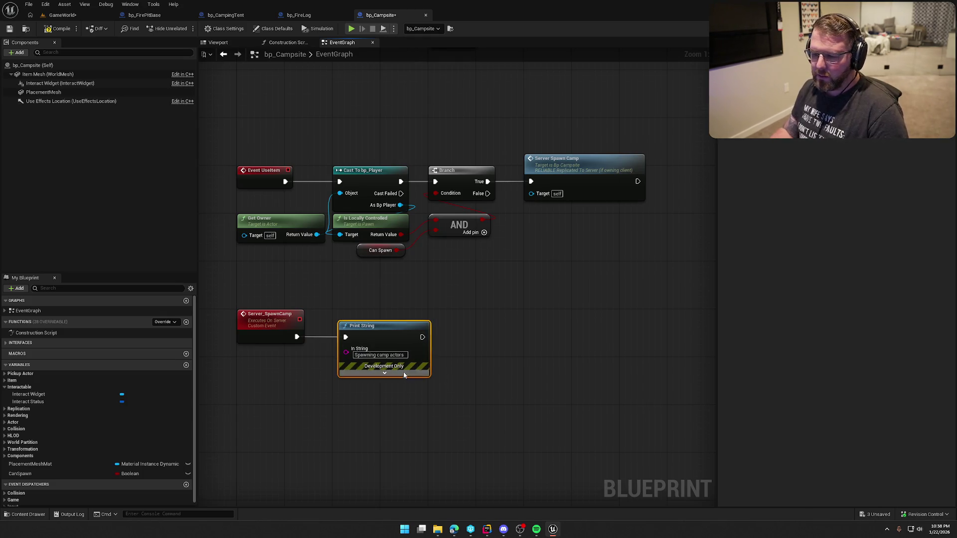
# Compile bp_Campsite and start a play session in the GameWorld level
pyautogui.click(57, 29)
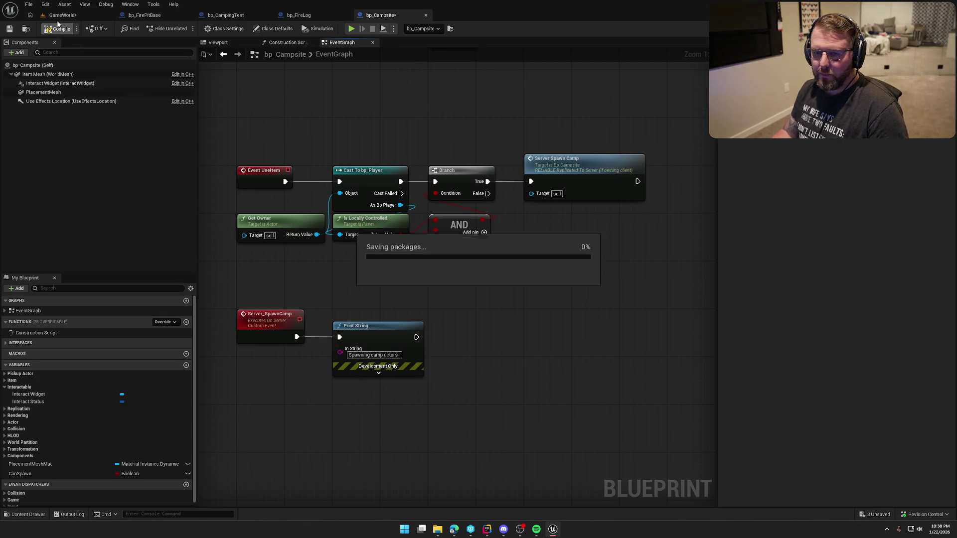
pyautogui.click(62, 15)
pyautogui.click(184, 29)
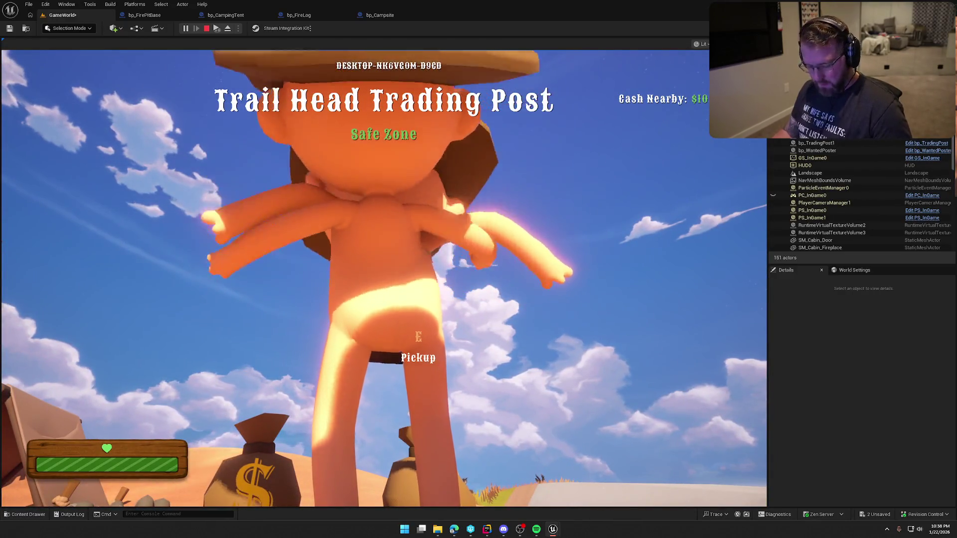
# Stop the play-test and bring up the bp_CampingTent event graph
pyautogui.press('super')
pyautogui.press('super')
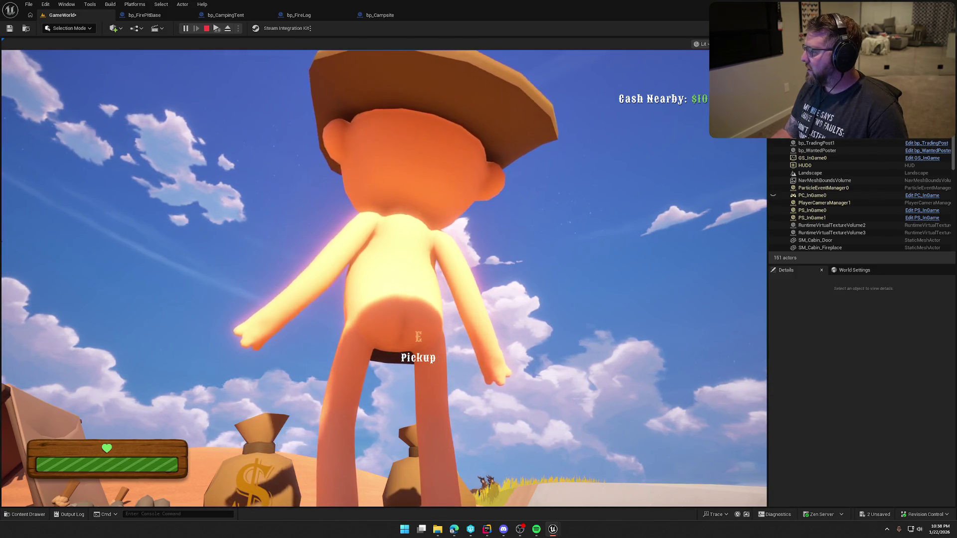
pyautogui.press('Escape')
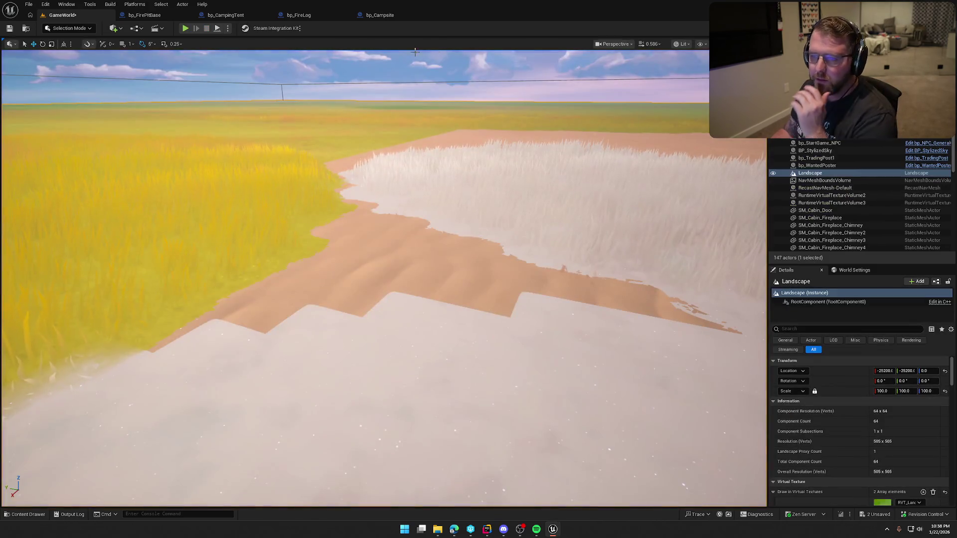
pyautogui.click(250, 18)
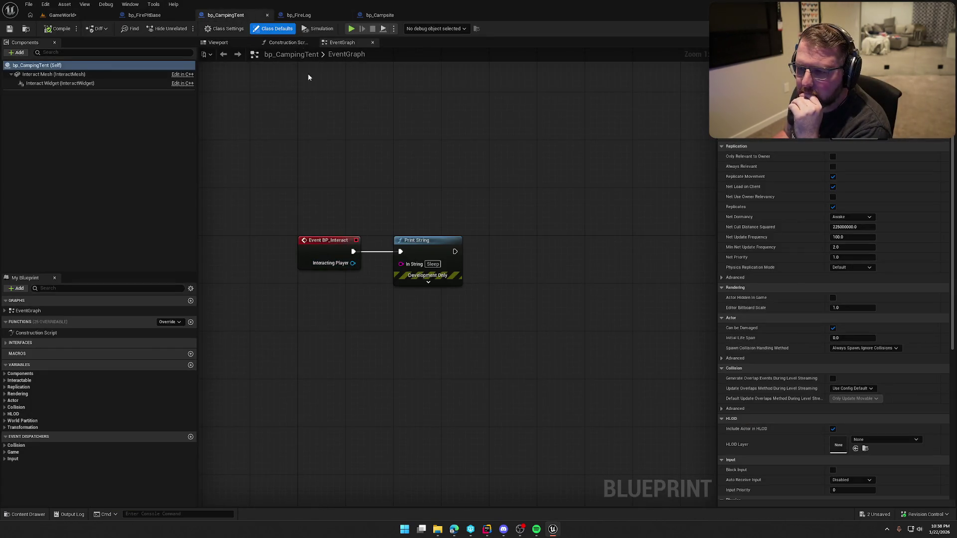
# In bp_Campsite, place Get Owner under Event UseItem and the AND below Is Locally Controlled
pyautogui.click(381, 15)
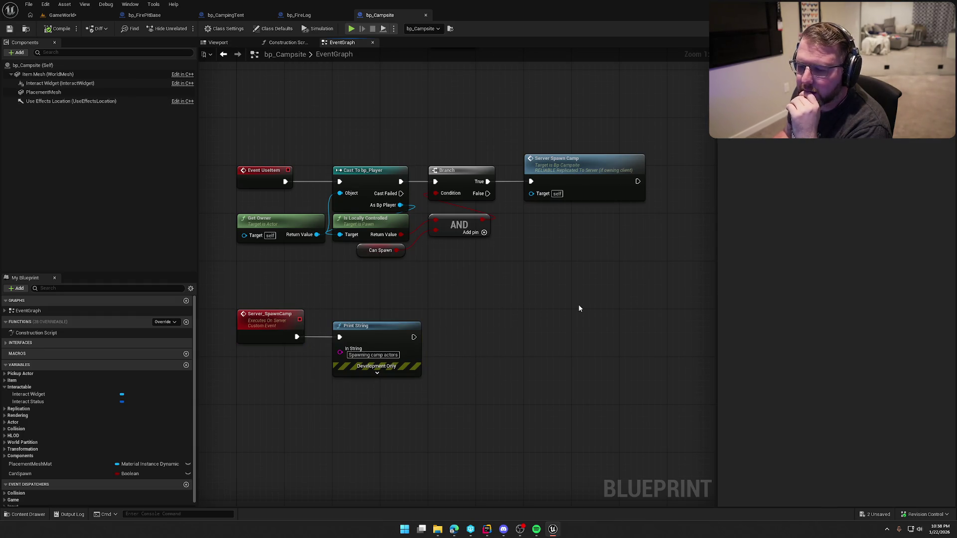
pyautogui.moveTo(579, 308); pyautogui.dragTo(553, 343)
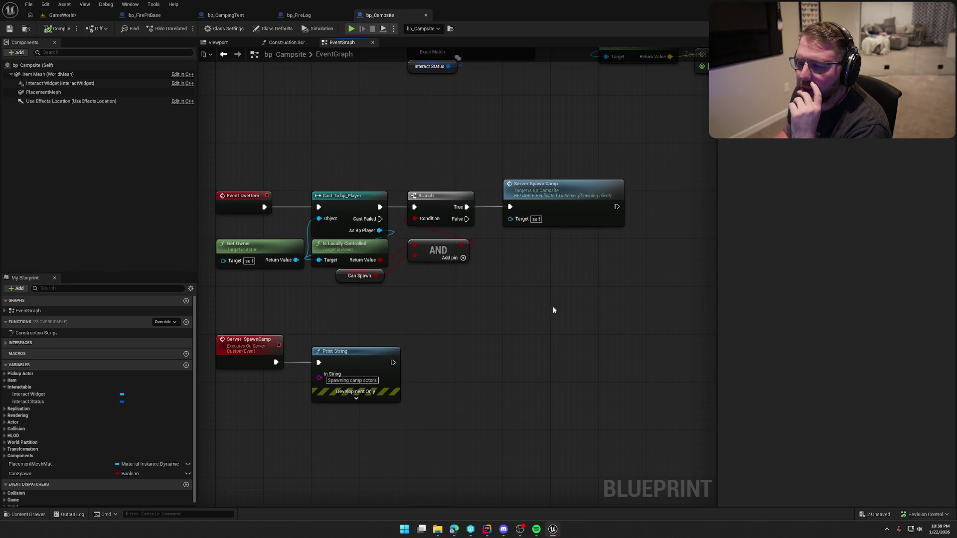
pyautogui.moveTo(253, 245); pyautogui.dragTo(258, 222)
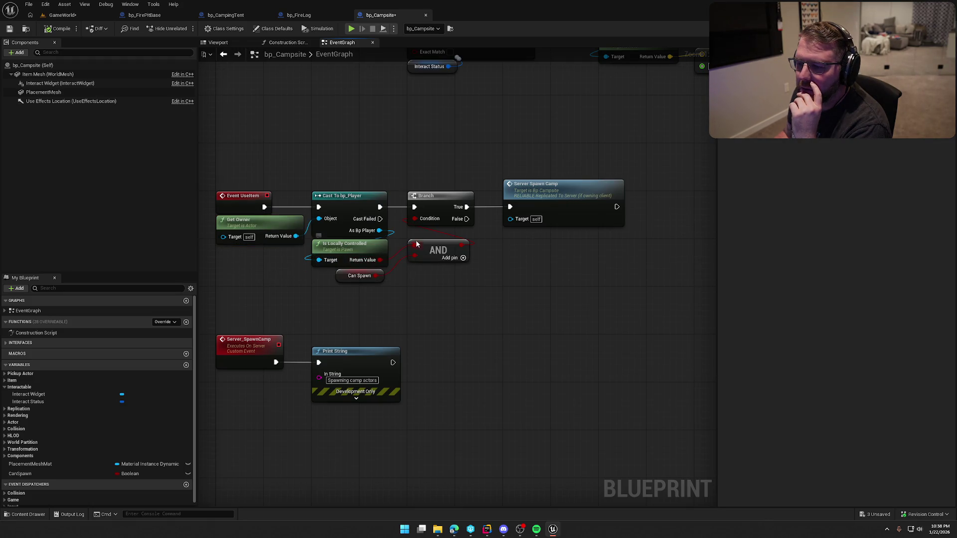
pyautogui.moveTo(438, 251); pyautogui.dragTo(437, 269)
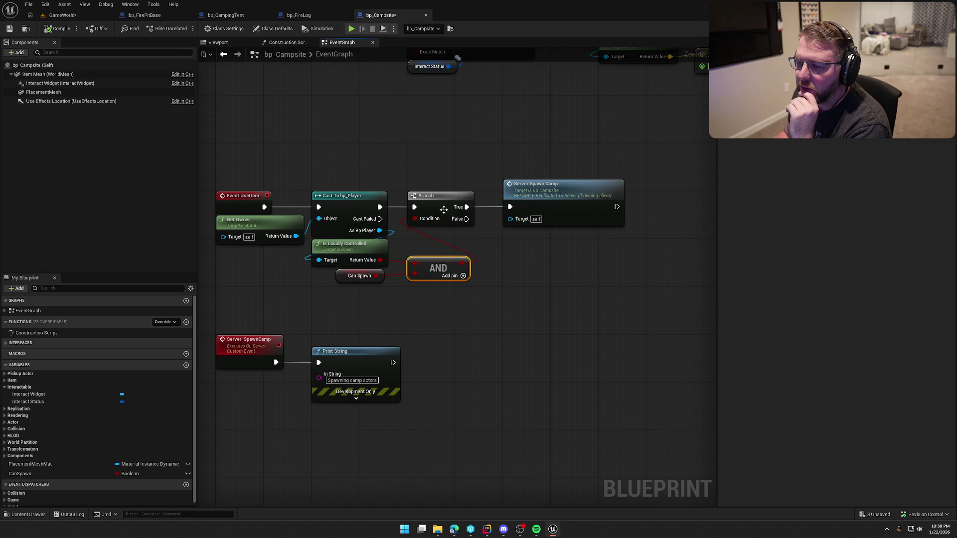
pyautogui.click(257, 191)
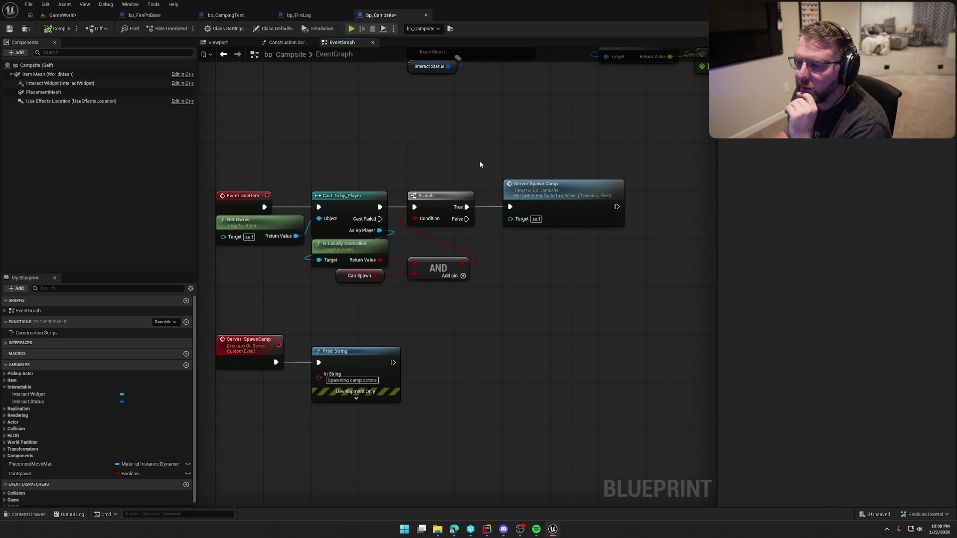
pyautogui.moveTo(255, 193)
pyautogui.mouseDown()
pyautogui.moveTo(291, 276)
pyautogui.moveTo(349, 279)
pyautogui.mouseUp()
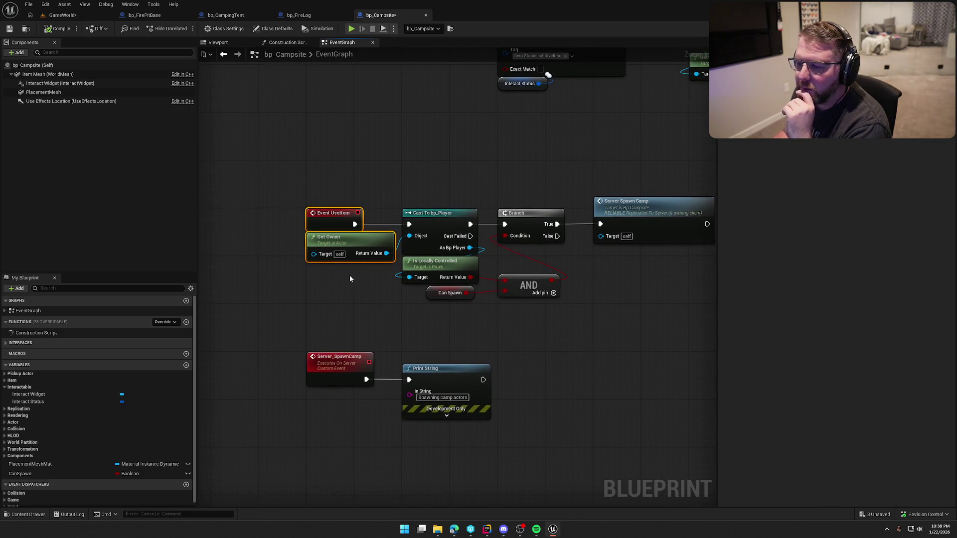
pyautogui.click(349, 279)
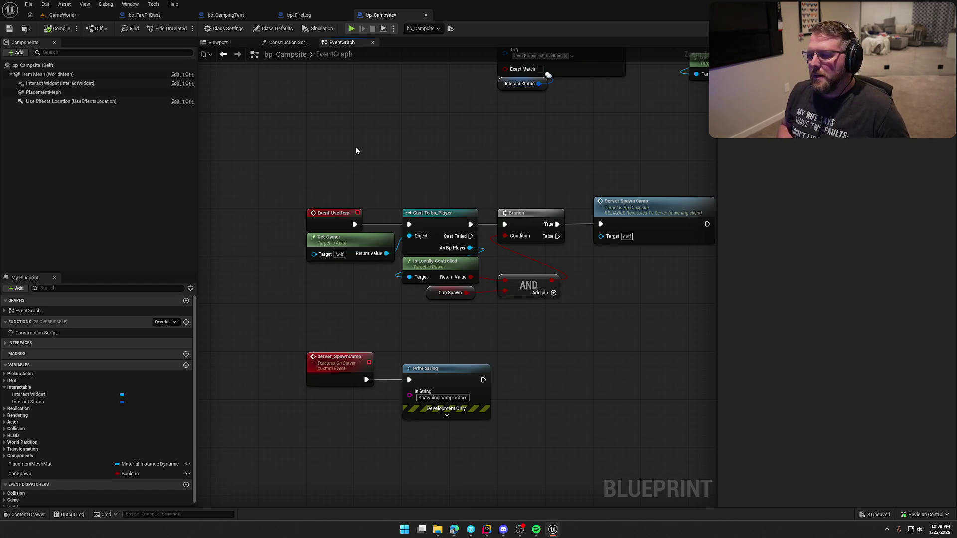
pyautogui.moveTo(401, 150); pyautogui.dragTo(250, 205)
pyautogui.scroll(-2, 440, 201)
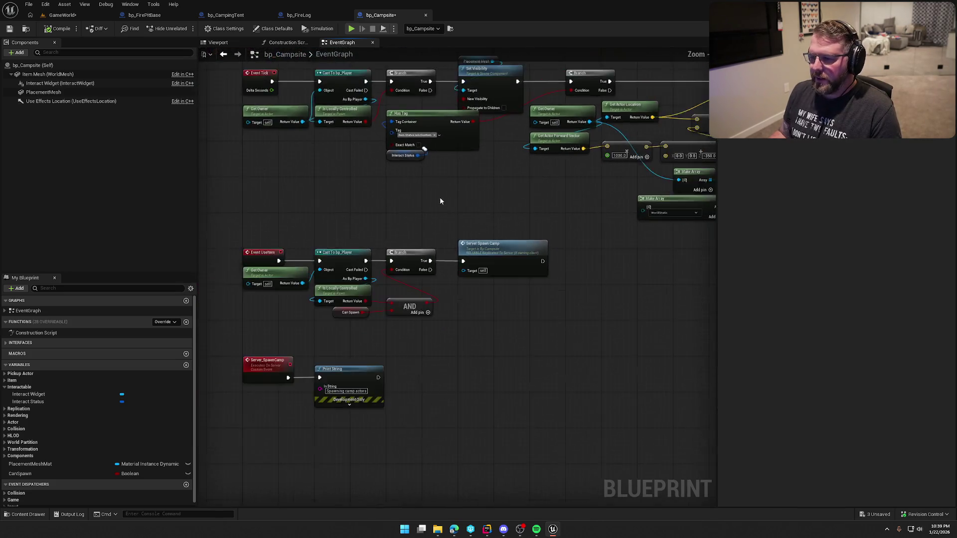
pyautogui.scroll(1, 303, 247)
pyautogui.moveTo(302, 292)
pyautogui.mouseDown()
pyautogui.moveTo(284, 330)
pyautogui.moveTo(209, 343)
pyautogui.mouseUp()
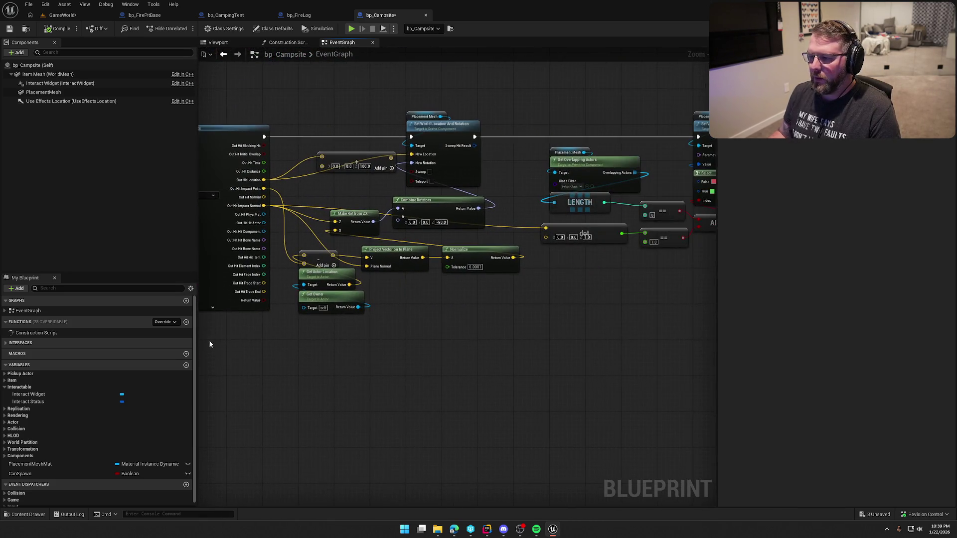
pyautogui.moveTo(424, 376)
pyautogui.mouseDown()
pyautogui.moveTo(272, 377)
pyautogui.moveTo(399, 379)
pyautogui.mouseUp()
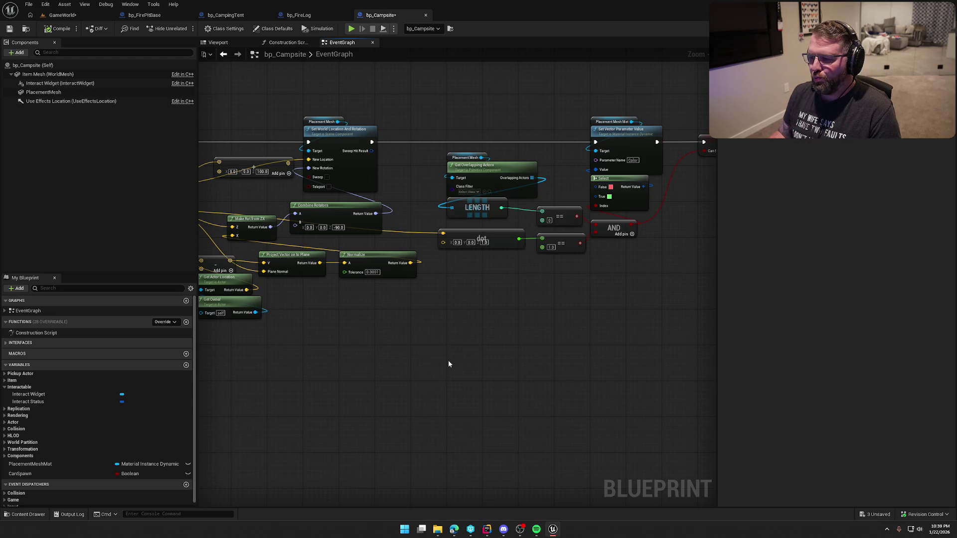
pyautogui.moveTo(449, 364); pyautogui.dragTo(682, 362)
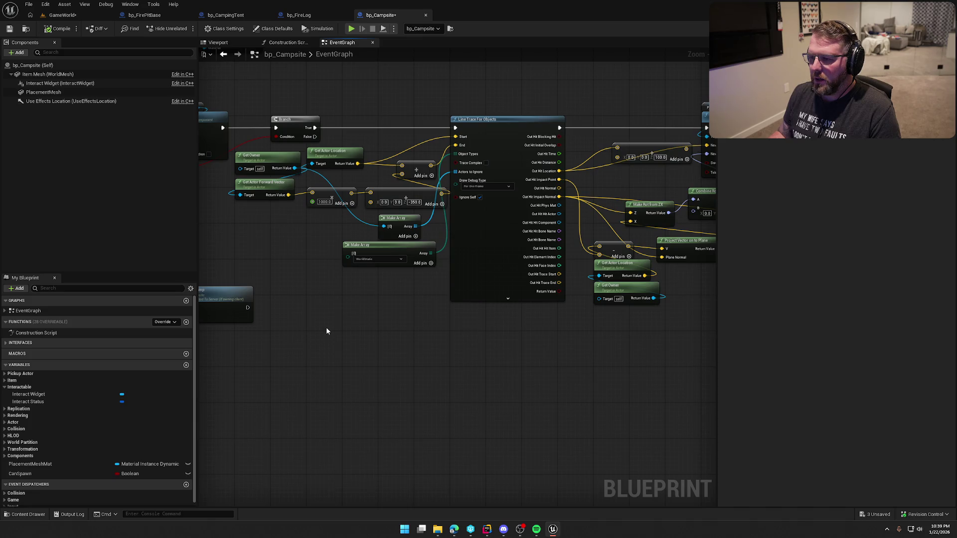
pyautogui.moveTo(336, 329)
pyautogui.mouseDown()
pyautogui.moveTo(482, 368)
pyautogui.moveTo(295, 357)
pyautogui.moveTo(487, 358)
pyautogui.moveTo(615, 374)
pyautogui.moveTo(647, 353)
pyautogui.moveTo(639, 340)
pyautogui.mouseUp()
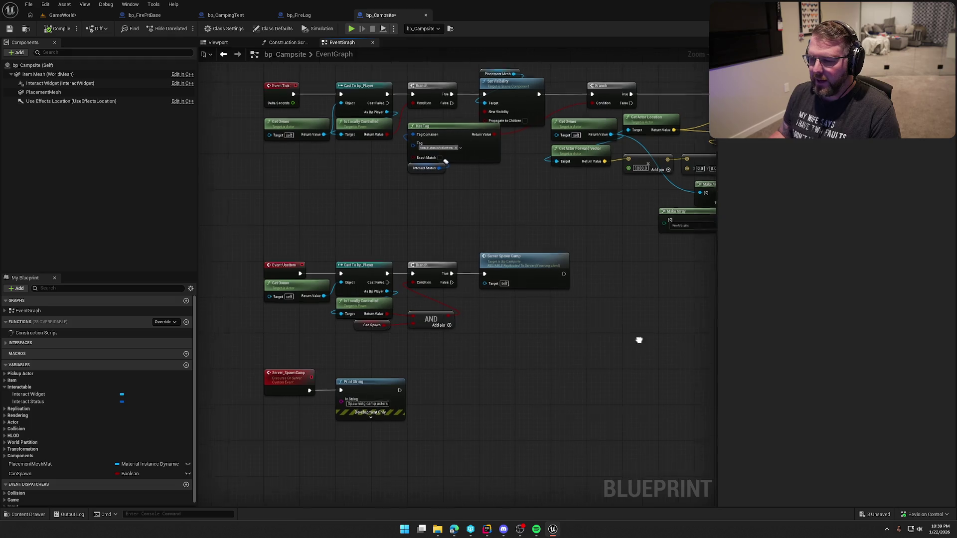
pyautogui.scroll(3, 501, 331)
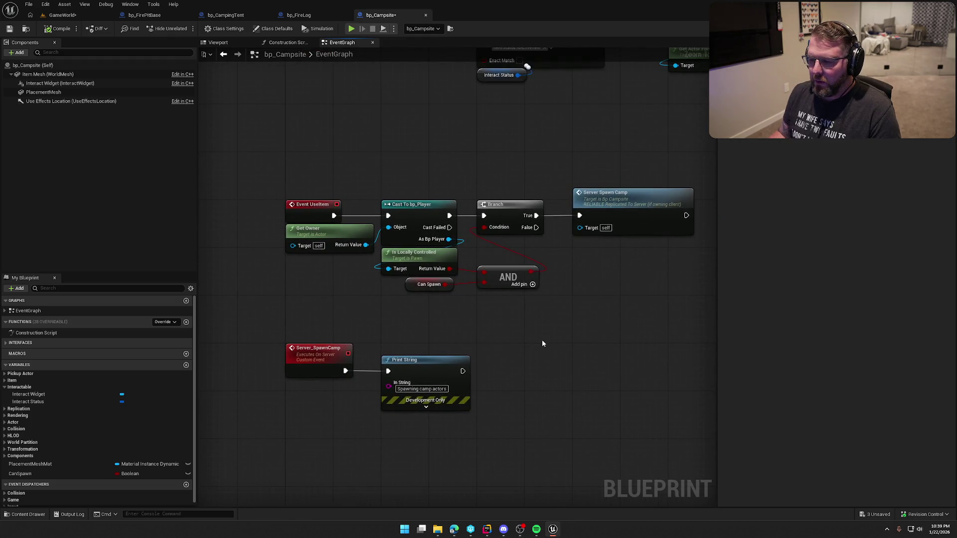
pyautogui.moveTo(542, 344)
pyautogui.mouseDown()
pyautogui.moveTo(583, 443)
pyautogui.moveTo(560, 375)
pyautogui.moveTo(426, 279)
pyautogui.moveTo(430, 219)
pyautogui.mouseUp()
pyautogui.click(432, 246)
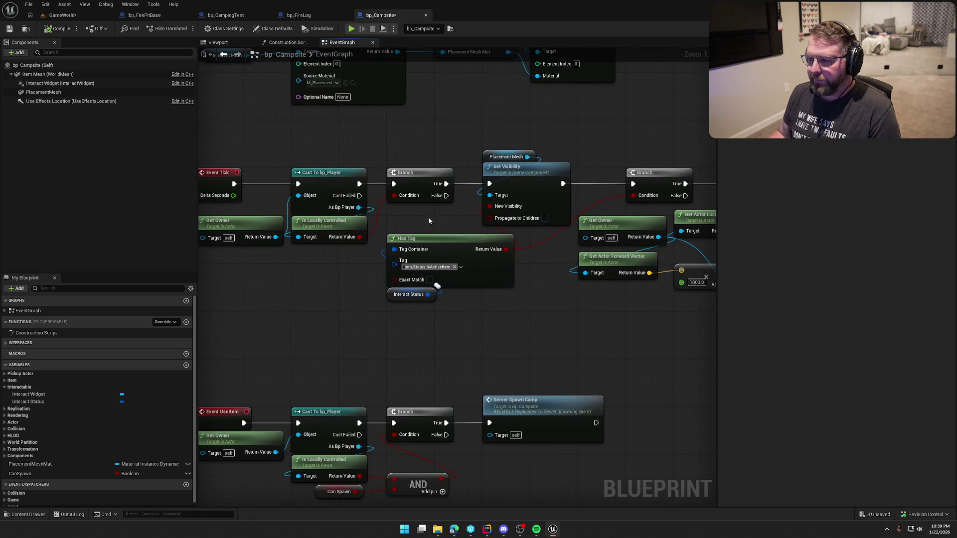
# Bypass the Event Tick Branch by wiring Cast straight to Set Visibility, and reposition Has Tag
pyautogui.moveTo(408, 178); pyautogui.dragTo(404, 149)
pyautogui.moveTo(360, 184); pyautogui.dragTo(490, 183)
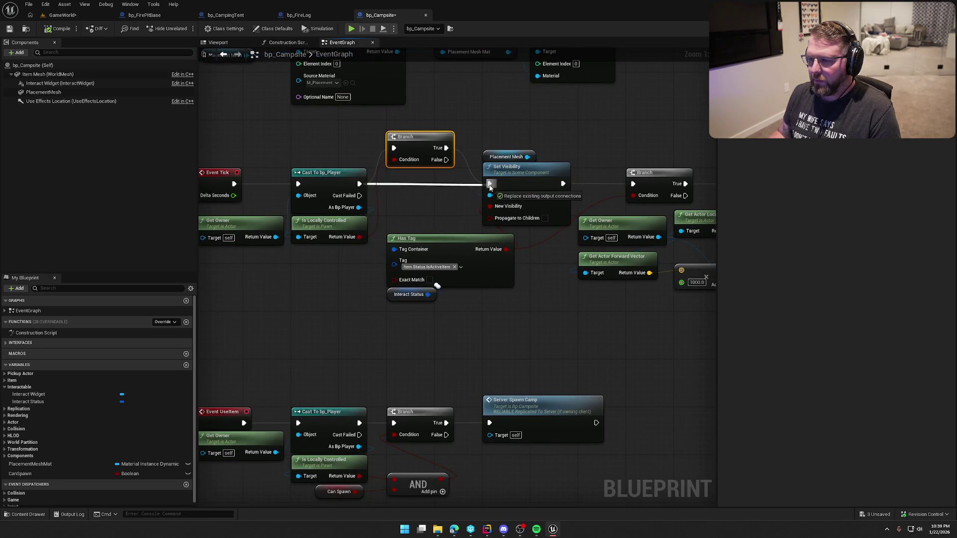
pyautogui.click(414, 223)
pyautogui.moveTo(359, 238); pyautogui.dragTo(483, 218)
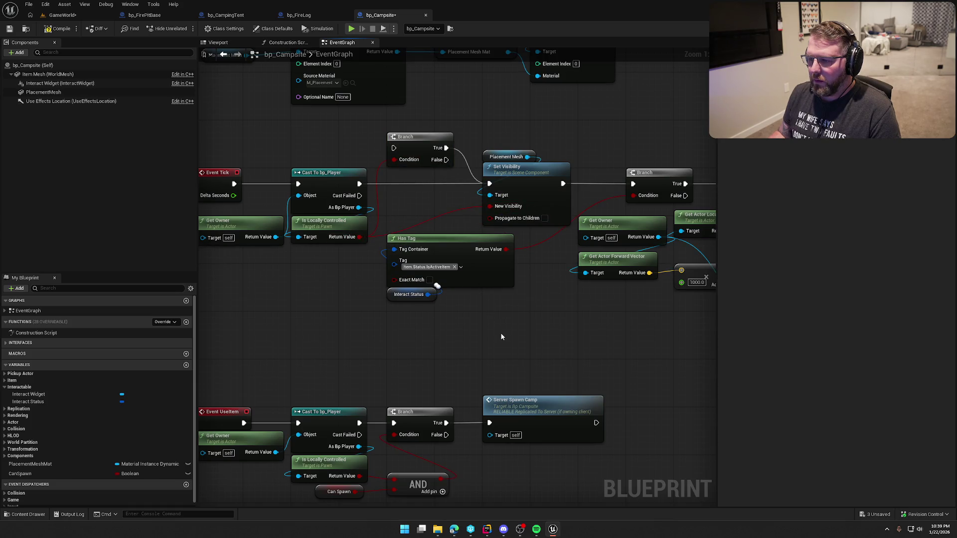
pyautogui.moveTo(480, 325)
pyautogui.mouseDown()
pyautogui.moveTo(428, 269)
pyautogui.moveTo(346, 271)
pyautogui.mouseUp()
# Combine Is Locally Controlled and Has Tag through a new AND Boolean node
pyautogui.moveTo(359, 237); pyautogui.dragTo(426, 236)
pyautogui.write('and')
pyautogui.press('Return')
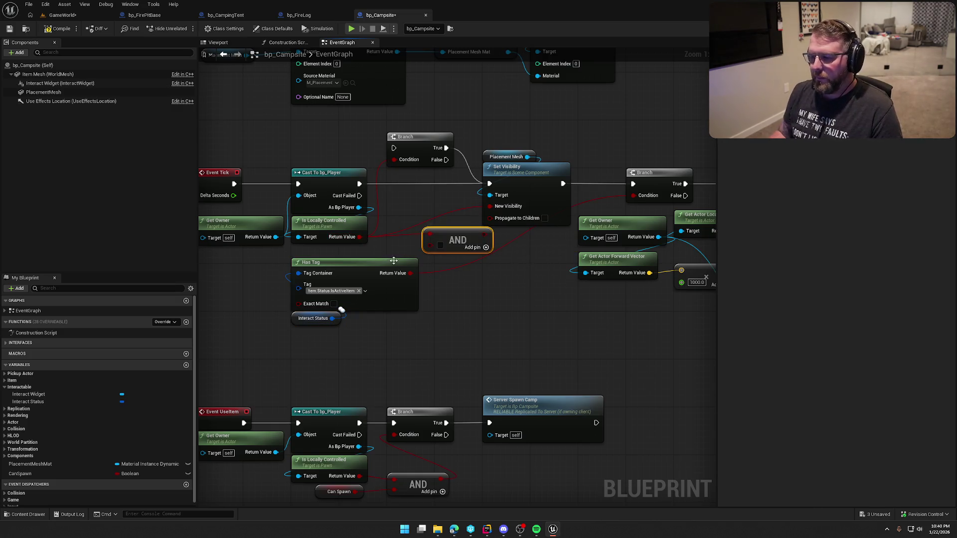
pyautogui.moveTo(409, 273)
pyautogui.mouseDown()
pyautogui.moveTo(431, 245)
pyautogui.moveTo(454, 234)
pyautogui.mouseUp()
pyautogui.press('Escape')
pyautogui.scroll(-5, 497, 309)
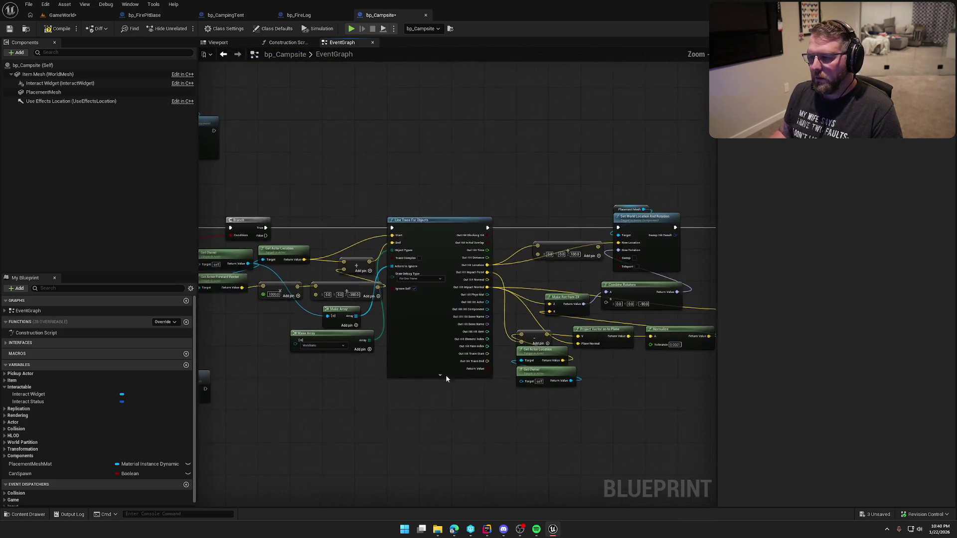
pyautogui.moveTo(448, 367)
pyautogui.mouseDown()
pyautogui.moveTo(213, 356)
pyautogui.moveTo(675, 339)
pyautogui.moveTo(615, 366)
pyautogui.moveTo(502, 391)
pyautogui.mouseUp()
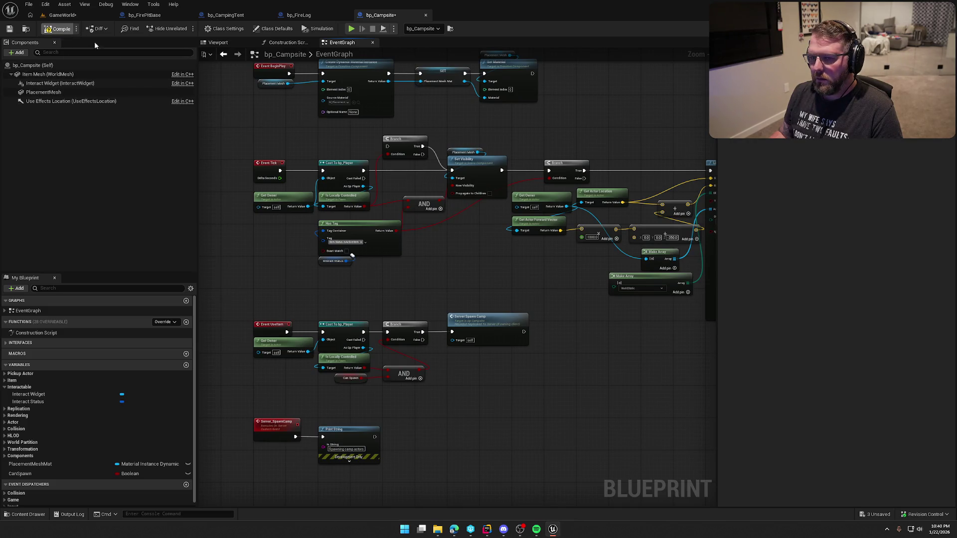
# Play-test GameWorld around the tent with Alt+P, then stop and return to bp_Campsite
pyautogui.hotkey('alt', 'p')
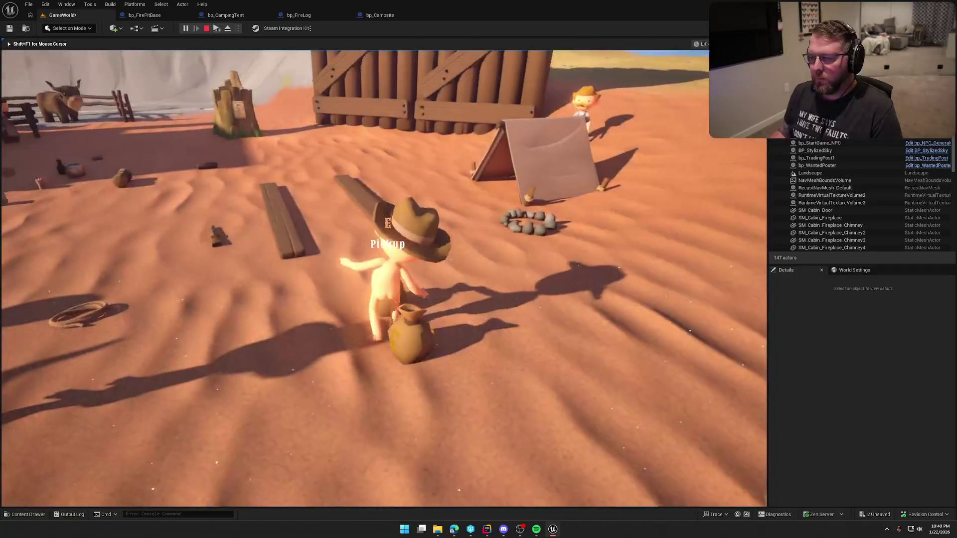
pyautogui.press('super')
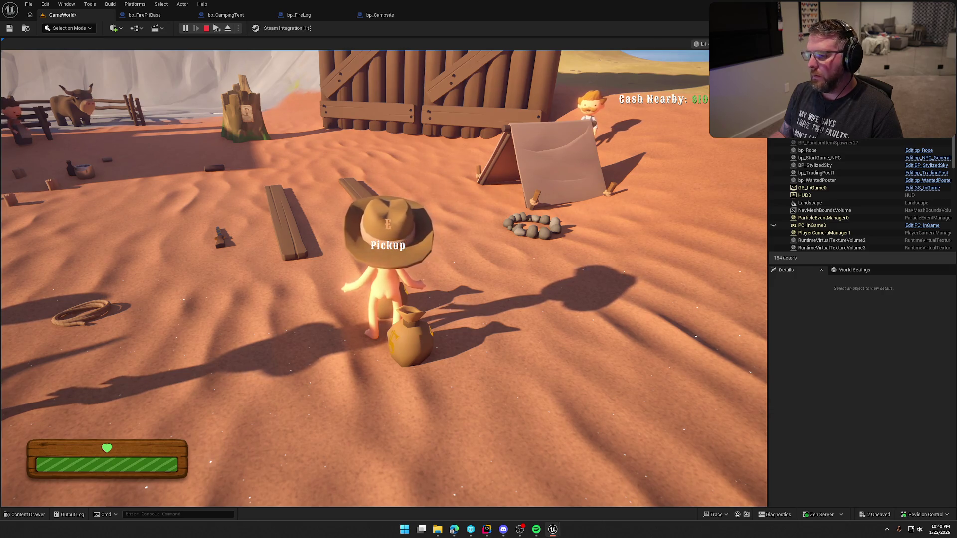
pyautogui.press('Escape')
pyautogui.click(380, 15)
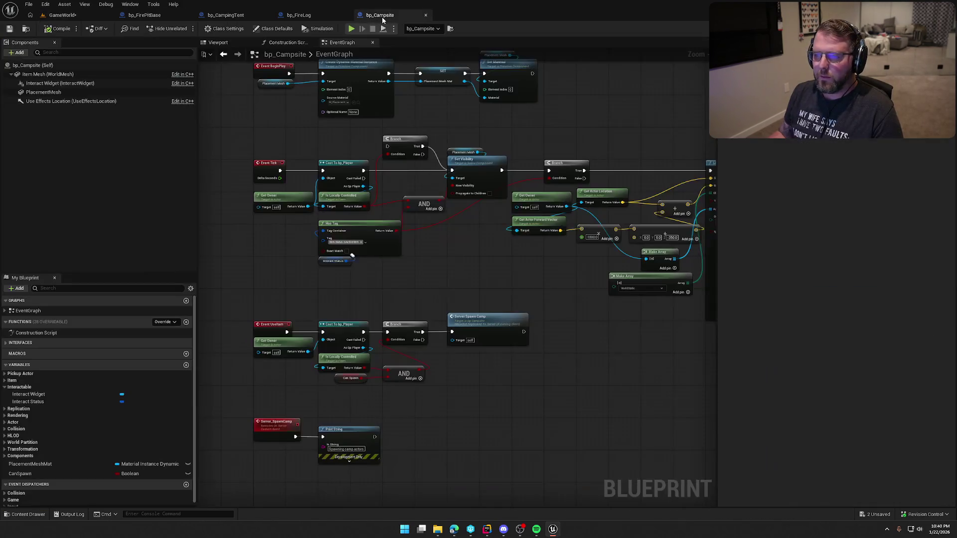
# Pan across the line trace and overlap-check nodes, ending on the Event UseItem logic
pyautogui.moveTo(587, 333)
pyautogui.mouseDown()
pyautogui.moveTo(372, 337)
pyautogui.moveTo(321, 327)
pyautogui.moveTo(318, 318)
pyautogui.mouseUp()
pyautogui.moveTo(376, 294); pyautogui.dragTo(668, 301)
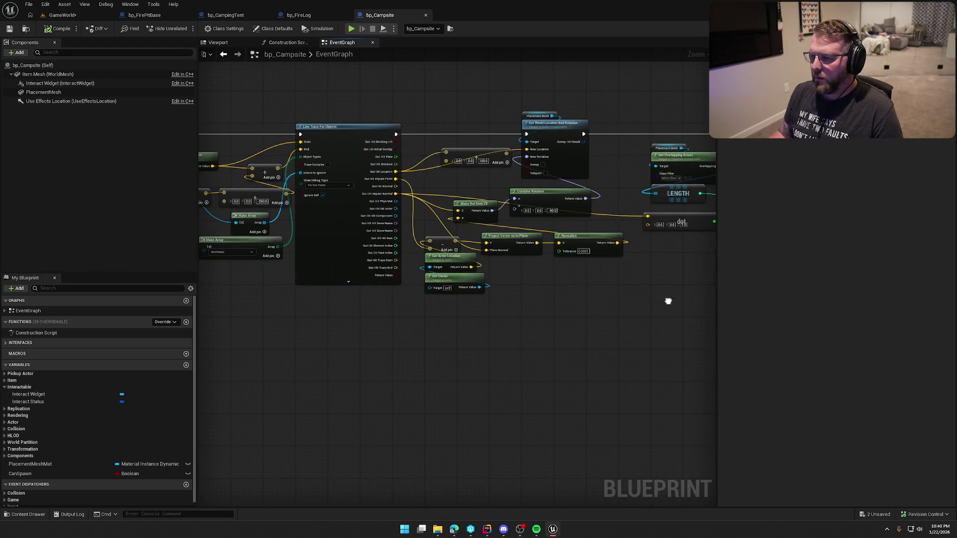
pyautogui.moveTo(348, 107)
pyautogui.mouseDown()
pyautogui.moveTo(370, 399)
pyautogui.moveTo(371, 341)
pyautogui.mouseUp()
pyautogui.moveTo(504, 387); pyautogui.dragTo(371, 387)
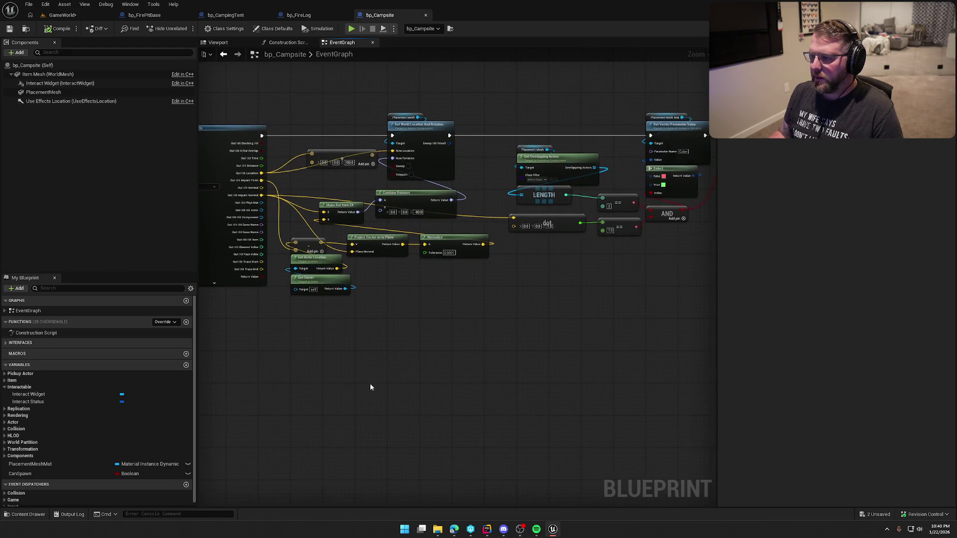
pyautogui.moveTo(321, 100); pyautogui.dragTo(482, 342)
pyautogui.click(524, 327)
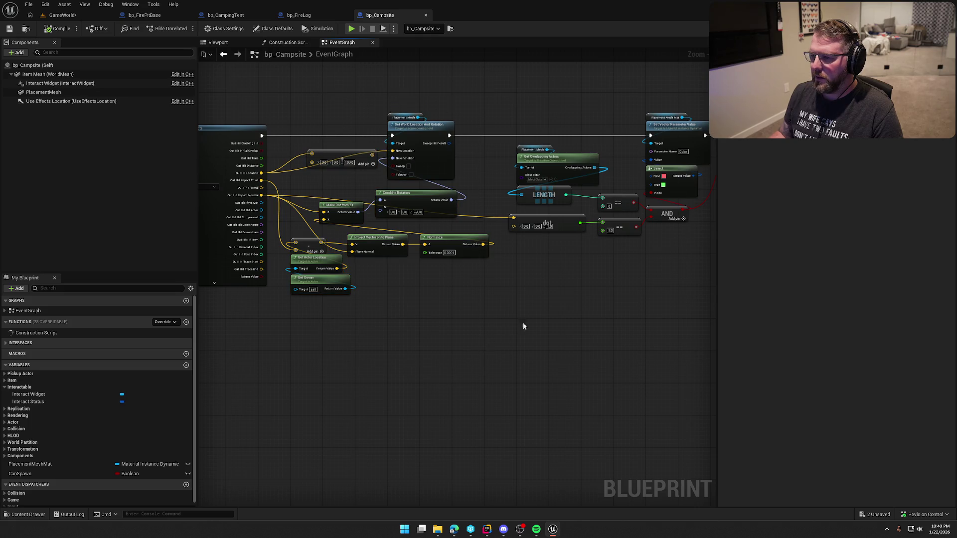
pyautogui.scroll(4, 436, 300)
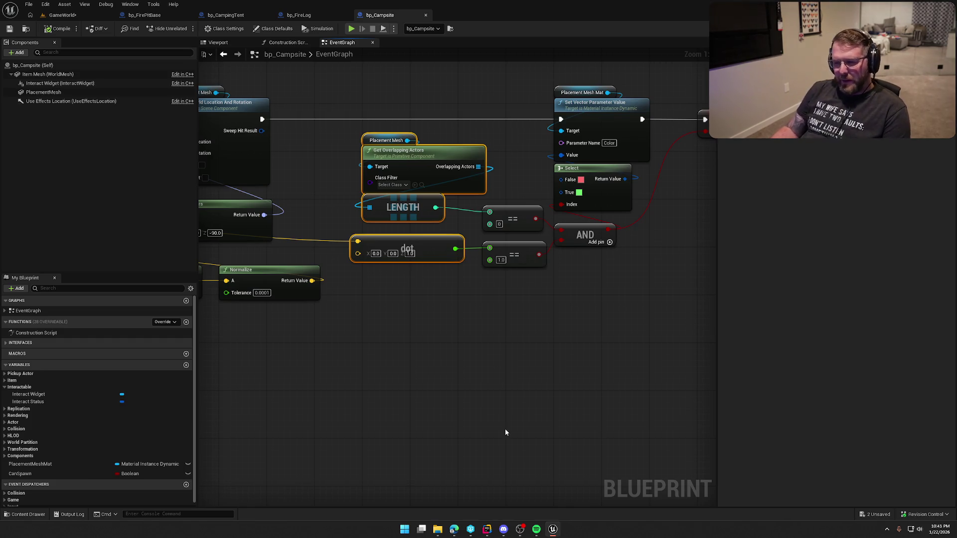
pyautogui.click(512, 372)
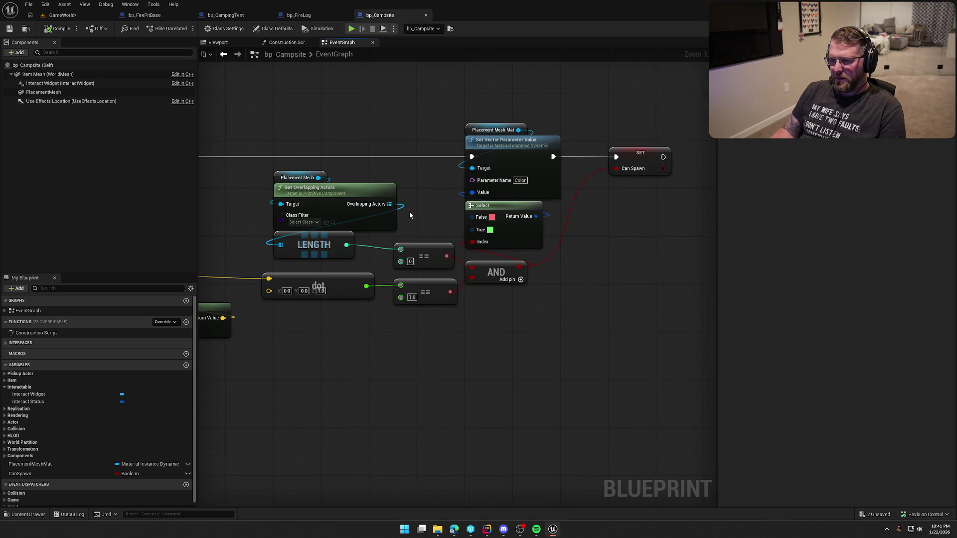
pyautogui.scroll(-4, 531, 373)
pyautogui.scroll(4, 512, 379)
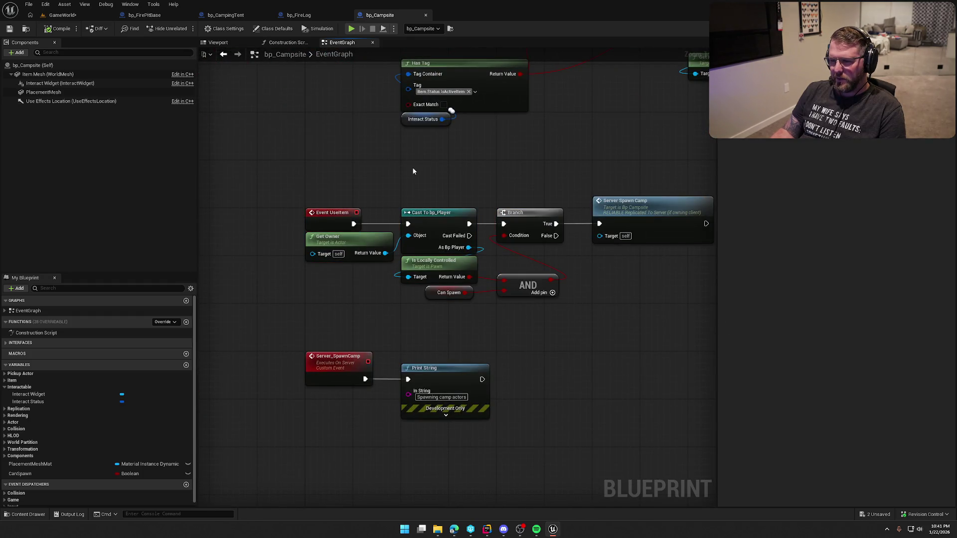
pyautogui.moveTo(413, 170); pyautogui.dragTo(404, 186)
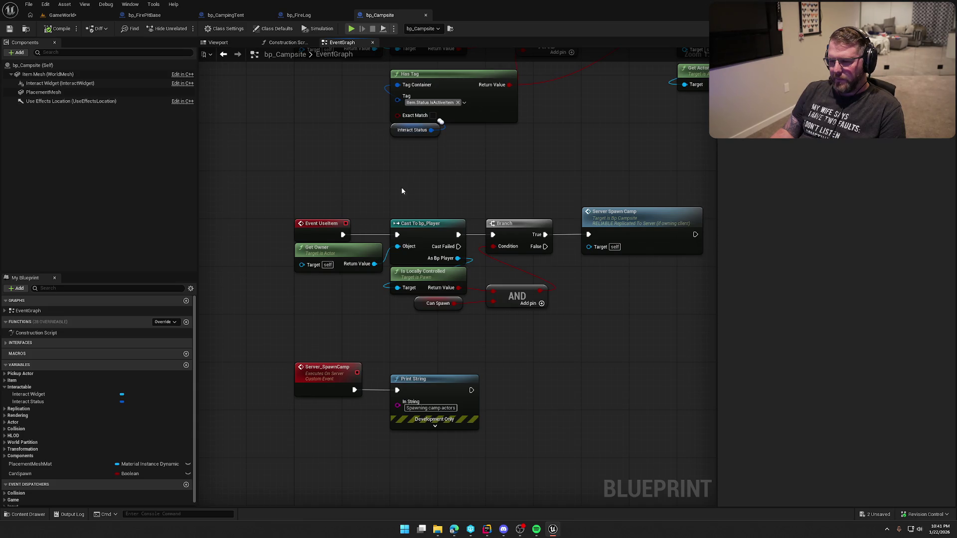
# Delete Get Owner and Cast To bp_Player, and connect Event UseItem straight to the Branch
pyautogui.moveTo(274, 186)
pyautogui.mouseDown()
pyautogui.moveTo(649, 323)
pyautogui.moveTo(628, 322)
pyautogui.moveTo(583, 271)
pyautogui.mouseUp()
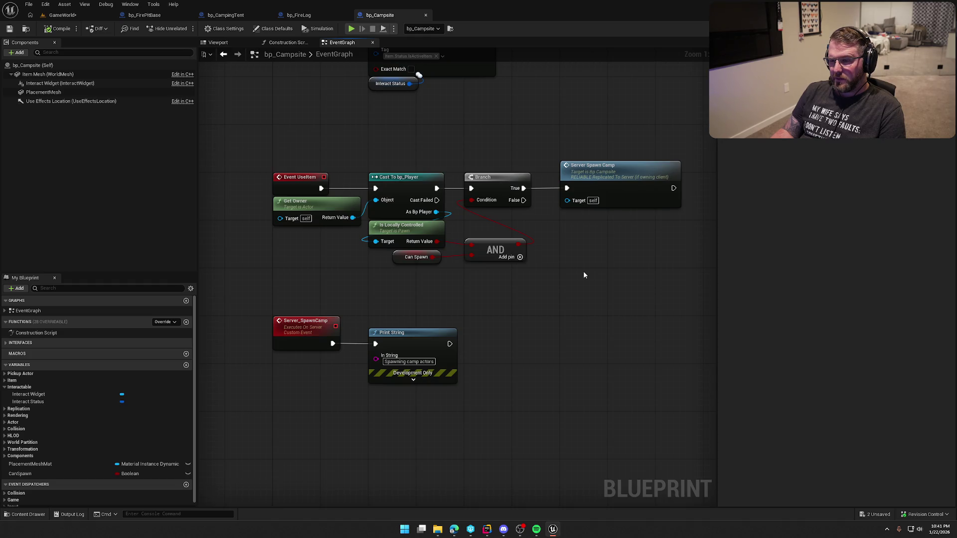
pyautogui.moveTo(273, 149); pyautogui.dragTo(451, 269)
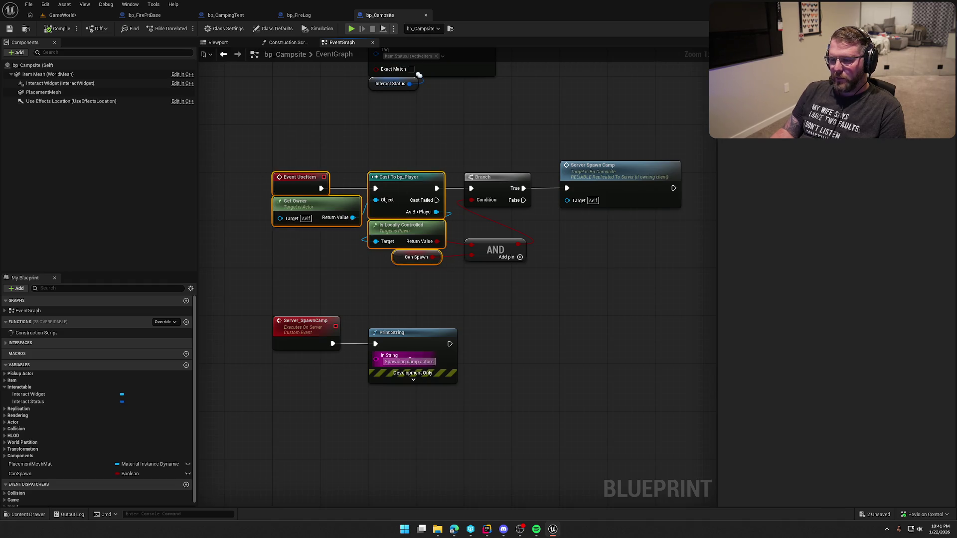
pyautogui.click(351, 281)
pyautogui.moveTo(339, 174); pyautogui.dragTo(378, 209)
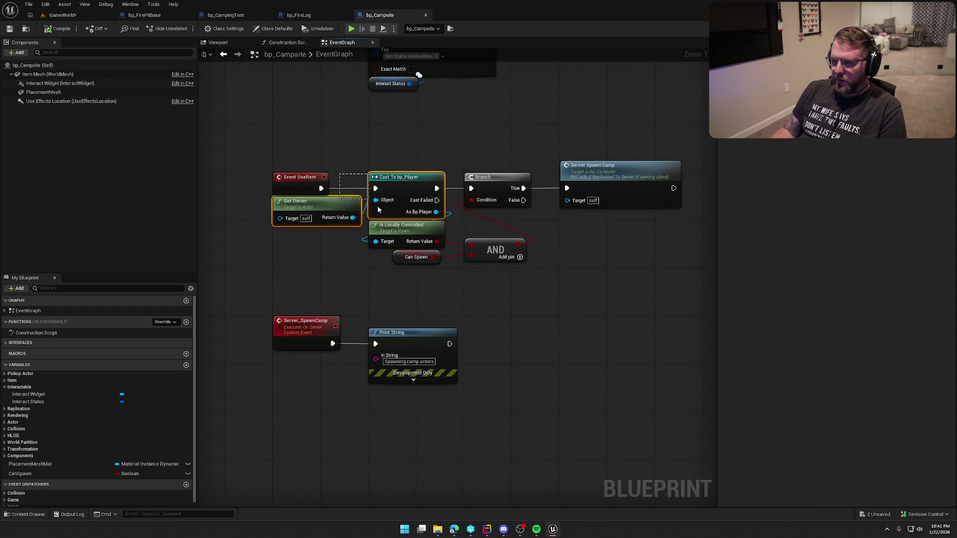
pyautogui.press('Delete')
pyautogui.moveTo(321, 188); pyautogui.dragTo(471, 188)
# Wire Can Spawn into the Branch condition, delete the unused AND, and tighten the layout
pyautogui.moveTo(431, 257); pyautogui.dragTo(472, 195)
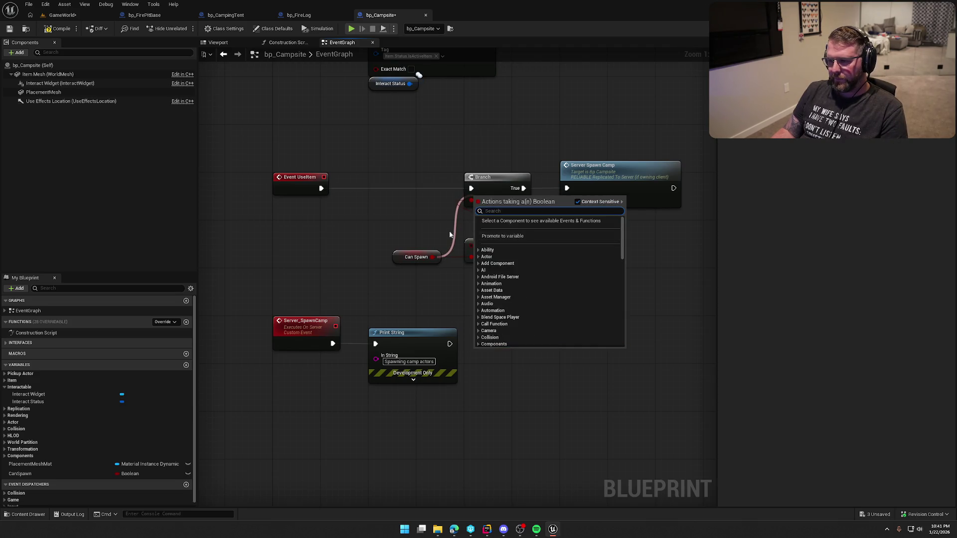
pyautogui.press('Escape')
pyautogui.moveTo(432, 257); pyautogui.dragTo(472, 201)
pyautogui.moveTo(405, 258); pyautogui.dragTo(291, 211)
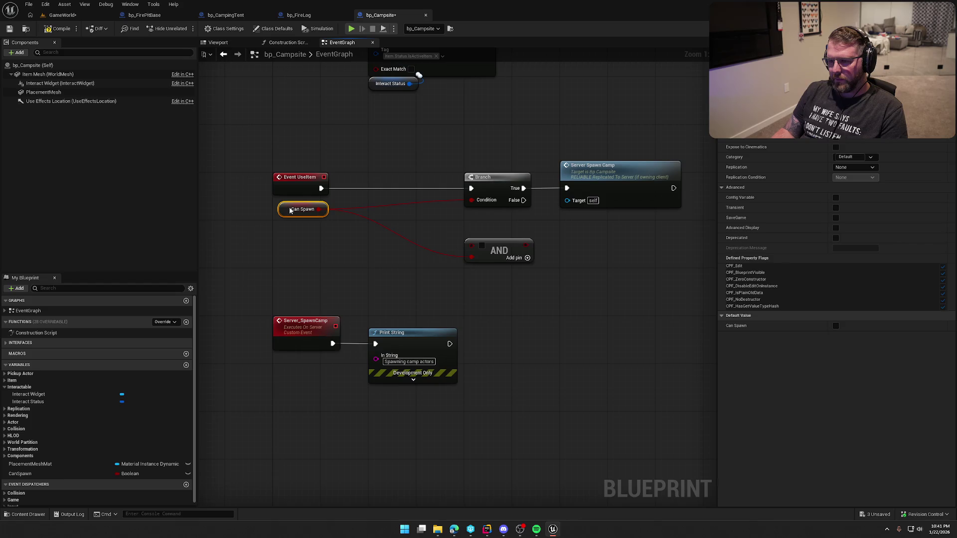
pyautogui.click(498, 251)
pyautogui.press('Delete')
pyautogui.moveTo(688, 219)
pyautogui.mouseDown()
pyautogui.moveTo(461, 165)
pyautogui.moveTo(439, 182)
pyautogui.moveTo(386, 182)
pyautogui.mouseUp()
pyautogui.click(373, 140)
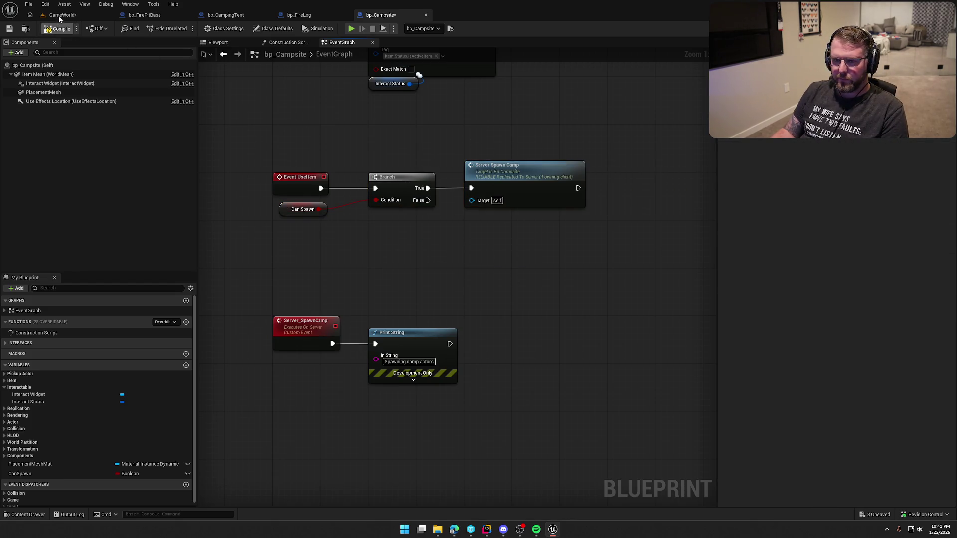
pyautogui.click(59, 16)
# Run a two-player play-in-editor test of campsite placement, then stop it
pyautogui.click(185, 29)
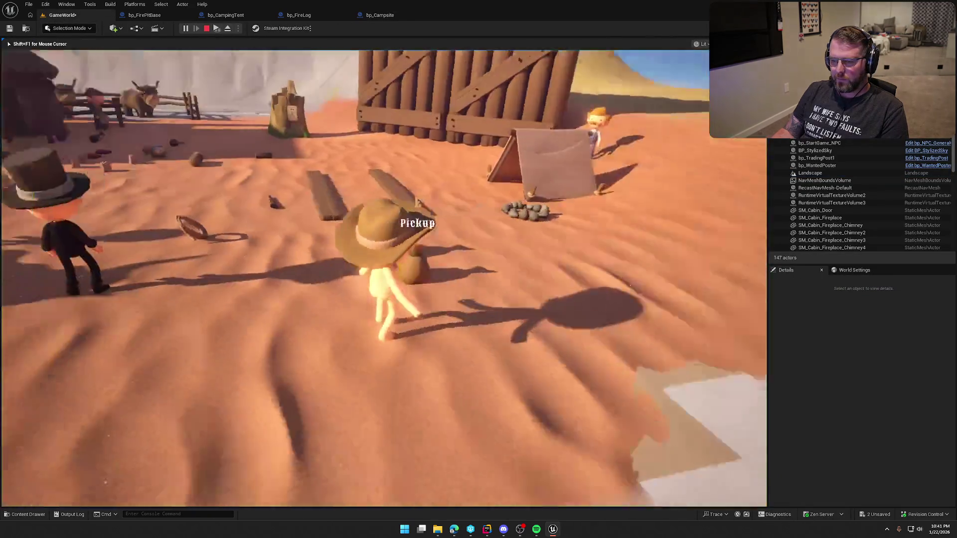
pyautogui.press('super')
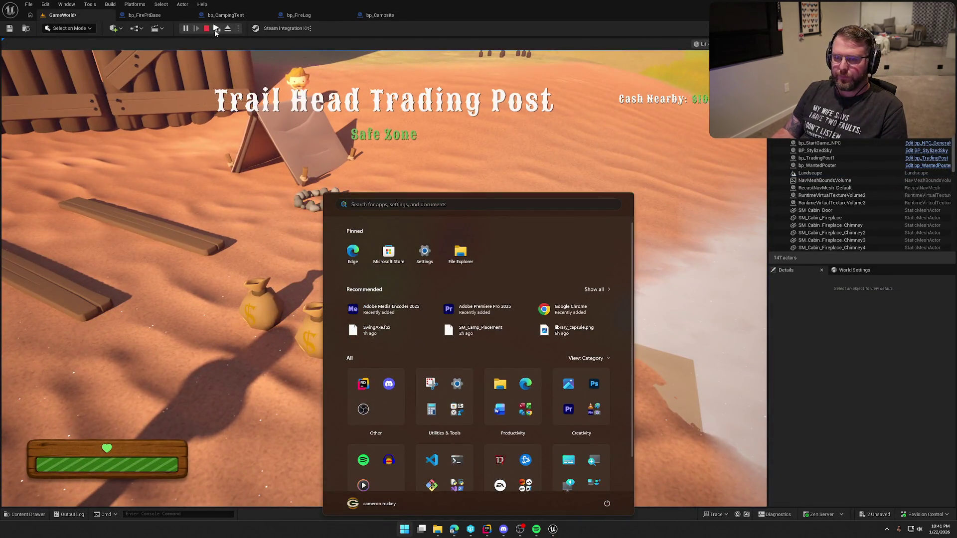
pyautogui.press('super')
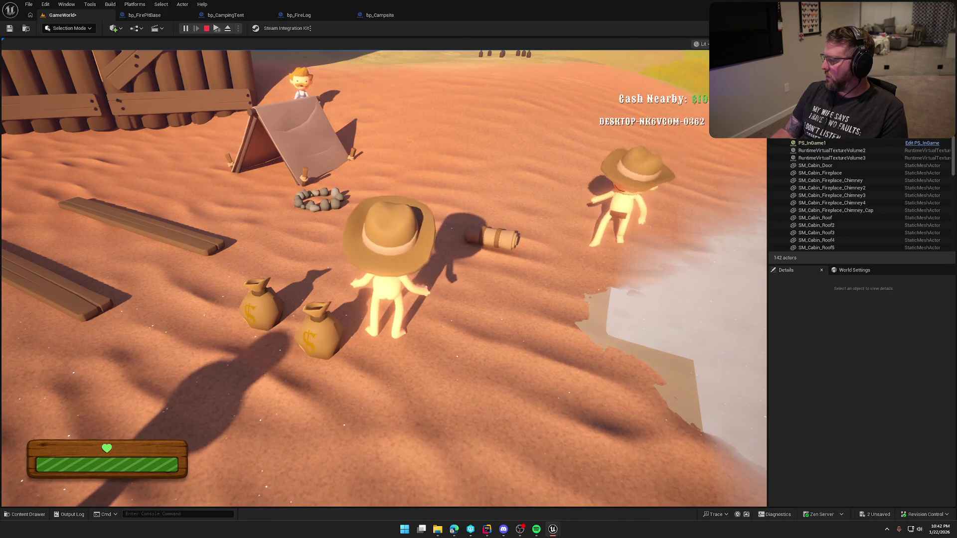
pyautogui.press('Escape')
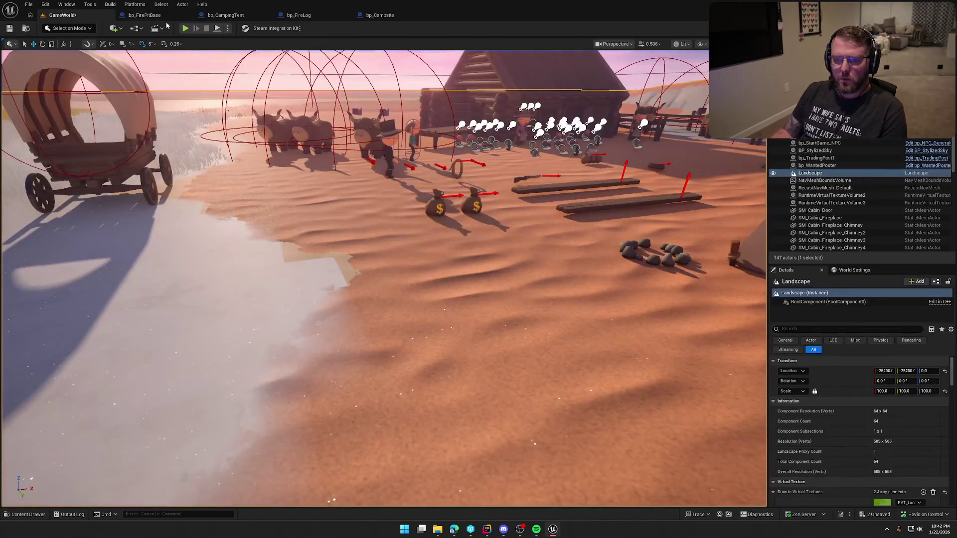
# Glance at bp_CampingTent, then in bp_Campsite nudge the AND node and frame the Tick chain
pyautogui.click(227, 15)
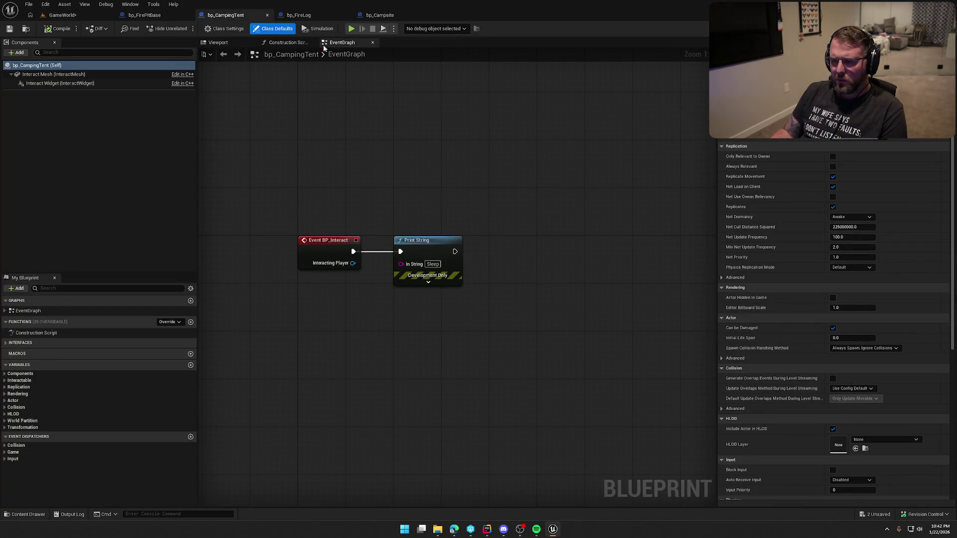
pyautogui.click(378, 15)
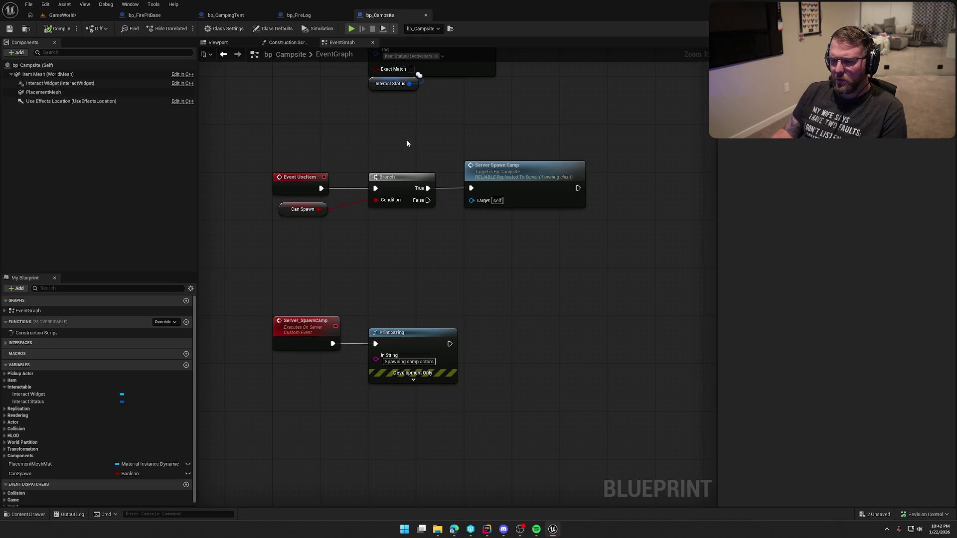
pyautogui.moveTo(407, 143)
pyautogui.mouseDown()
pyautogui.moveTo(551, 410)
pyautogui.moveTo(507, 383)
pyautogui.mouseUp()
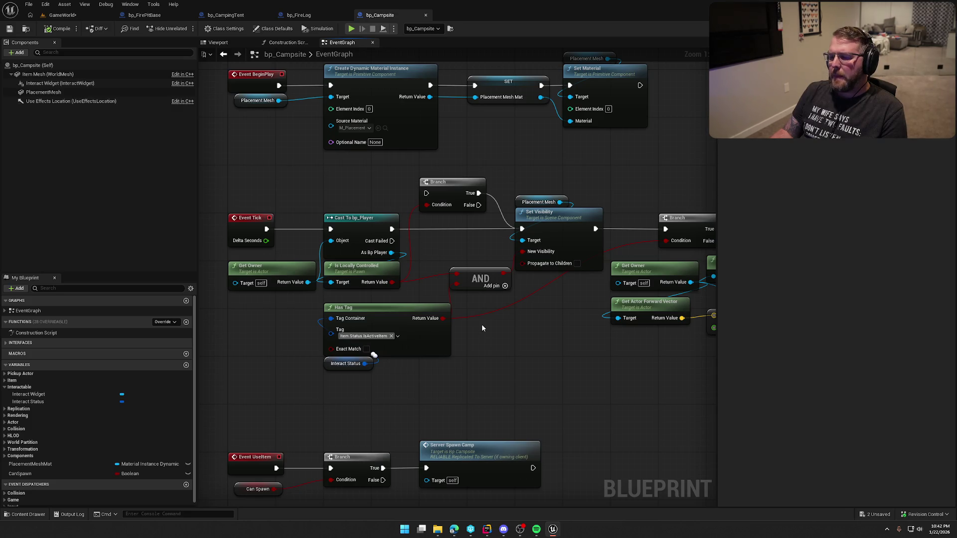
pyautogui.moveTo(472, 273); pyautogui.dragTo(478, 284)
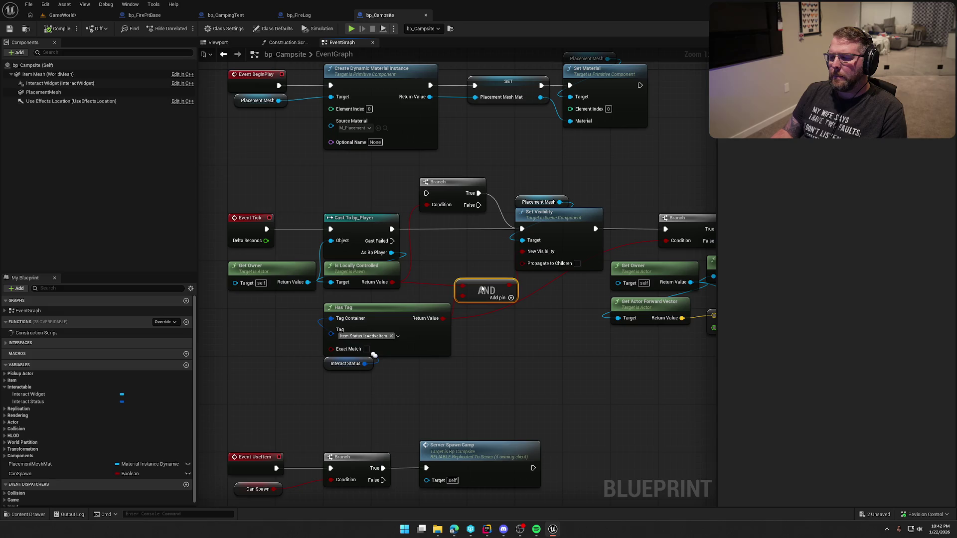
pyautogui.click(468, 259)
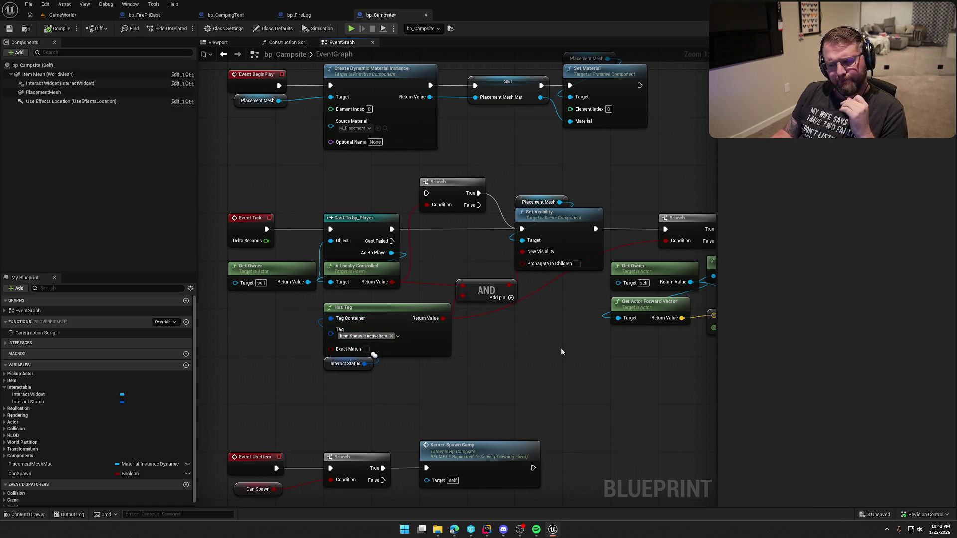
pyautogui.moveTo(587, 380)
pyautogui.mouseDown()
pyautogui.moveTo(489, 380)
pyautogui.moveTo(294, 349)
pyautogui.mouseUp()
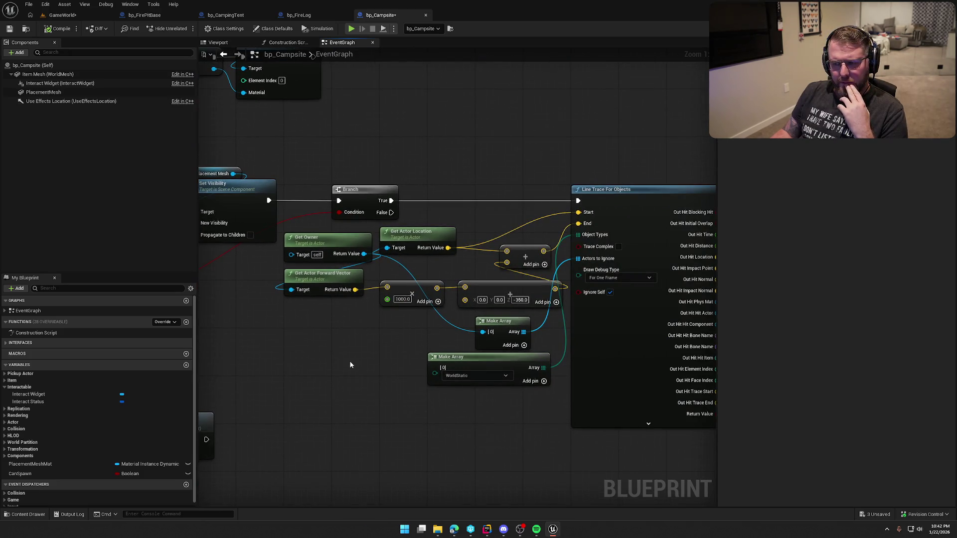
pyautogui.moveTo(382, 360)
pyautogui.mouseDown()
pyautogui.moveTo(8, 345)
pyautogui.moveTo(701, 395)
pyautogui.mouseUp()
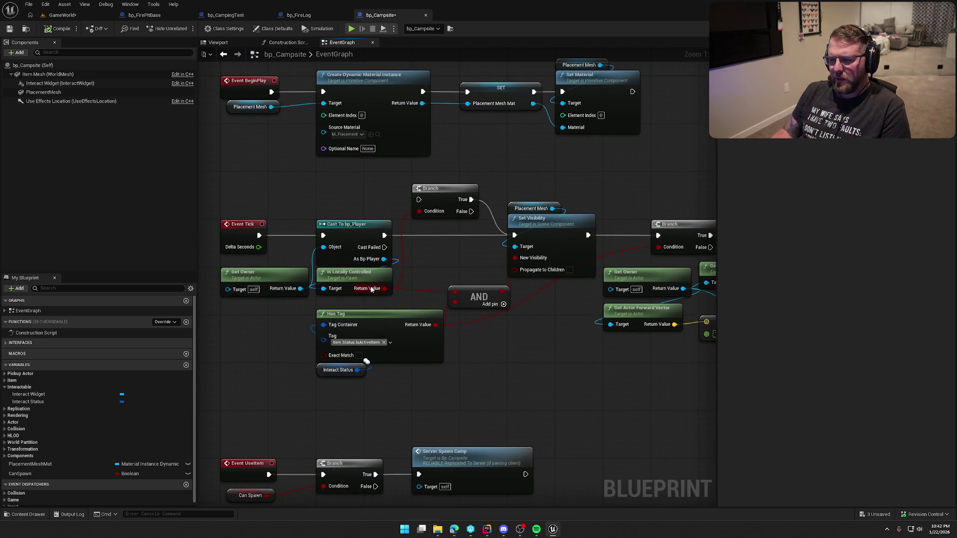
pyautogui.moveTo(406, 248); pyautogui.dragTo(455, 251)
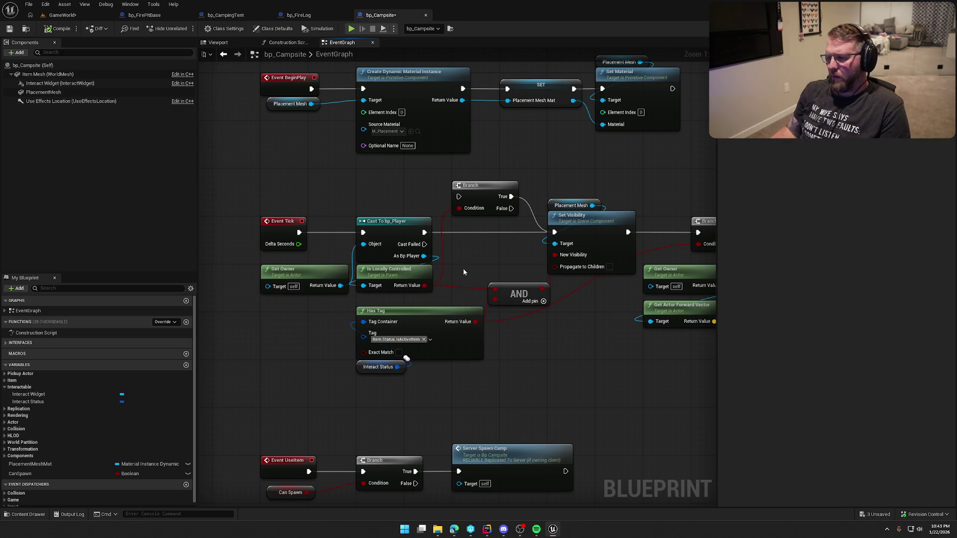
pyautogui.moveTo(488, 269); pyautogui.dragTo(411, 270)
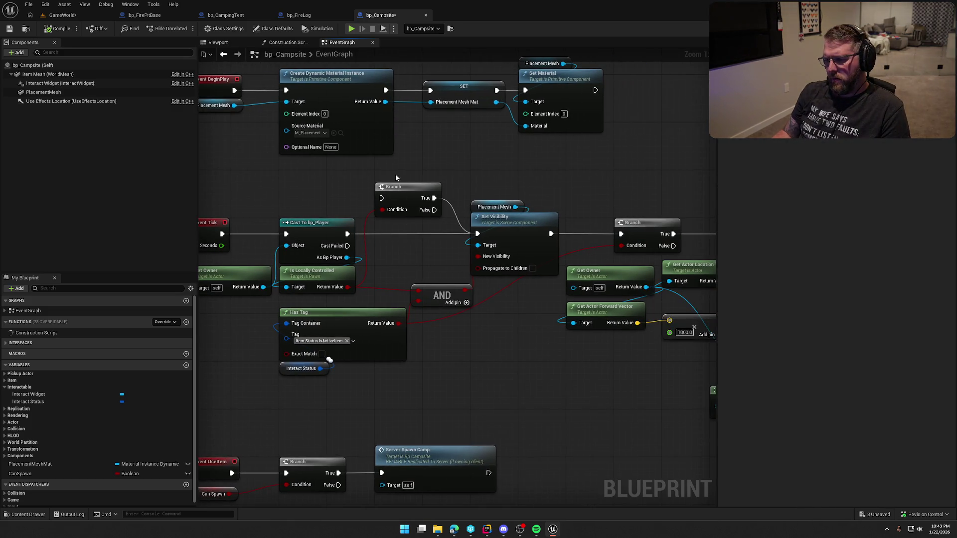
# Delete the Tick Branch and wire Event Tick to Set Visibility, with Has Tag feeding New Visibility
pyautogui.moveTo(395, 174); pyautogui.dragTo(424, 243)
pyautogui.press('Delete')
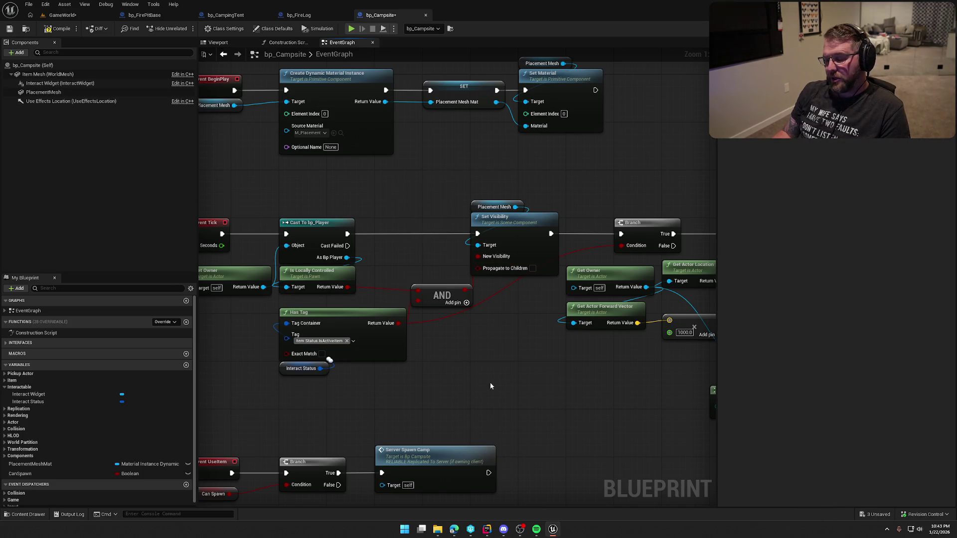
pyautogui.moveTo(490, 385)
pyautogui.mouseDown()
pyautogui.moveTo(289, 173)
pyautogui.moveTo(425, 264)
pyautogui.moveTo(456, 361)
pyautogui.moveTo(451, 319)
pyautogui.mouseUp()
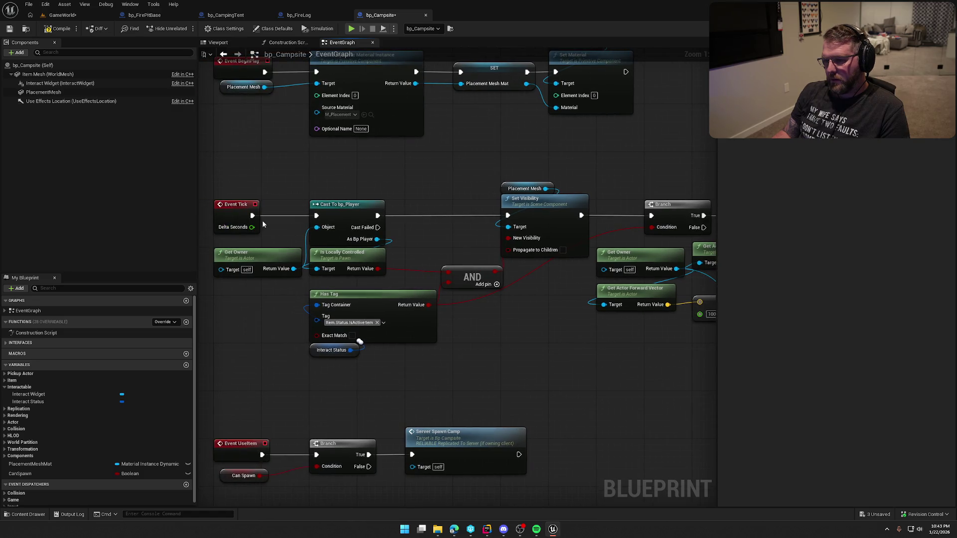
pyautogui.moveTo(253, 216); pyautogui.dragTo(508, 215)
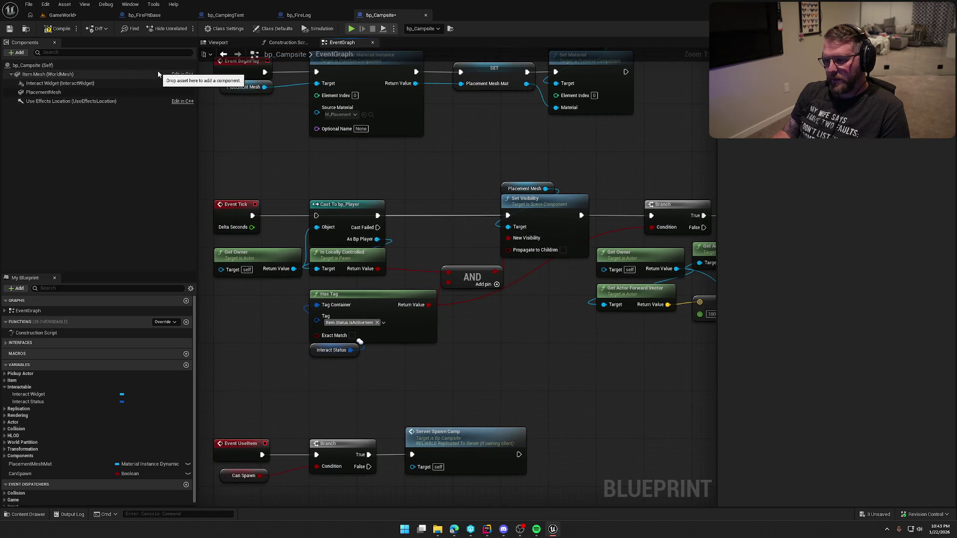
pyautogui.moveTo(428, 305); pyautogui.dragTo(508, 237)
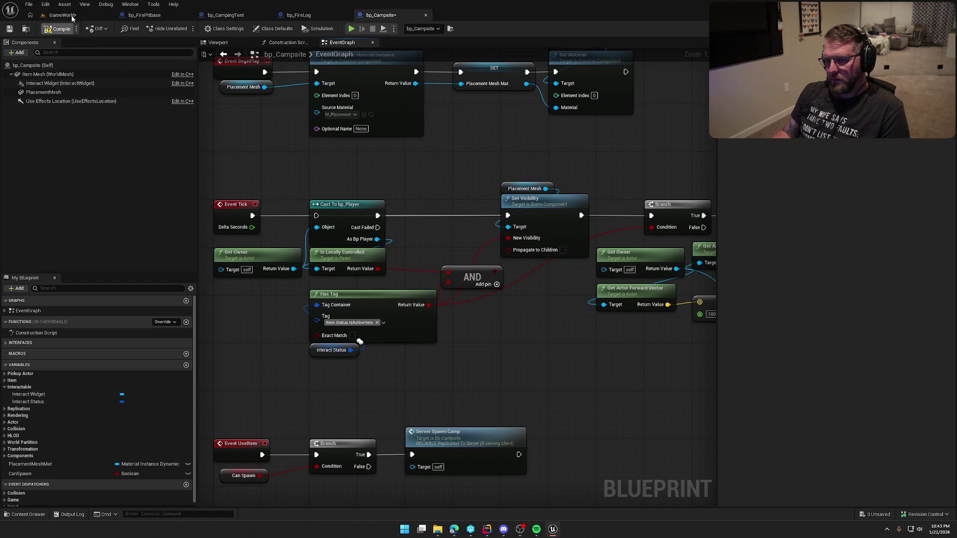
pyautogui.click(63, 15)
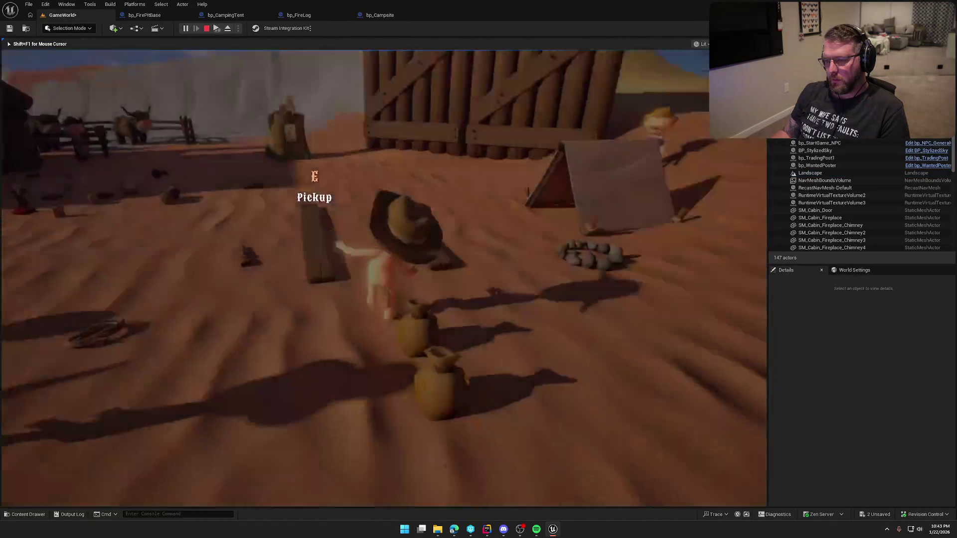
# Walk to the bedroll, pick it up and set it down, then end the play session
pyautogui.press('w')
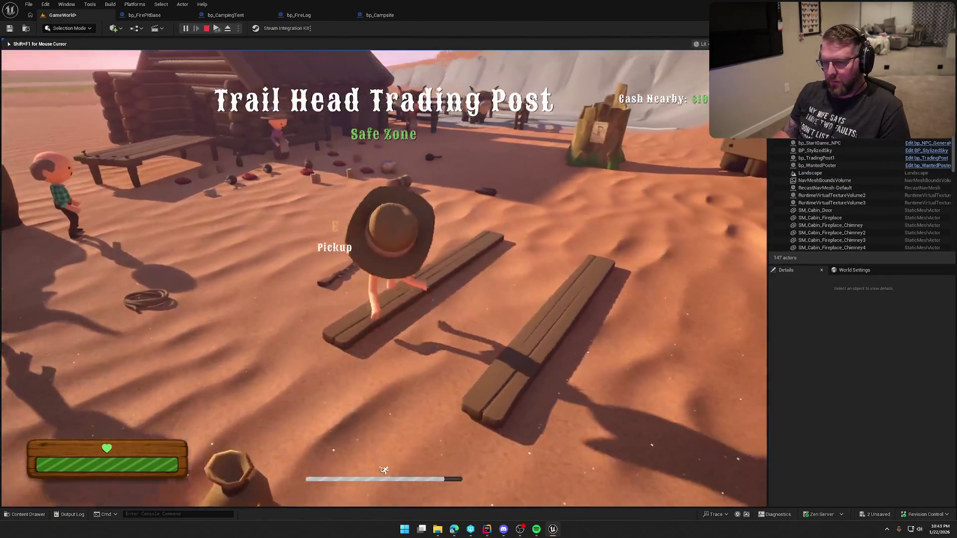
pyautogui.press('e')
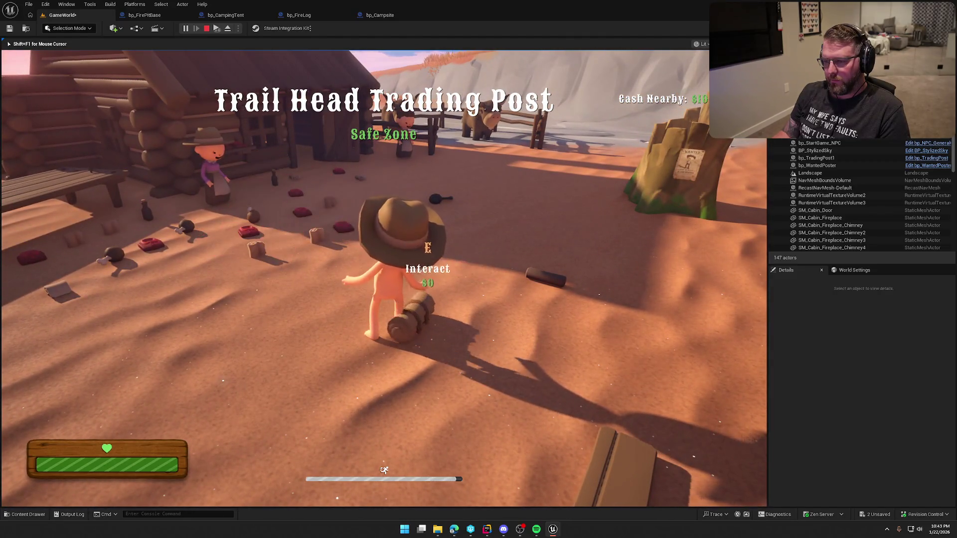
pyautogui.press('w')
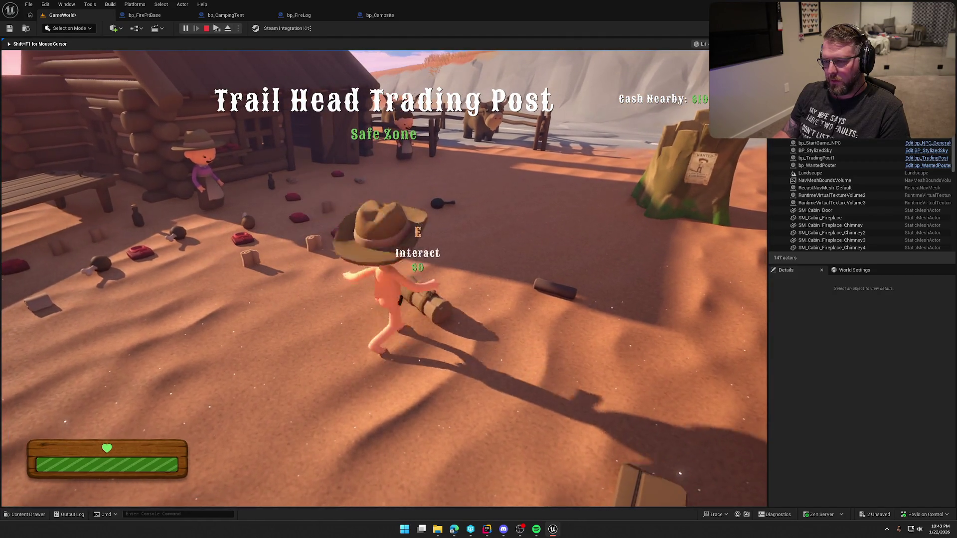
pyautogui.press('w')
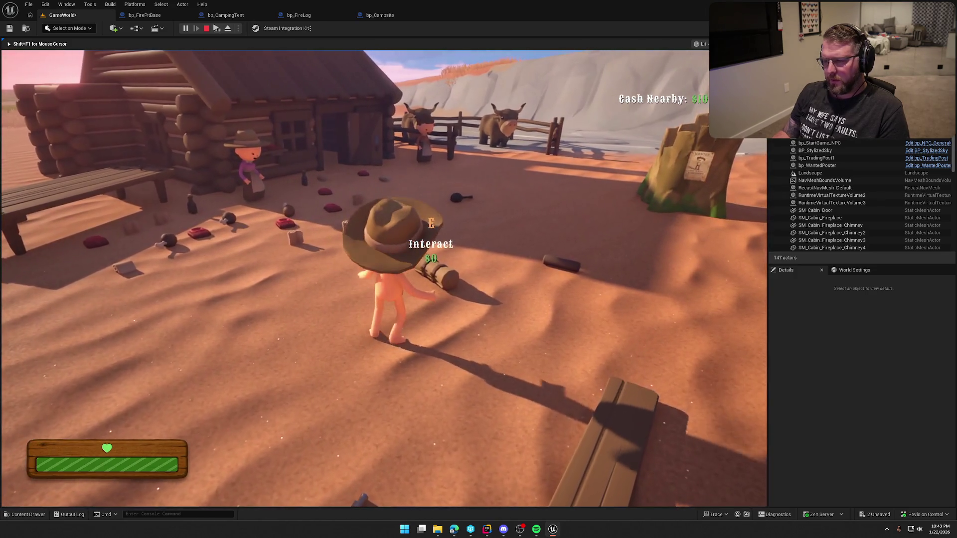
pyautogui.press('Escape')
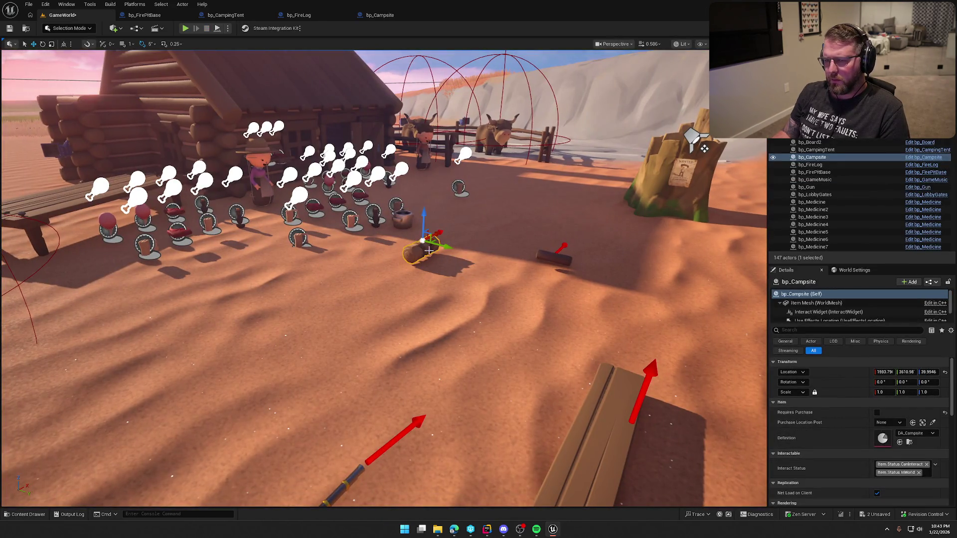
# From bp_Campsite, inspect parent bp_MasterPickup's UpdateInteractWidget function, then return to the GameWorld level
pyautogui.click(375, 16)
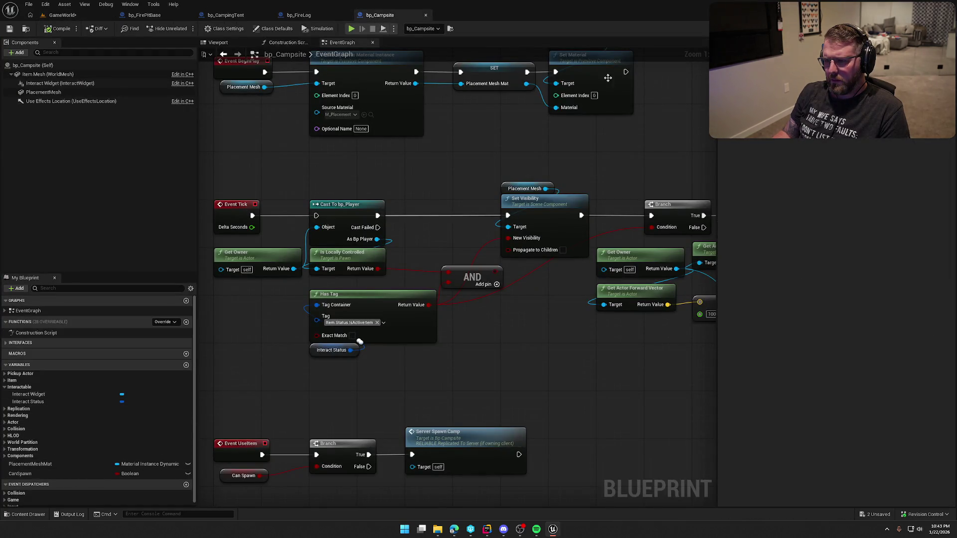
pyautogui.doubleClick(351, 349)
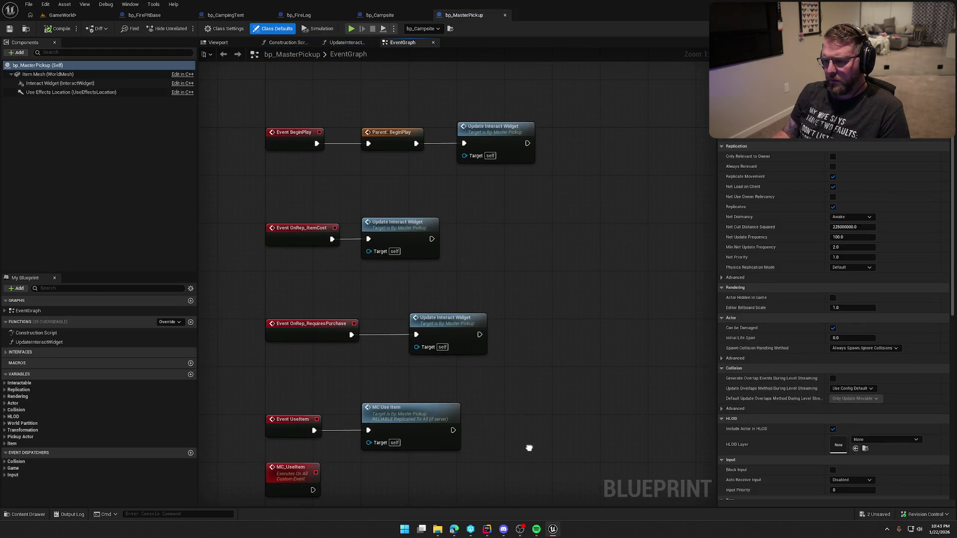
pyautogui.doubleClick(446, 321)
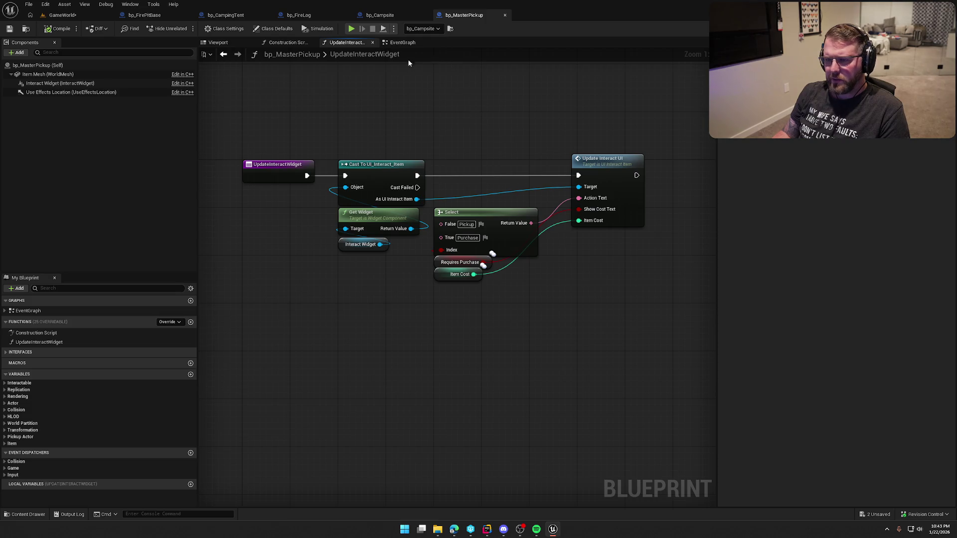
pyautogui.click(60, 15)
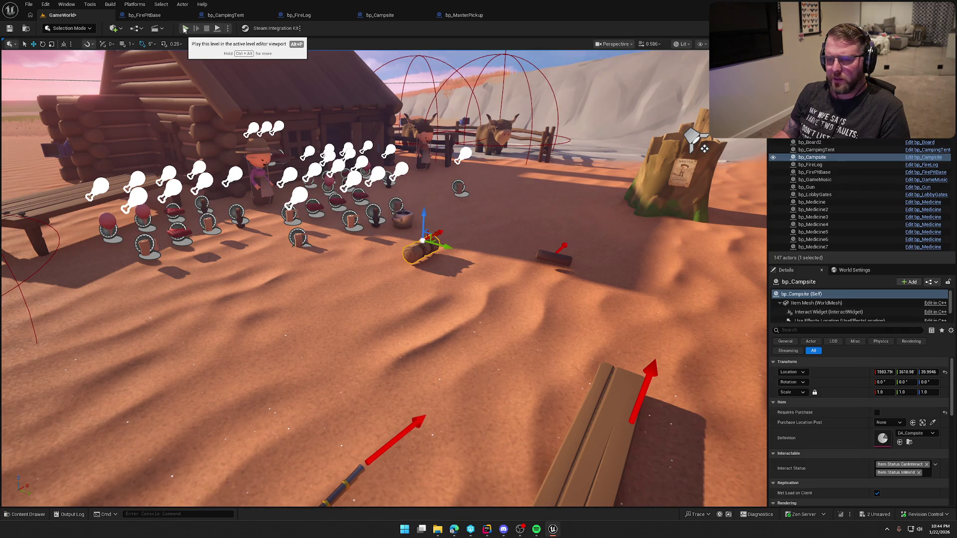
# Start a play session and walk the character over to the other player's bedroll
pyautogui.click(184, 29)
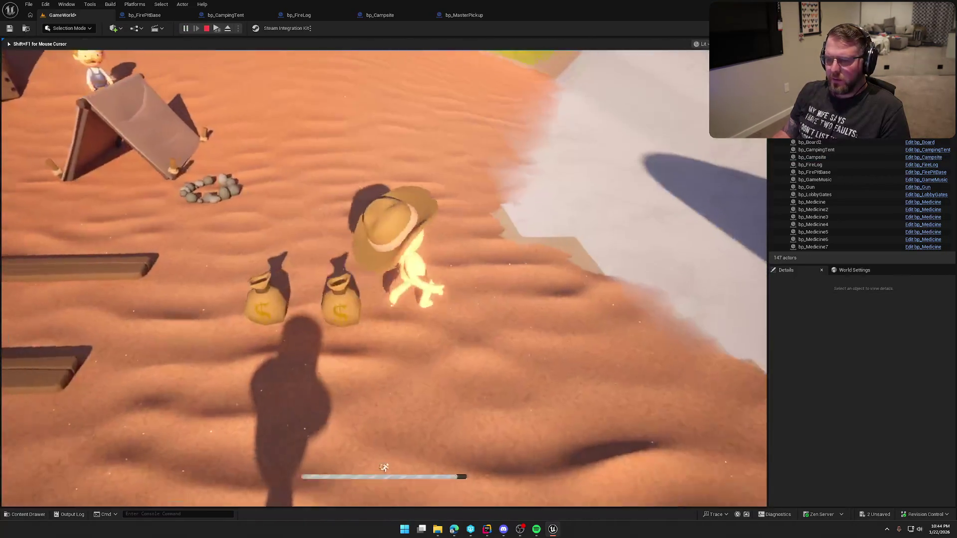
pyautogui.press('super')
pyautogui.press('super')
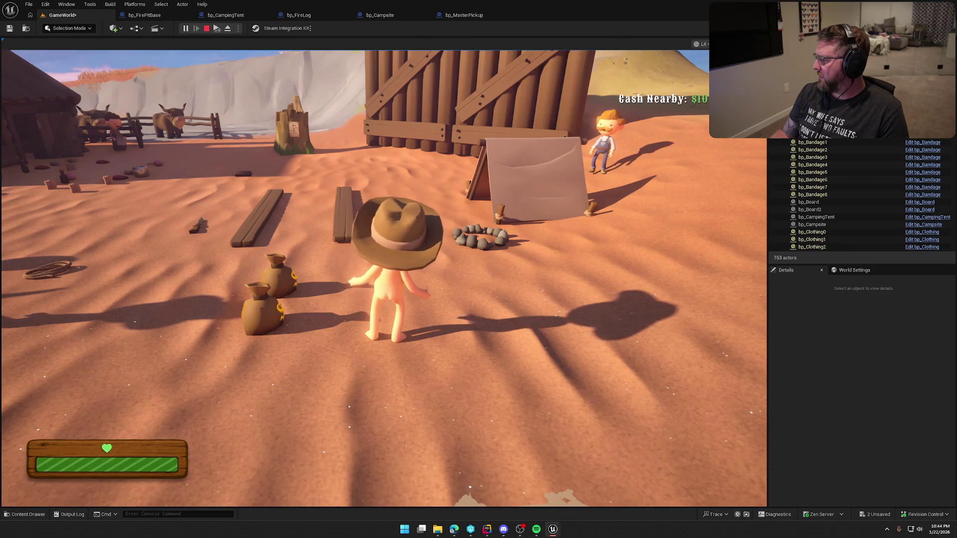
pyautogui.press('super')
pyautogui.press('super')
pyautogui.press('w')
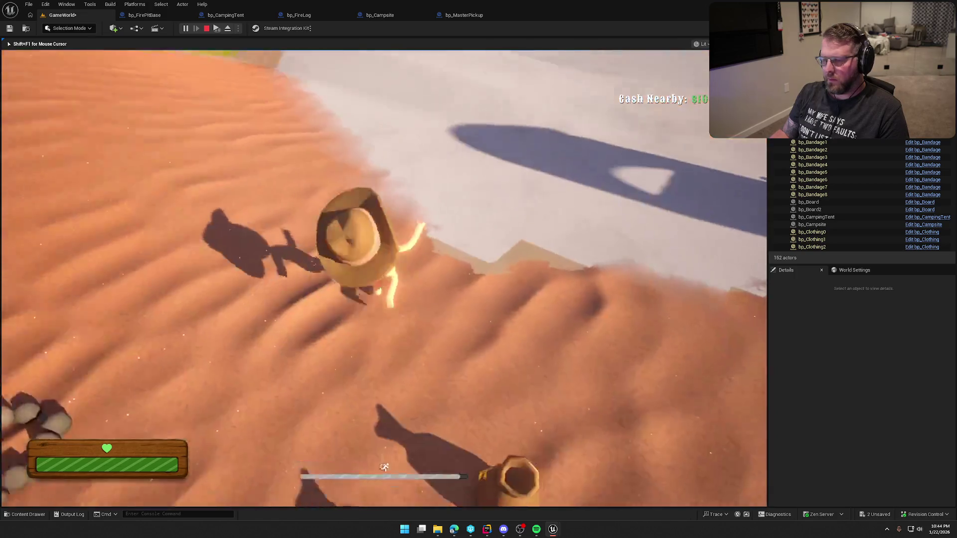
pyautogui.press('w')
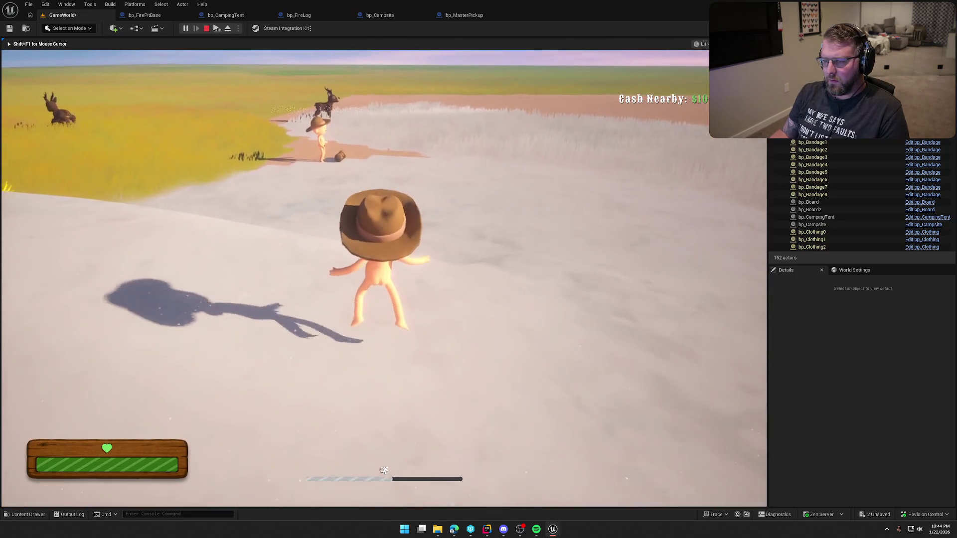
pyautogui.press('w')
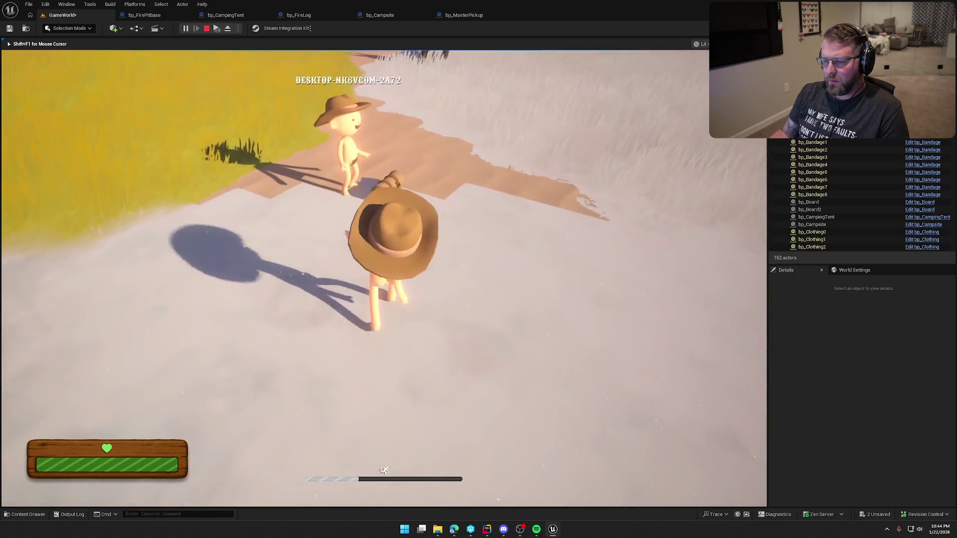
# Pick up the bedroll, deploy the campsite at the placement marker, and stop playing
pyautogui.press('e')
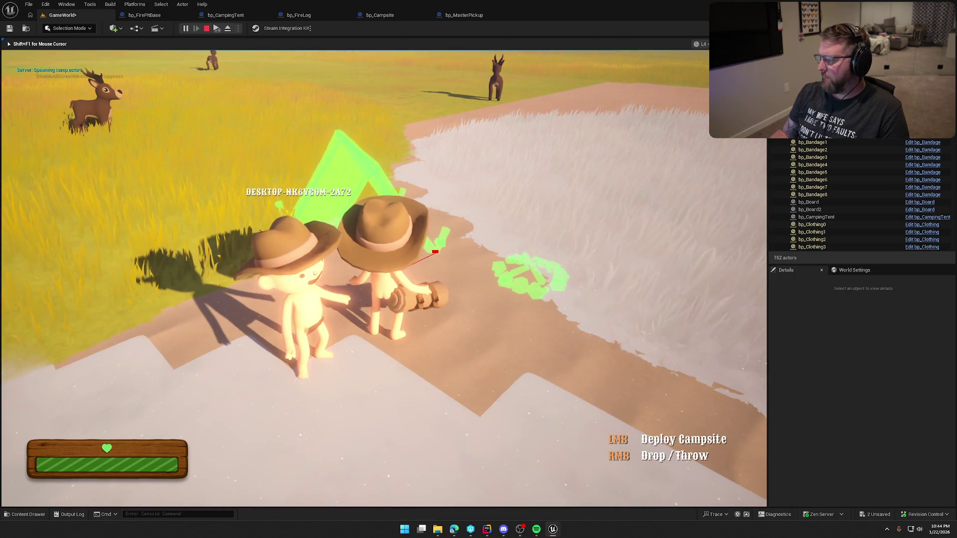
pyautogui.click(435, 252)
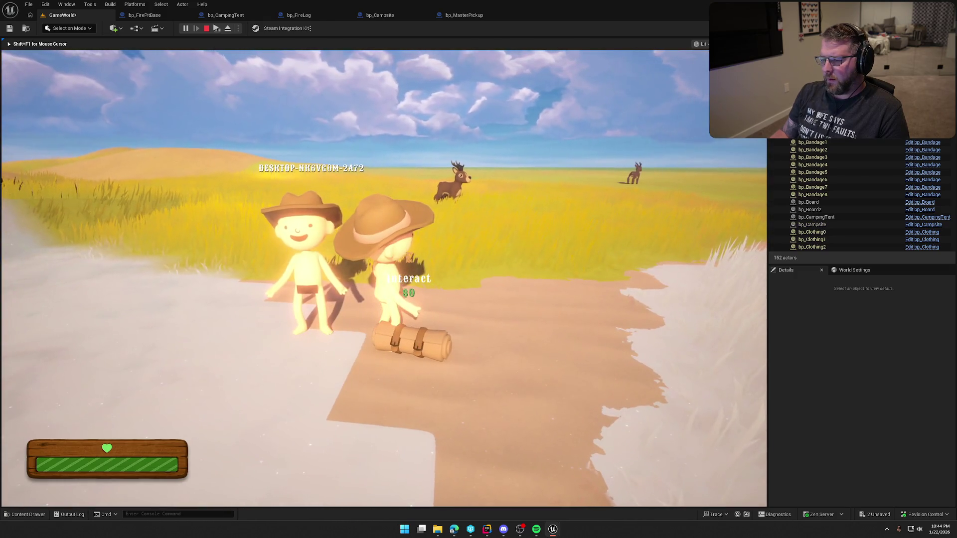
pyautogui.press('Escape')
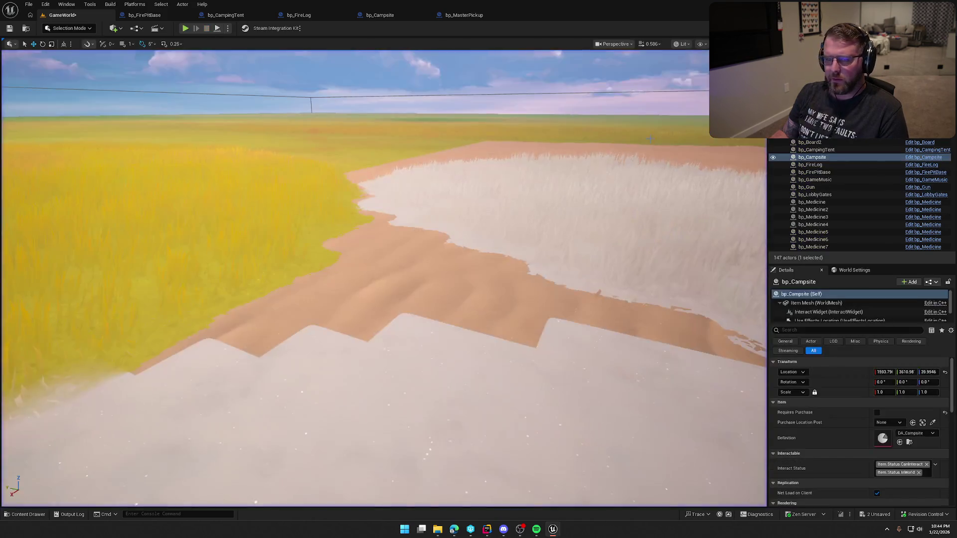
# Show bp_Campsite's Event BeginPlay and move the Placement Mesh getter below Create Dynamic Material Instance
pyautogui.click(465, 15)
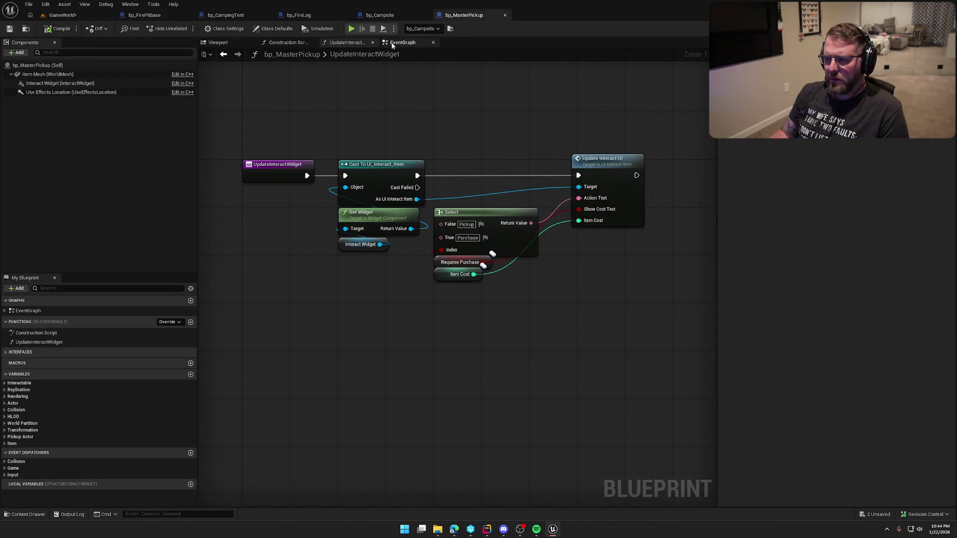
pyautogui.click(381, 15)
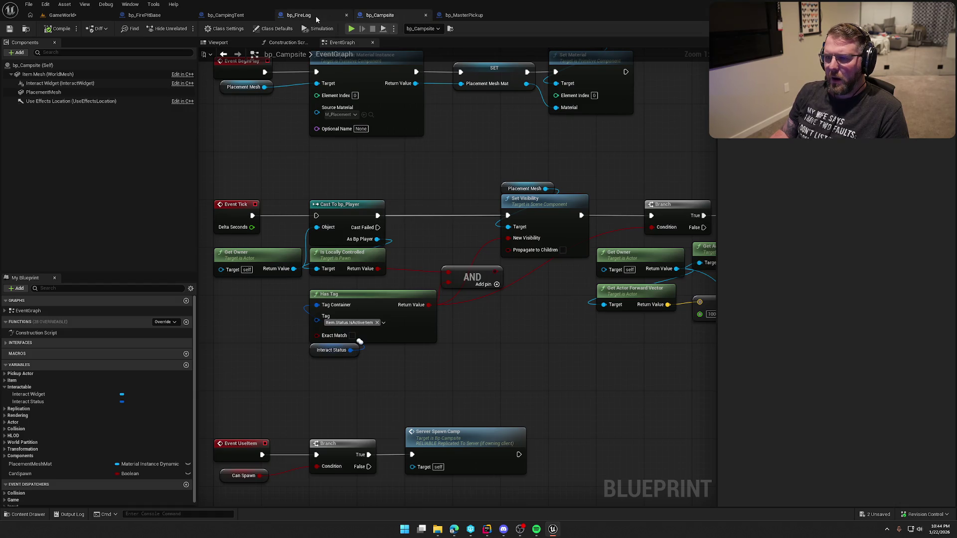
pyautogui.moveTo(428, 129); pyautogui.dragTo(463, 229)
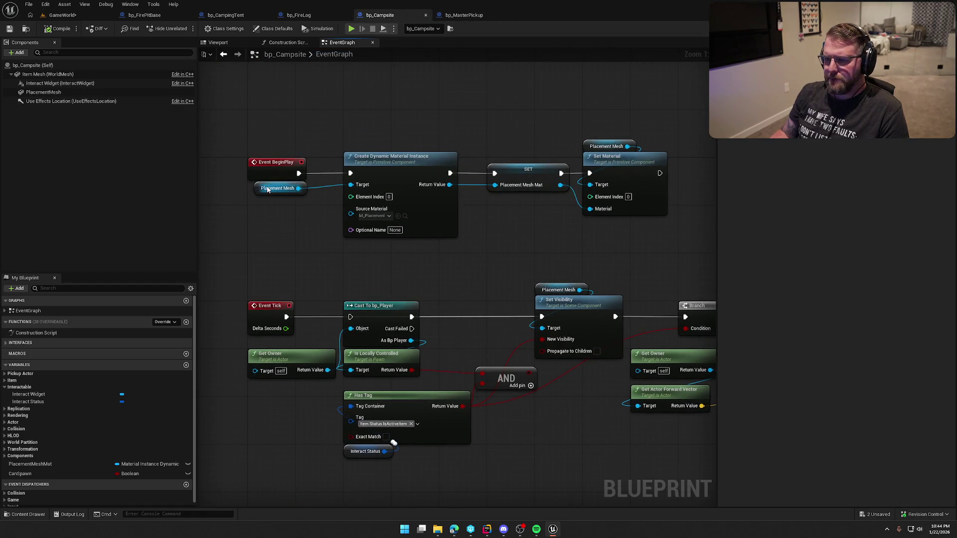
pyautogui.moveTo(278, 187)
pyautogui.mouseDown()
pyautogui.moveTo(373, 271)
pyautogui.moveTo(367, 248)
pyautogui.mouseUp()
pyautogui.moveTo(350, 130); pyautogui.dragTo(506, 230)
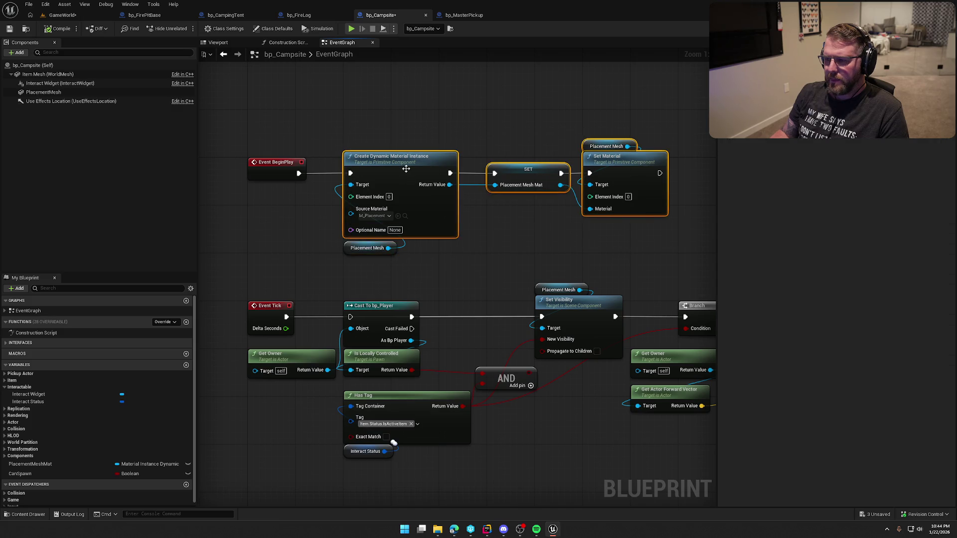
# Insert a Parent: BeginPlay call between Event BeginPlay and Create Dynamic Material Instance, then relaunch Play
pyautogui.moveTo(404, 167); pyautogui.dragTo(500, 167)
pyautogui.moveTo(378, 250)
pyautogui.mouseDown()
pyautogui.moveTo(406, 122)
pyautogui.moveTo(472, 148)
pyautogui.mouseUp()
pyautogui.click(313, 164)
pyautogui.rightClick(271, 165)
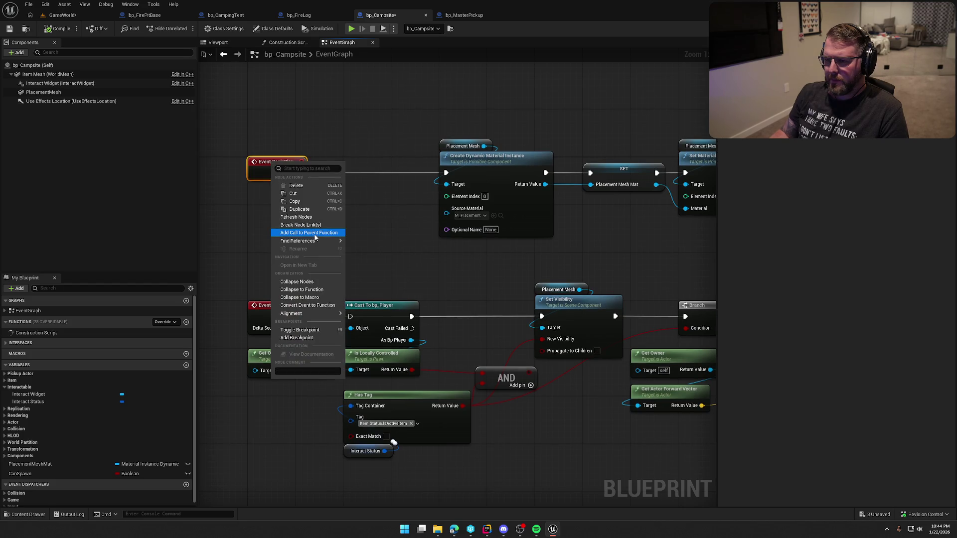
pyautogui.click(299, 235)
pyautogui.moveTo(254, 202)
pyautogui.mouseDown()
pyautogui.moveTo(279, 219)
pyautogui.moveTo(299, 173)
pyautogui.moveTo(440, 176)
pyautogui.mouseUp()
pyautogui.moveTo(294, 194); pyautogui.dragTo(391, 165)
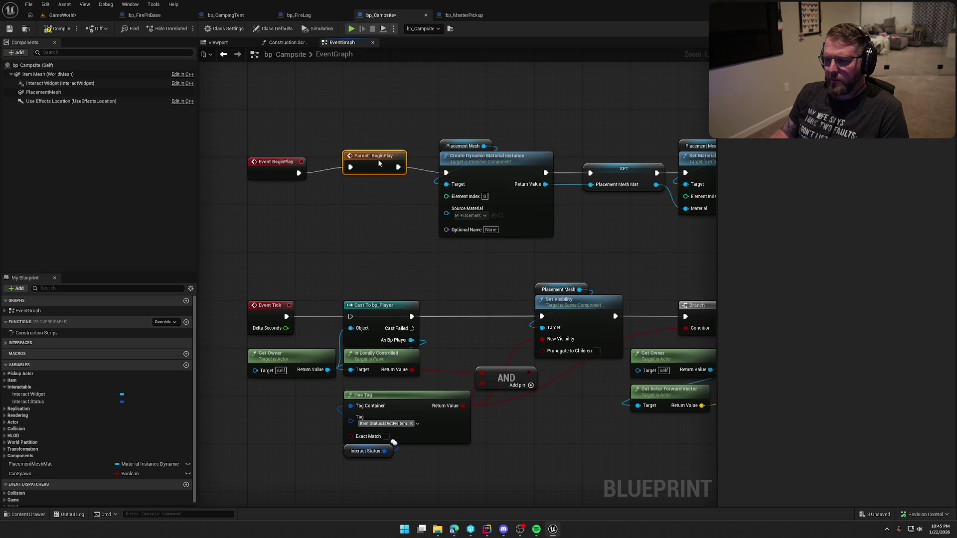
pyautogui.click(366, 98)
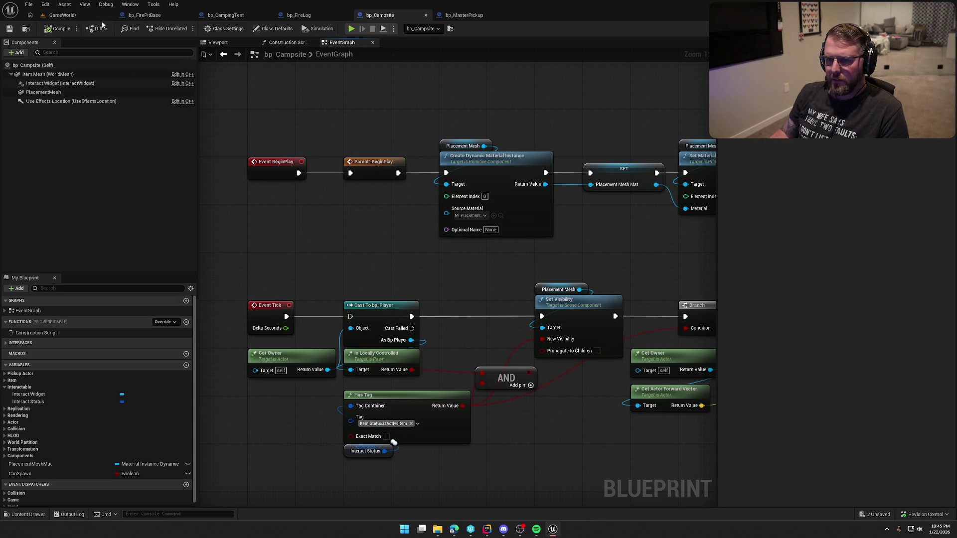
pyautogui.click(61, 15)
pyautogui.click(186, 28)
# Run the character to the Trail Head Trading Post gate and look around
pyautogui.press('w')
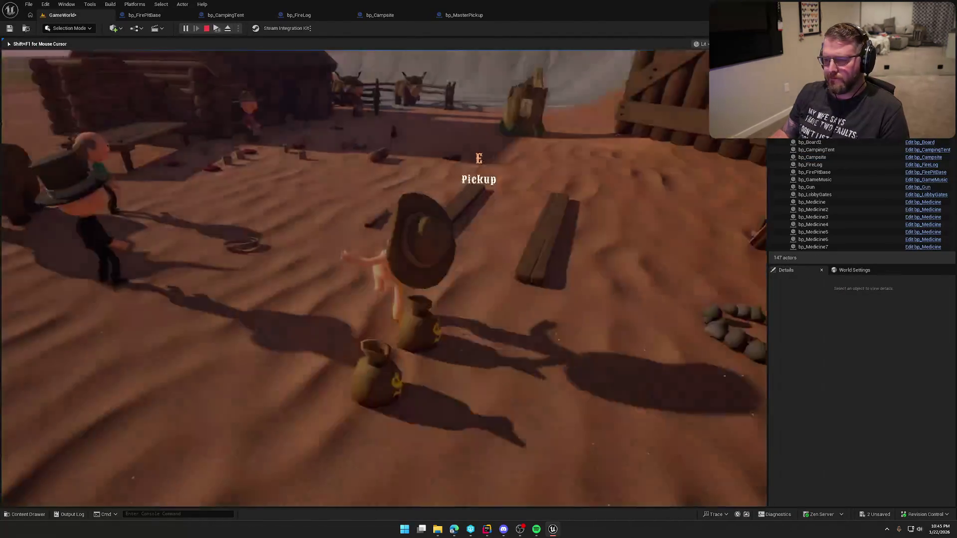
pyautogui.press('w')
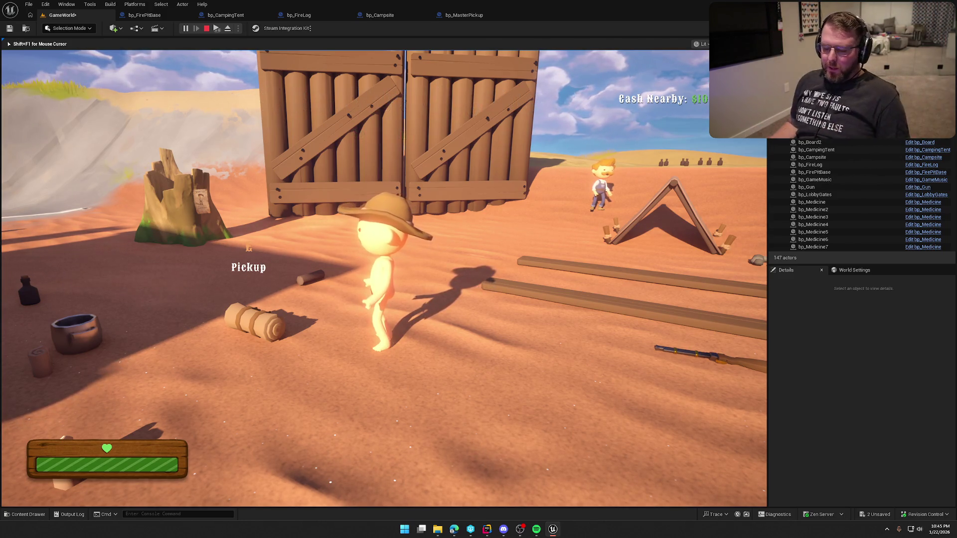
pyautogui.press('w')
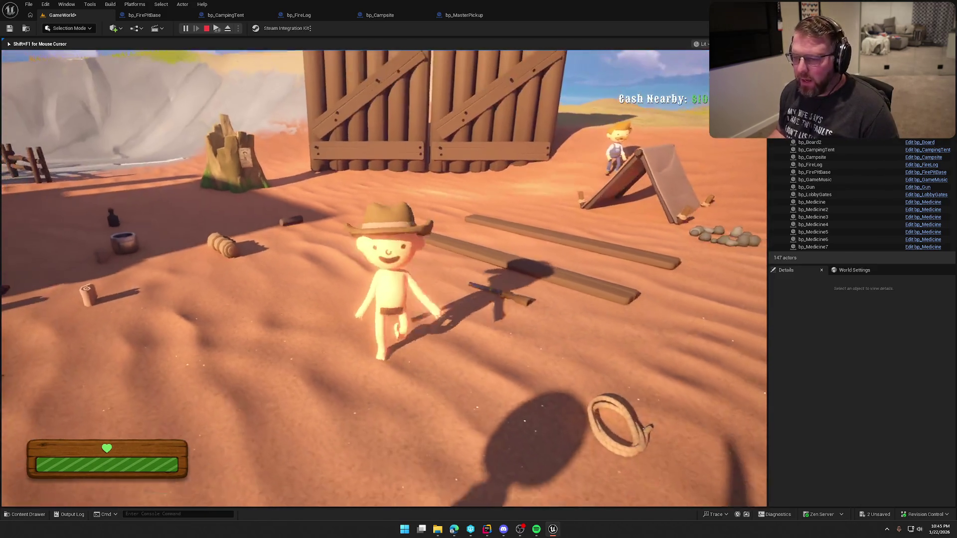
pyautogui.press('super')
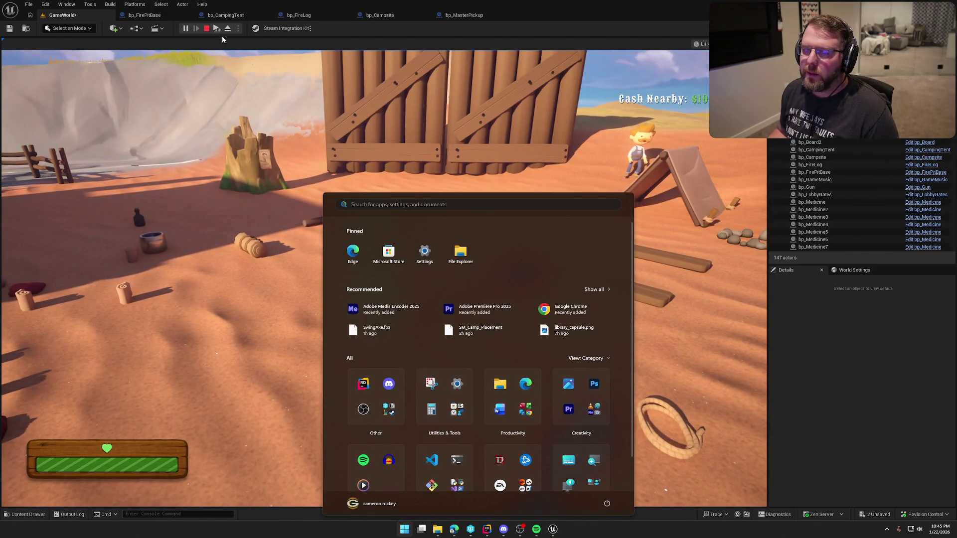
pyautogui.click(215, 55)
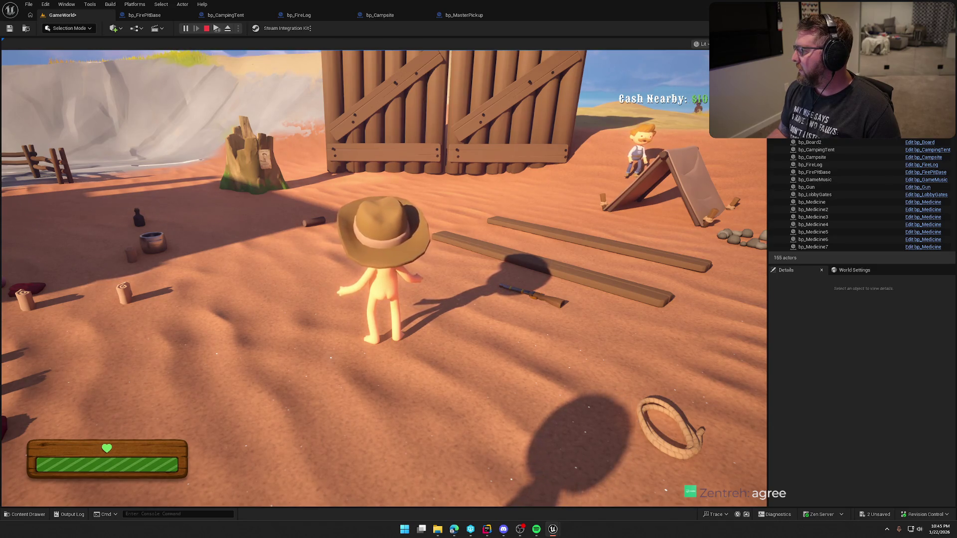
pyautogui.press('super')
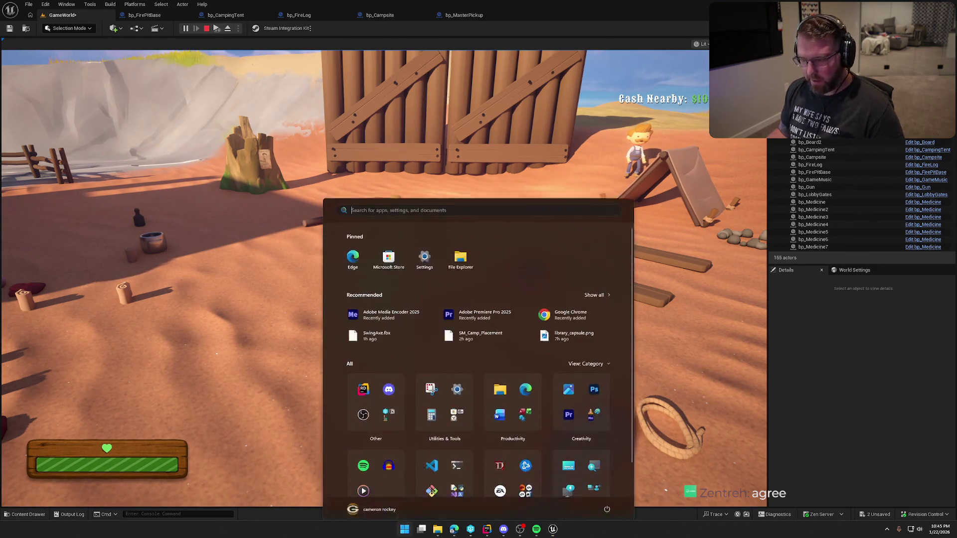
# Walk the character toward the green tent preview beside the other player
pyautogui.press('Escape')
pyautogui.press('w')
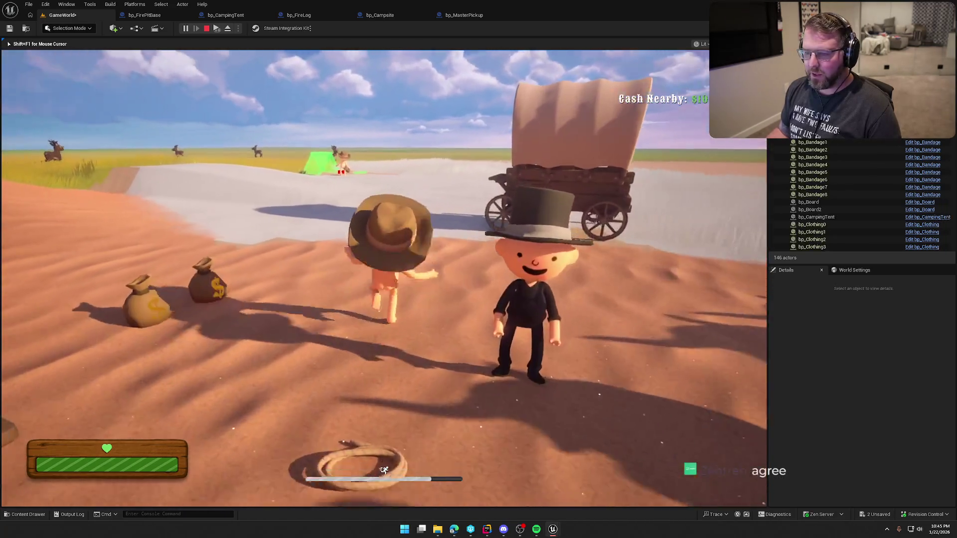
pyautogui.press('w')
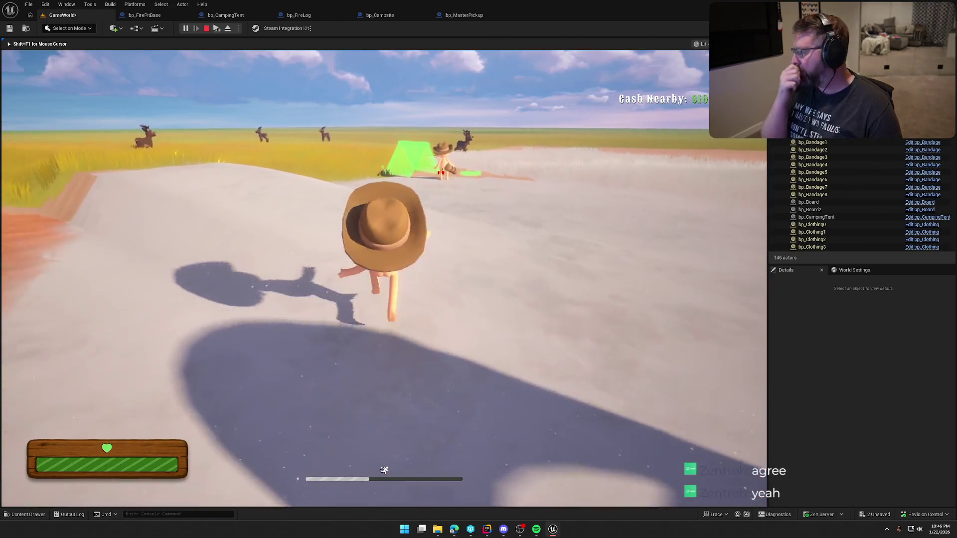
pyautogui.press('w')
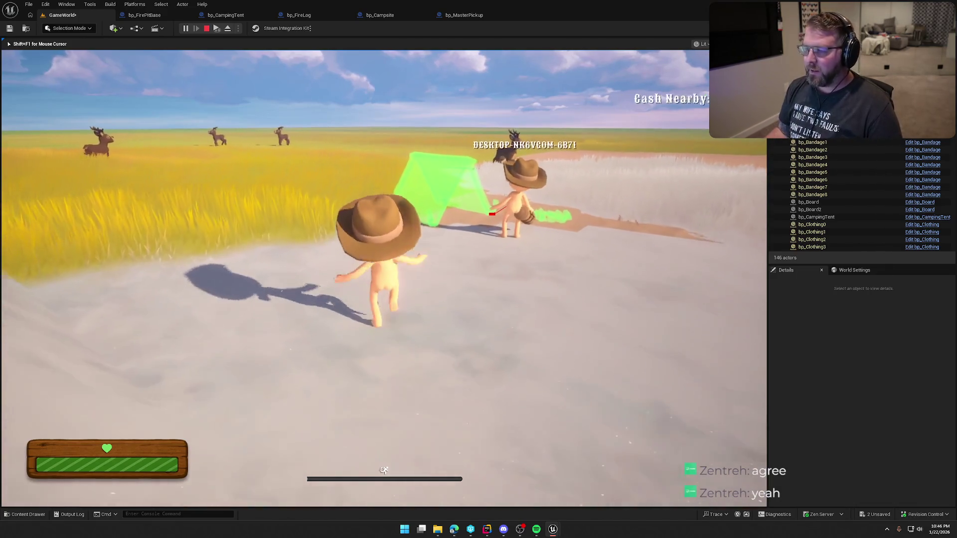
pyautogui.press('w')
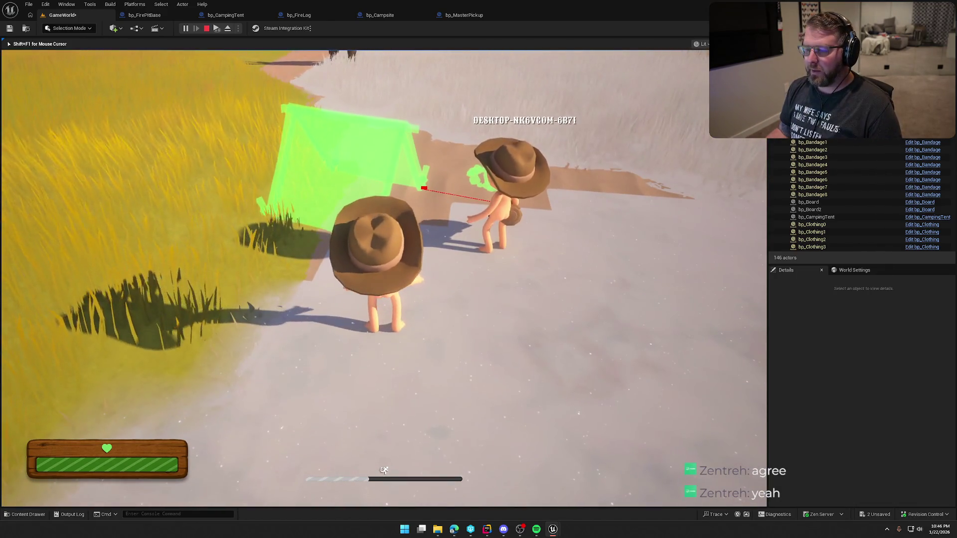
pyautogui.press('w')
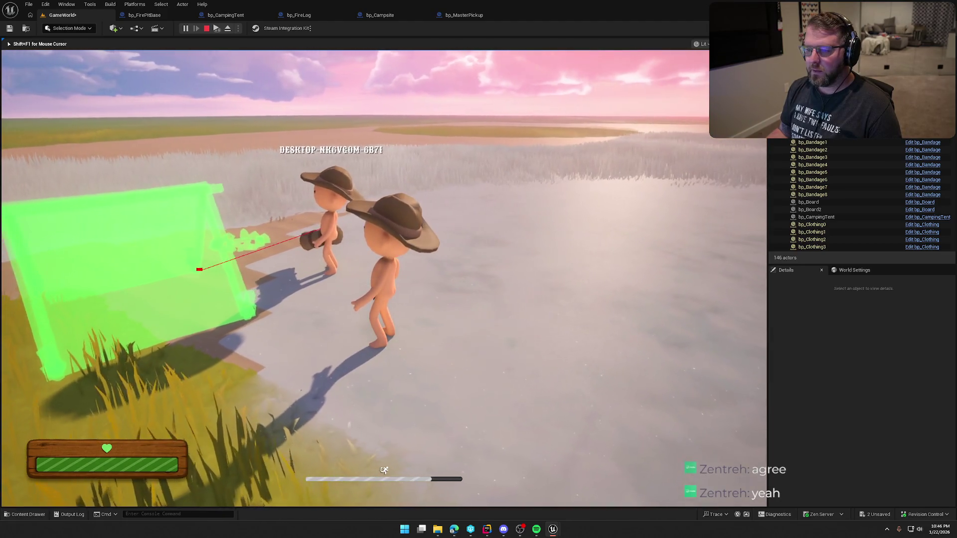
pyautogui.press('w')
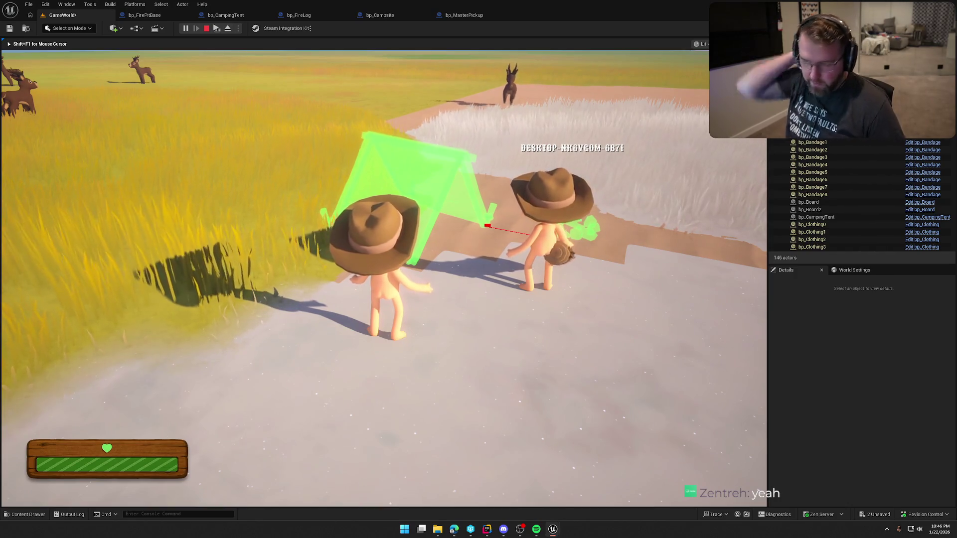
# Free the mouse from the running game and dismiss the system menu covering it
pyautogui.press('super')
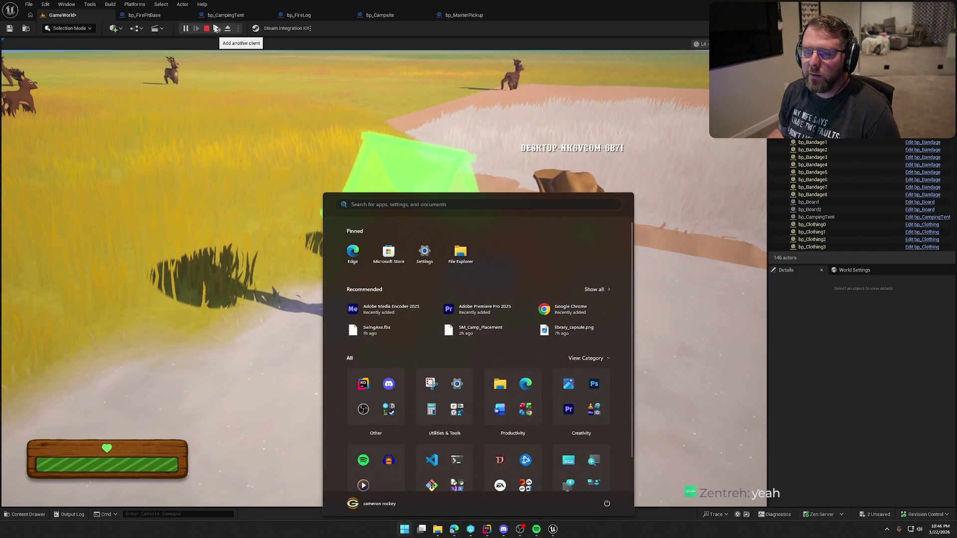
pyautogui.press('Escape')
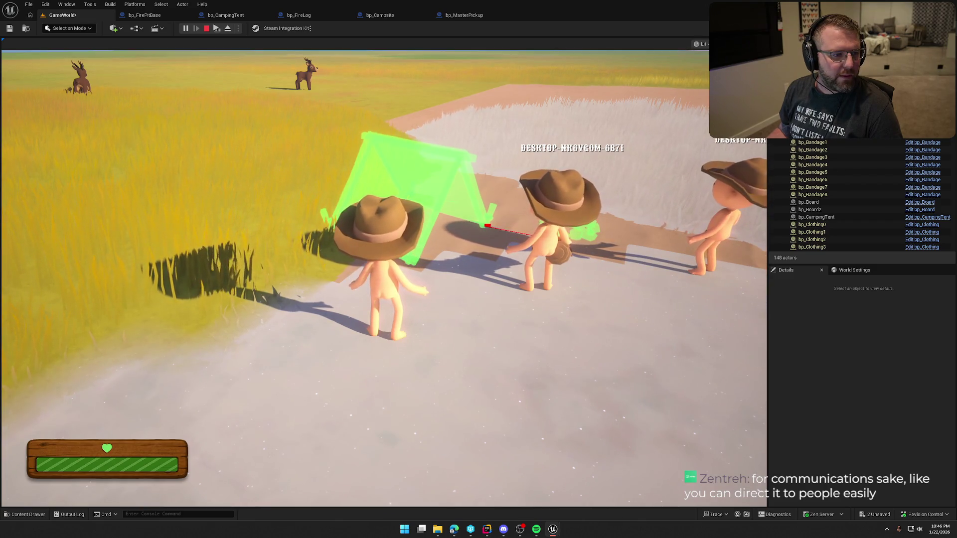
pyautogui.press('super')
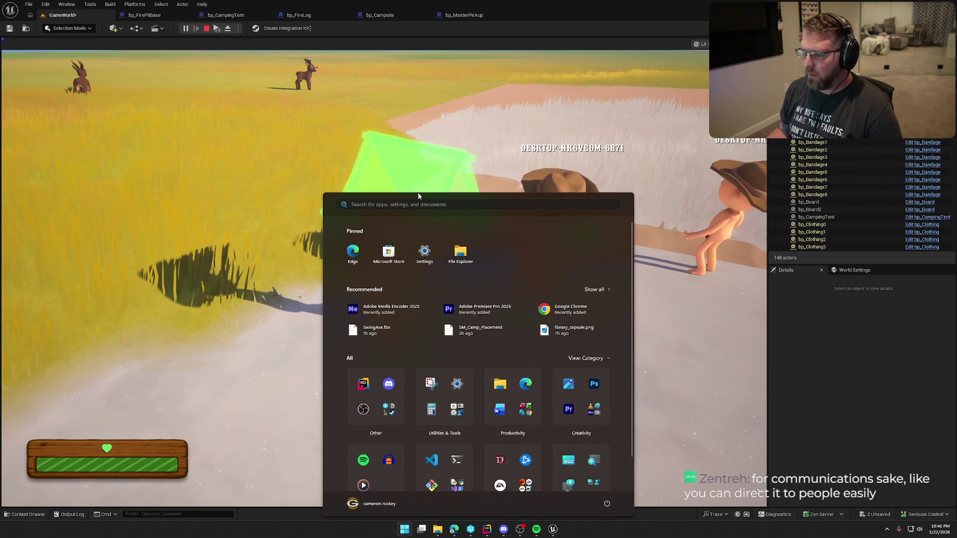
pyautogui.press('Escape')
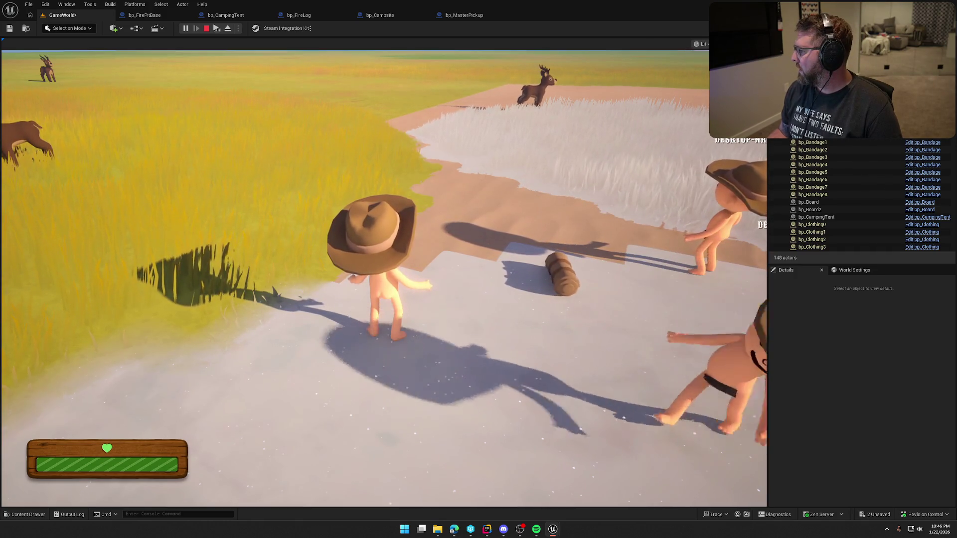
pyautogui.press('super')
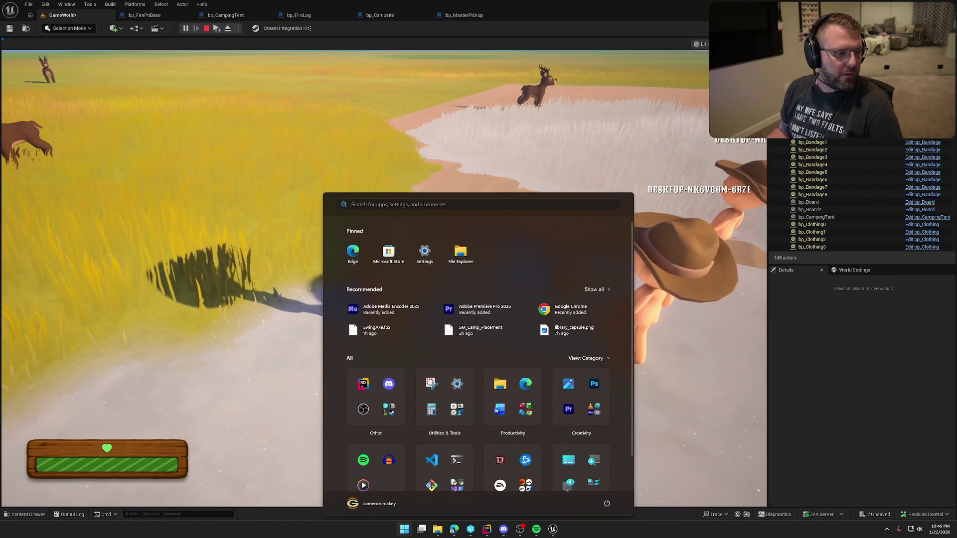
pyautogui.press('super')
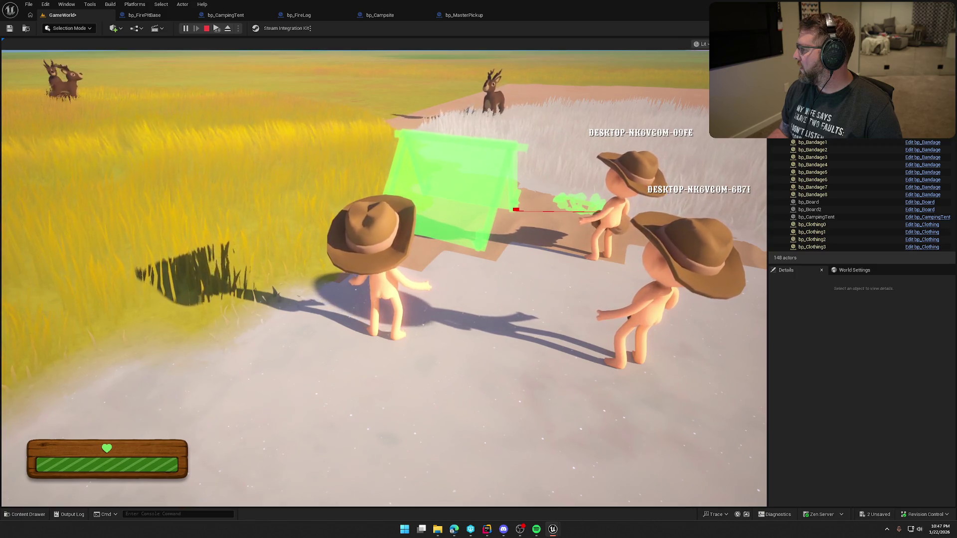
# Toggle the tent placement preview on and off several times with E and B, without placing a campsite
pyautogui.press('e')
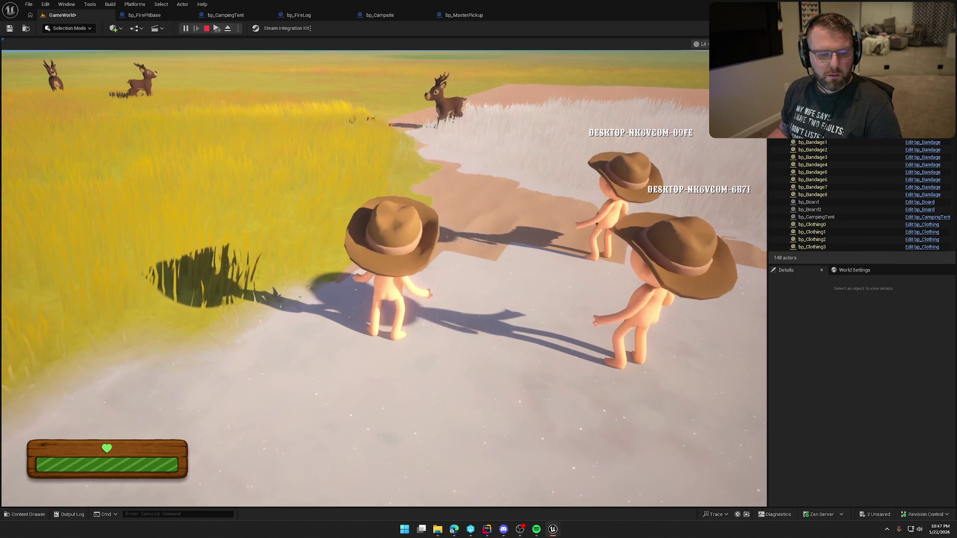
pyautogui.press('b')
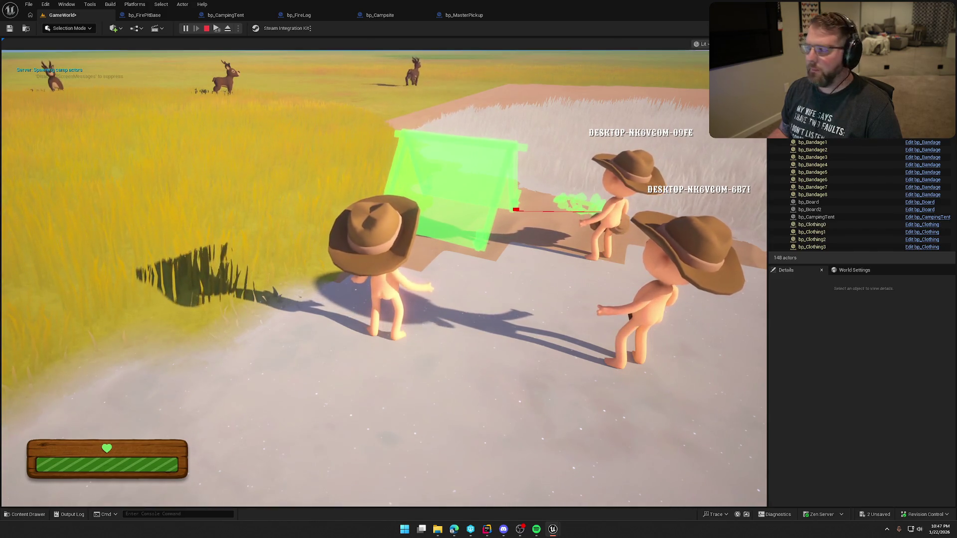
pyautogui.press('b')
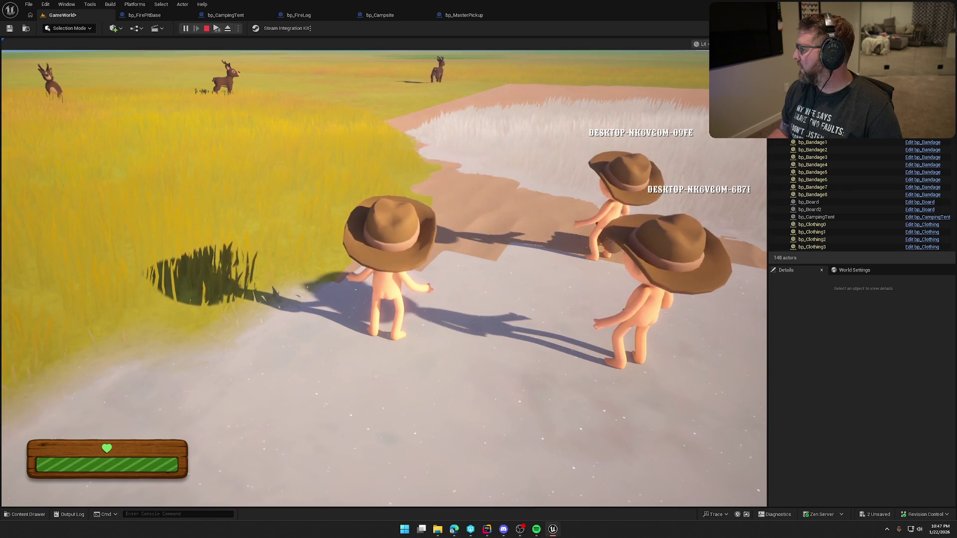
pyautogui.press('b')
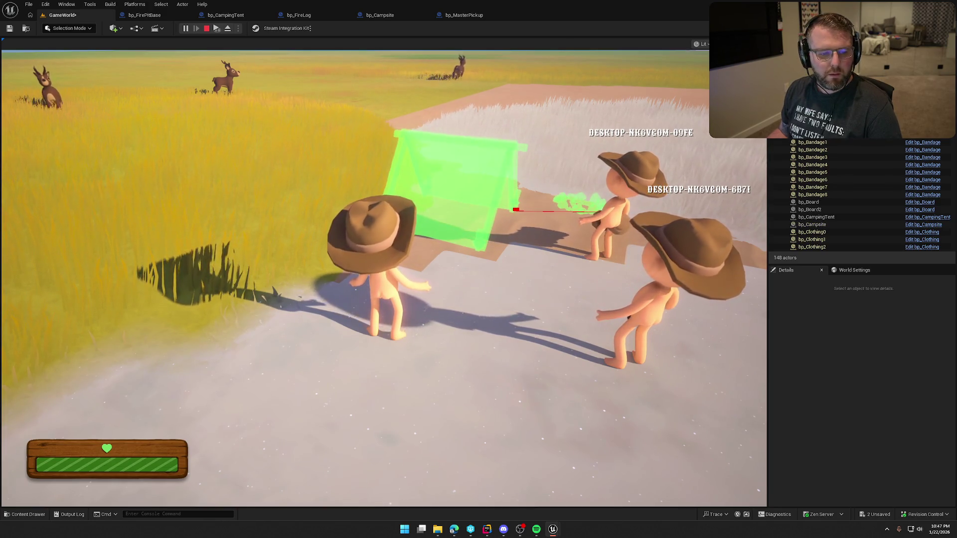
pyautogui.press('b')
pyautogui.press('b')
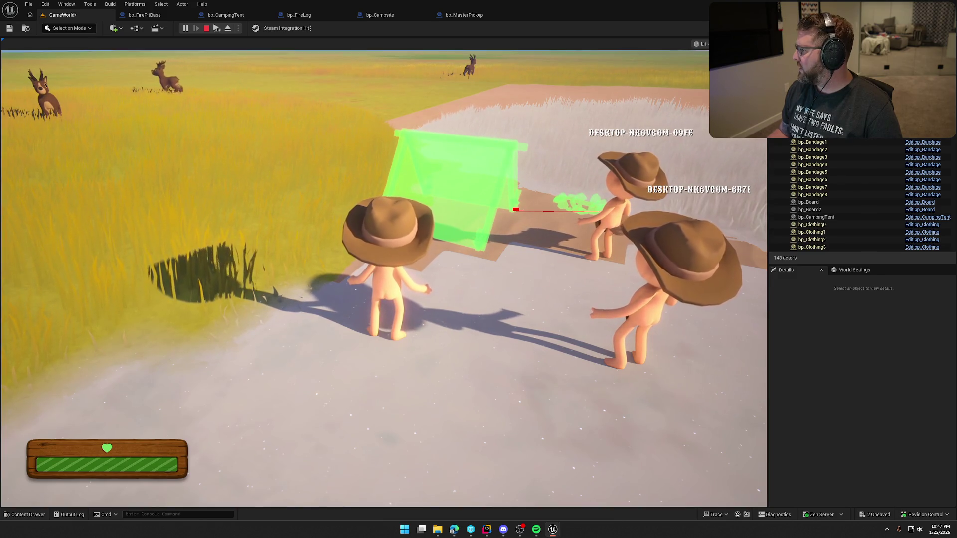
pyautogui.press('b')
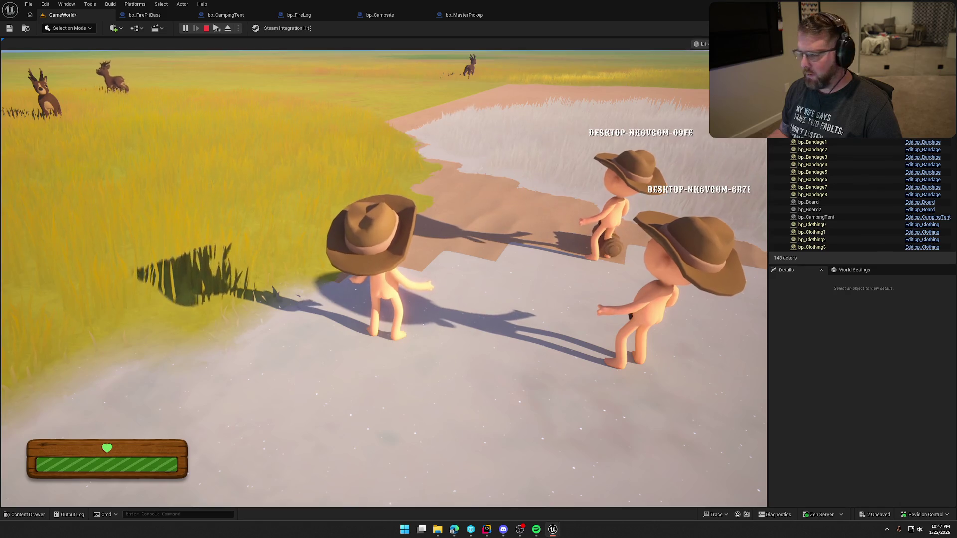
pyautogui.press('super')
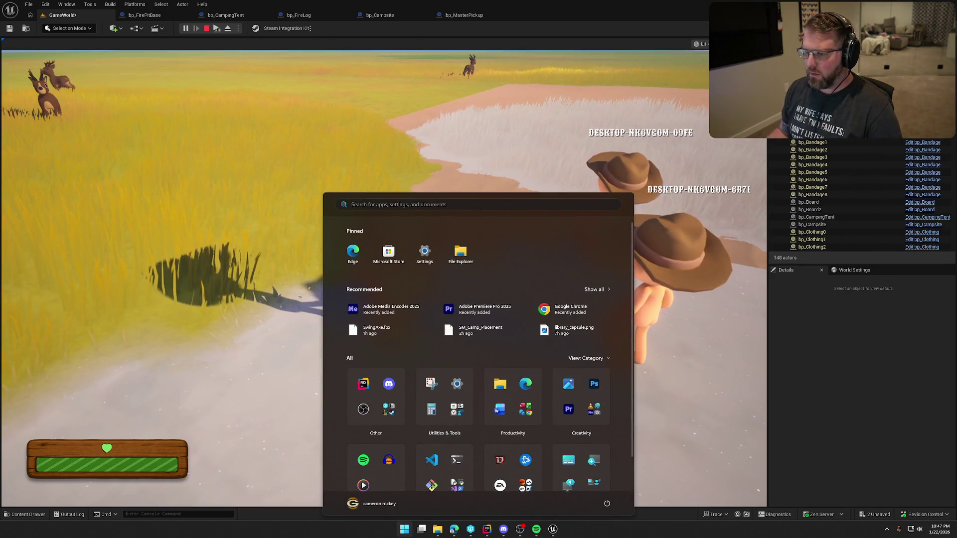
pyautogui.click(280, 348)
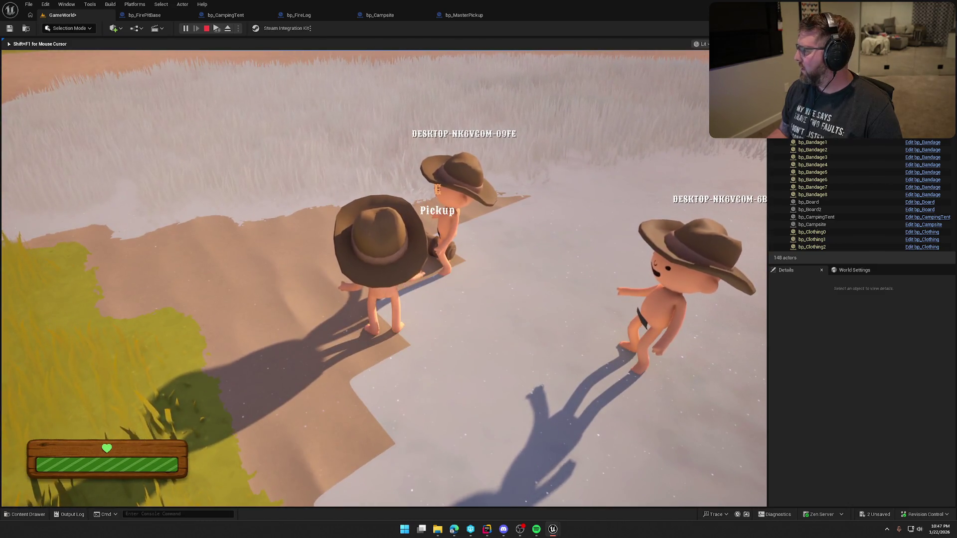
# Pick up and drop the campsite bedroll several times, ending with it in hand
pyautogui.press('e')
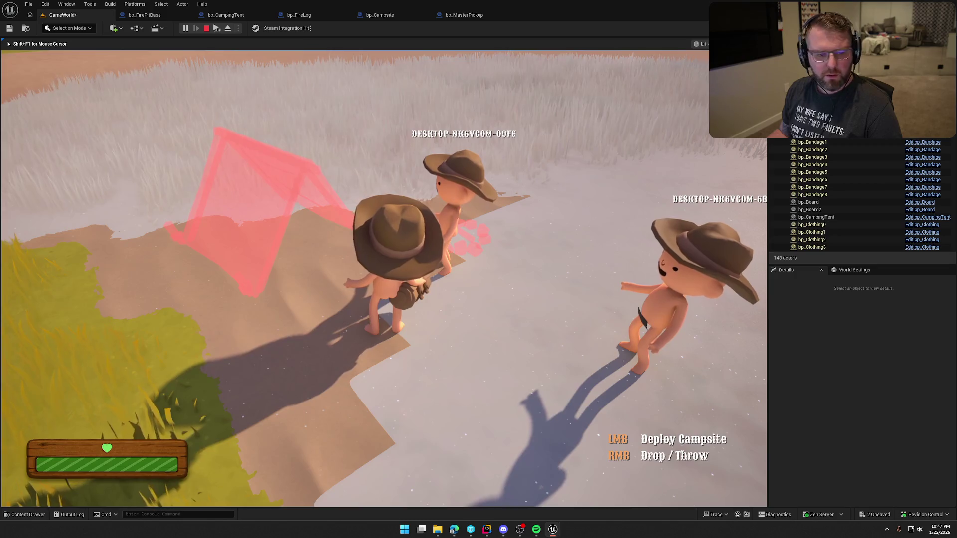
pyautogui.rightClick(383, 278)
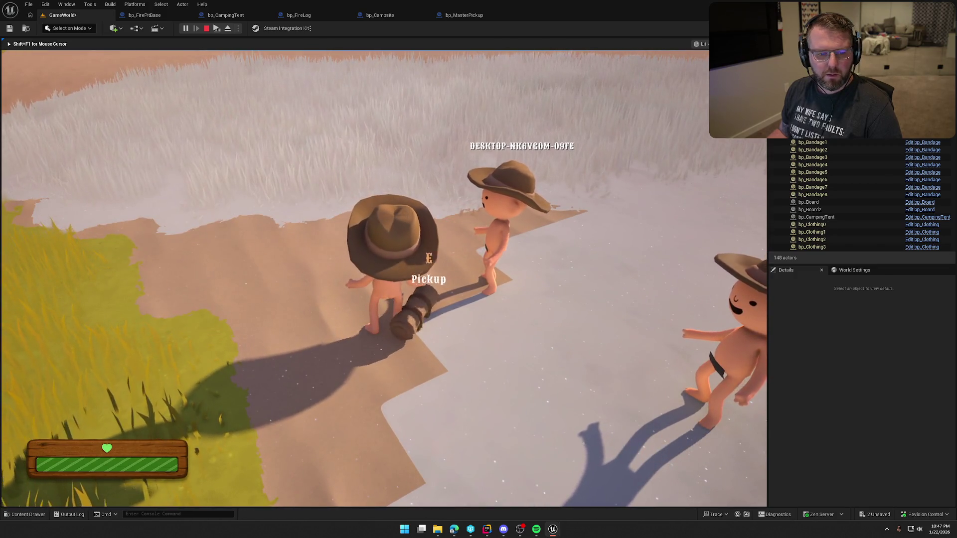
pyautogui.press('e')
pyautogui.rightClick(383, 278)
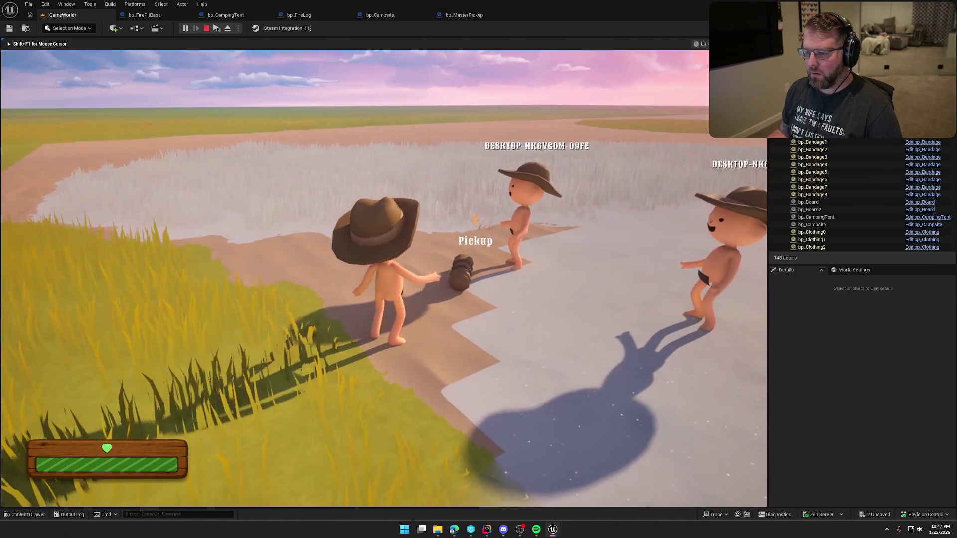
pyautogui.press('e')
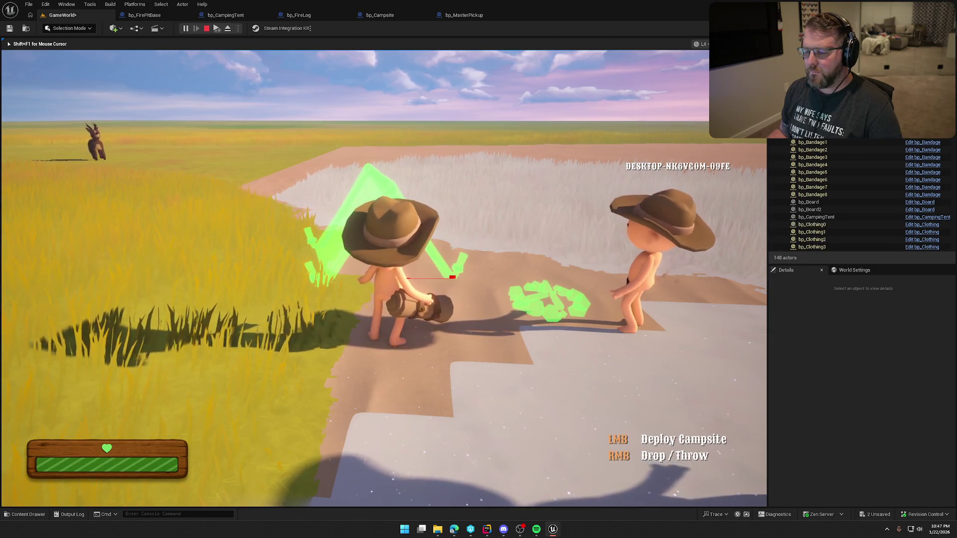
pyautogui.rightClick(384, 277)
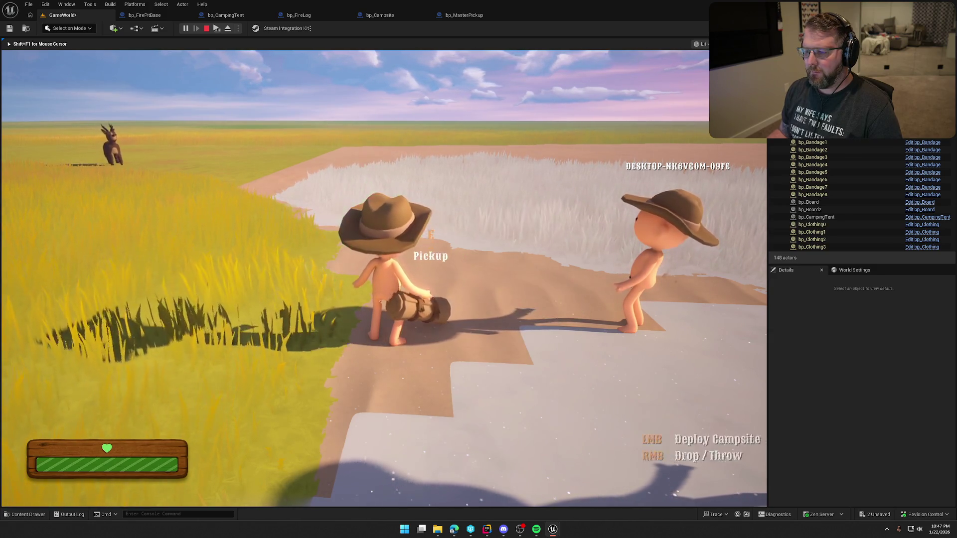
pyautogui.press('e')
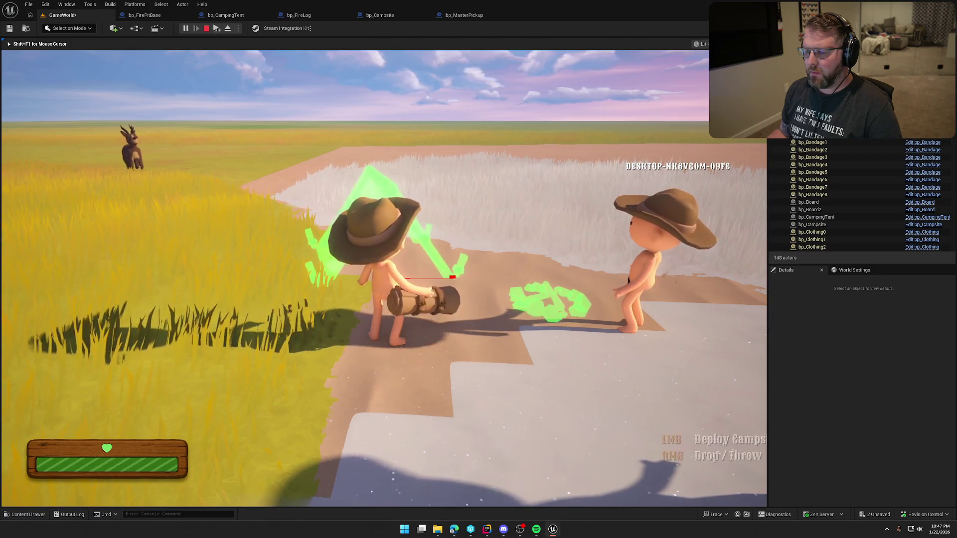
# Deploy the campsite at the green preview spot, then free the mouse from the game
pyautogui.click(384, 276)
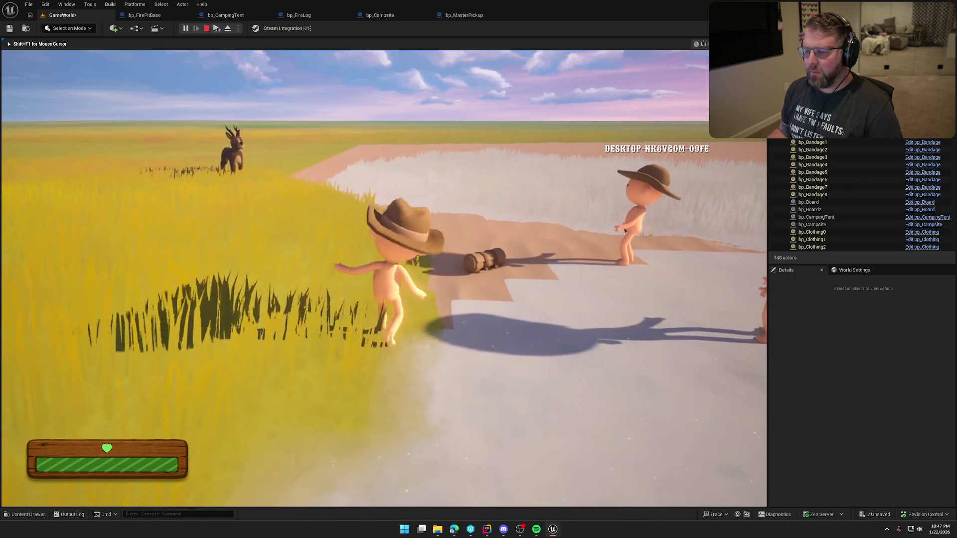
pyautogui.press('super')
pyautogui.press('Escape')
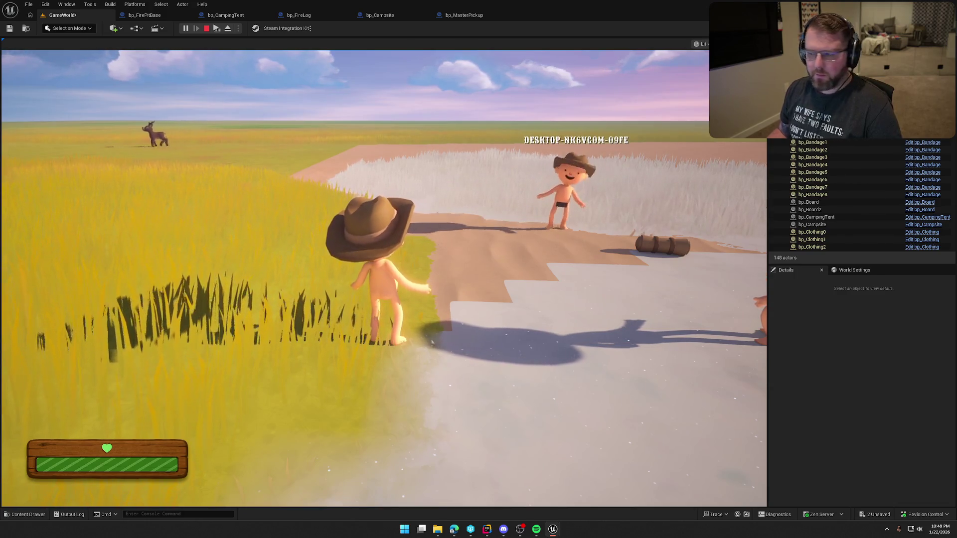
# Walk the character toward the other players and onto the sand path
pyautogui.press('super')
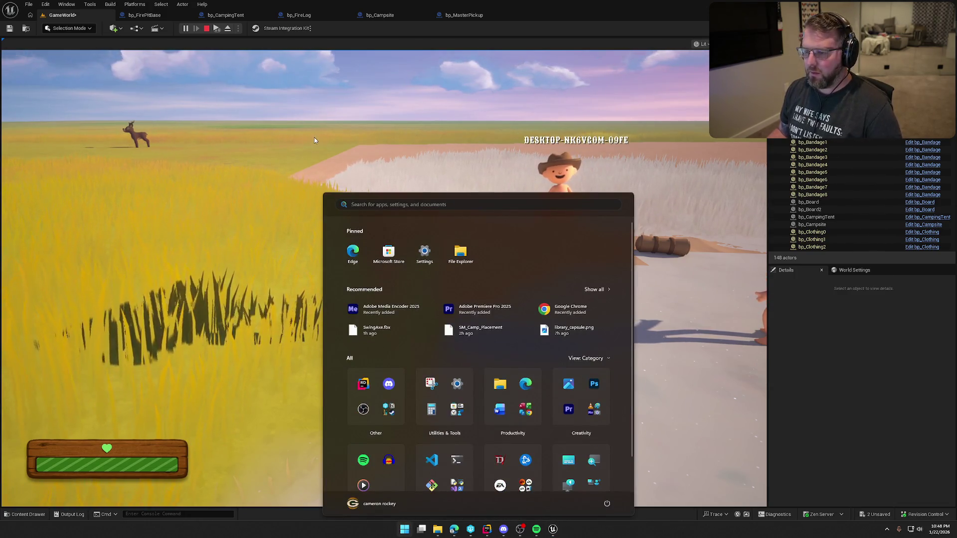
pyautogui.press('super')
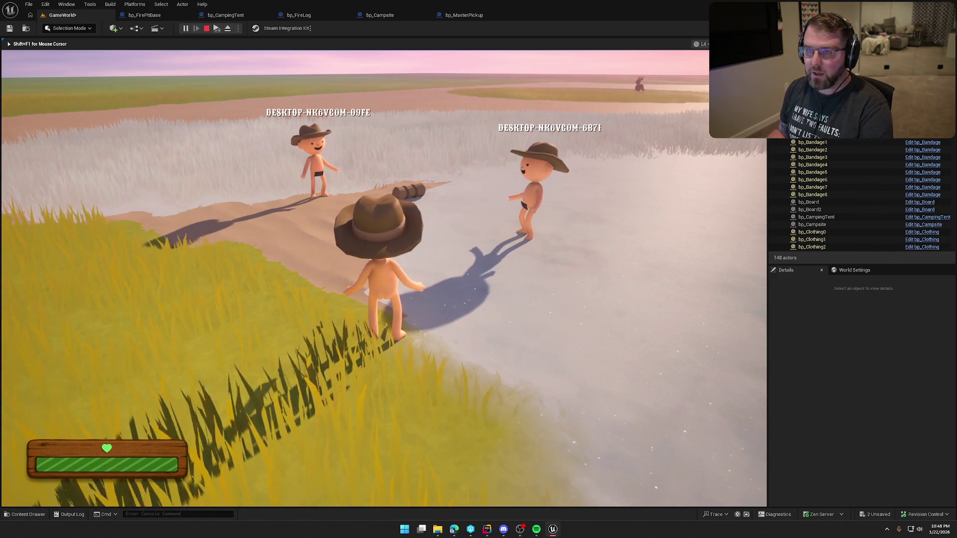
pyautogui.press('a')
pyautogui.press('w')
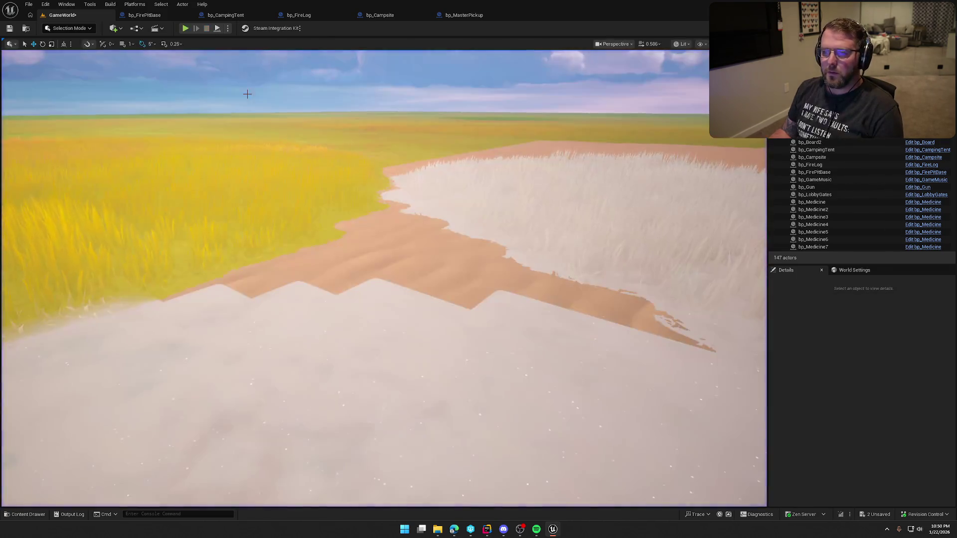
# In bp_Campsite's EventGraph, delete the Server Spawn Camp call and the Server_SpawnCamp custom event
pyautogui.click(380, 15)
pyautogui.click(506, 214)
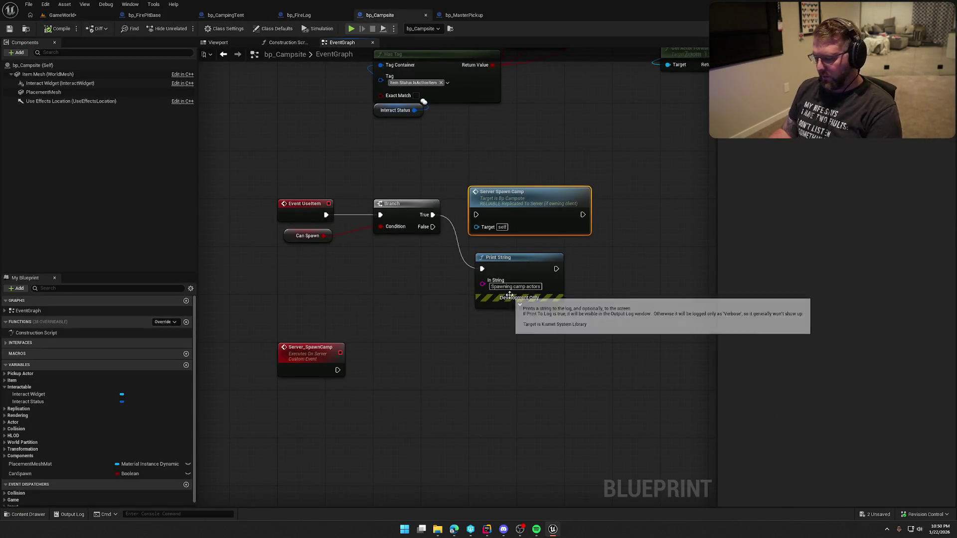
pyautogui.press('Delete')
pyautogui.moveTo(261, 322); pyautogui.dragTo(289, 353)
pyautogui.press('Delete')
# Align Print String beside the Branch and compile bp_Campsite
pyautogui.moveTo(517, 268); pyautogui.dragTo(511, 215)
pyautogui.moveTo(271, 170); pyautogui.dragTo(488, 307)
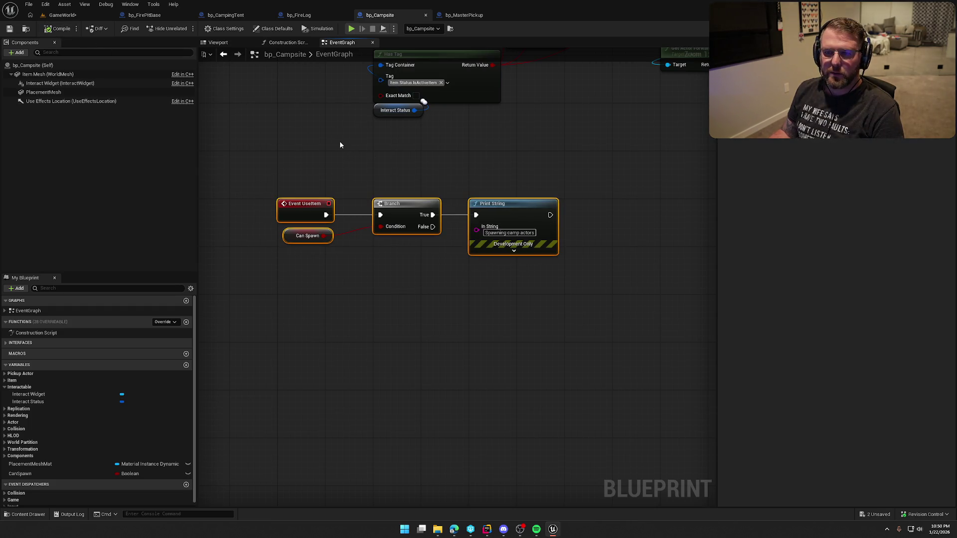
pyautogui.click(341, 144)
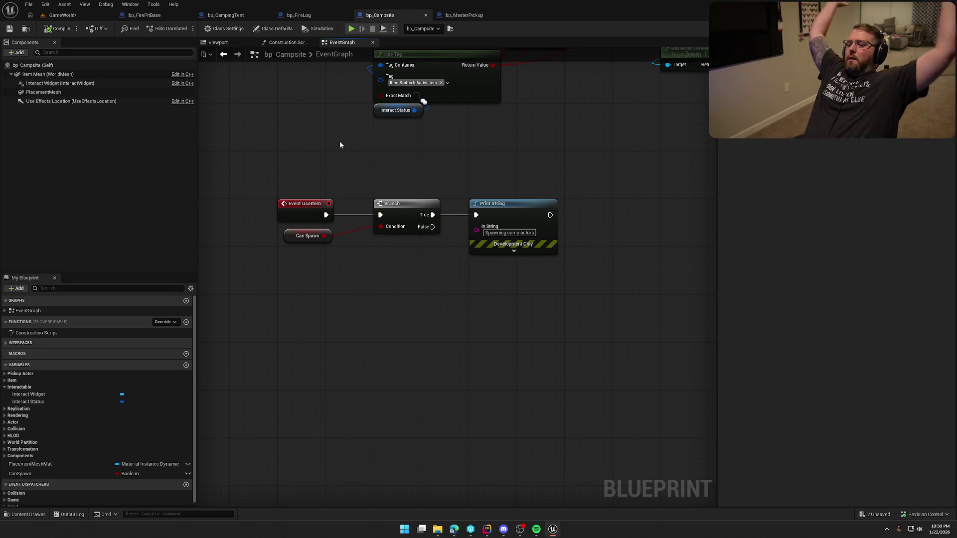